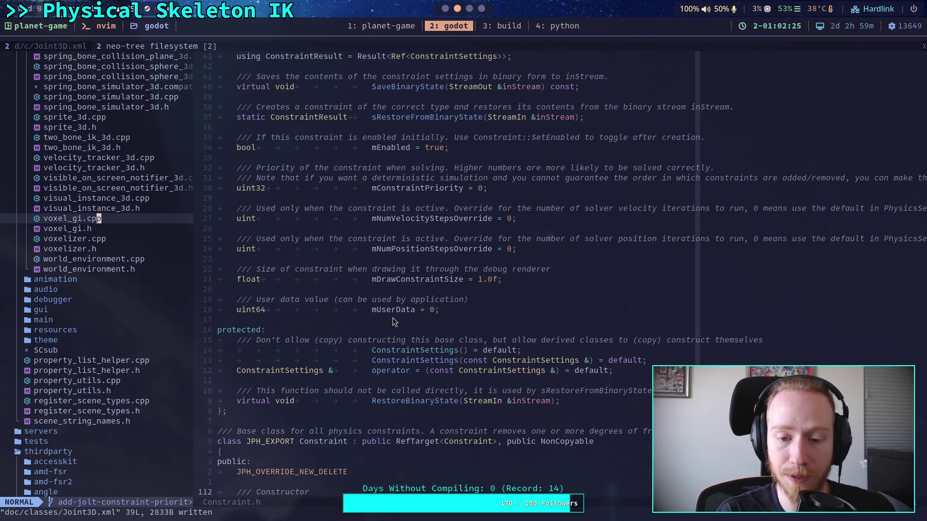
# - Step through Constraint.h's settings class, checking the blank lines after SetEnabled and ResetWarmStart
pyautogui.click(394, 322)
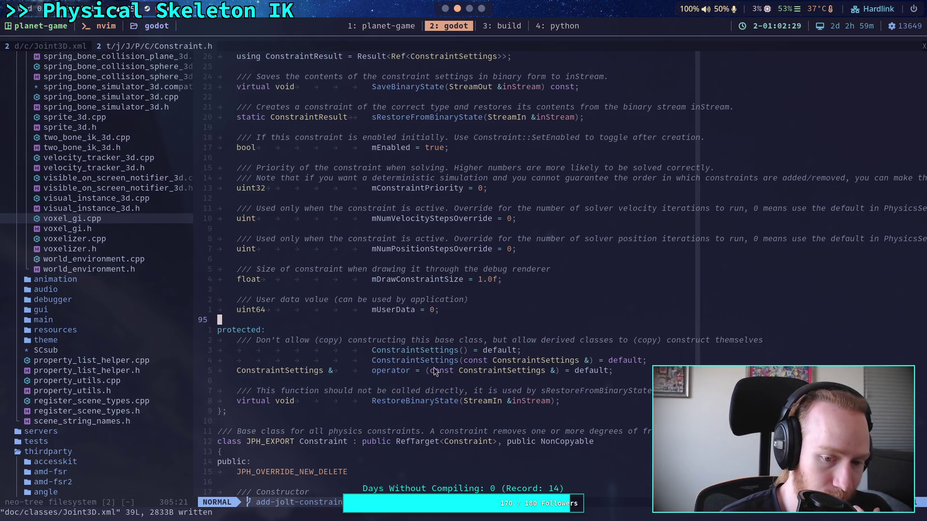
pyautogui.click(420, 416)
pyautogui.click(422, 418)
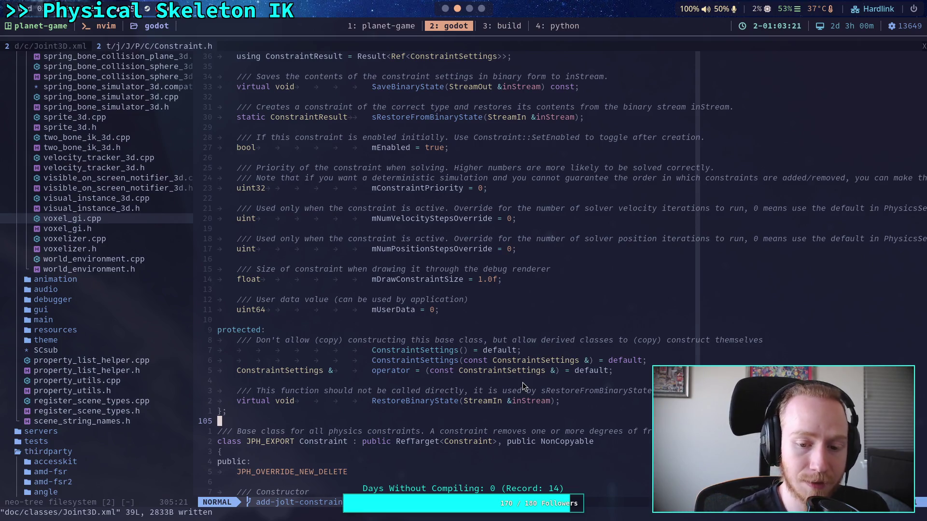
pyautogui.click(497, 323)
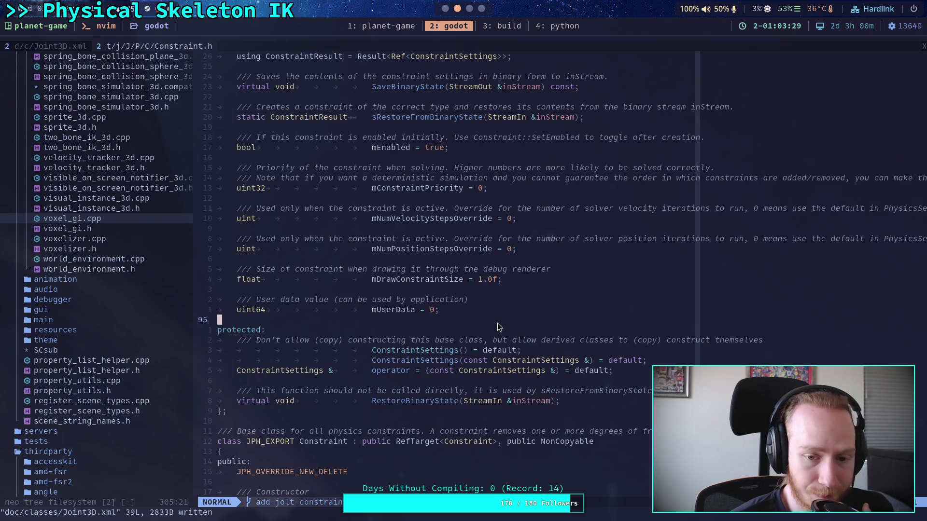
pyautogui.scroll(-15, 497, 323)
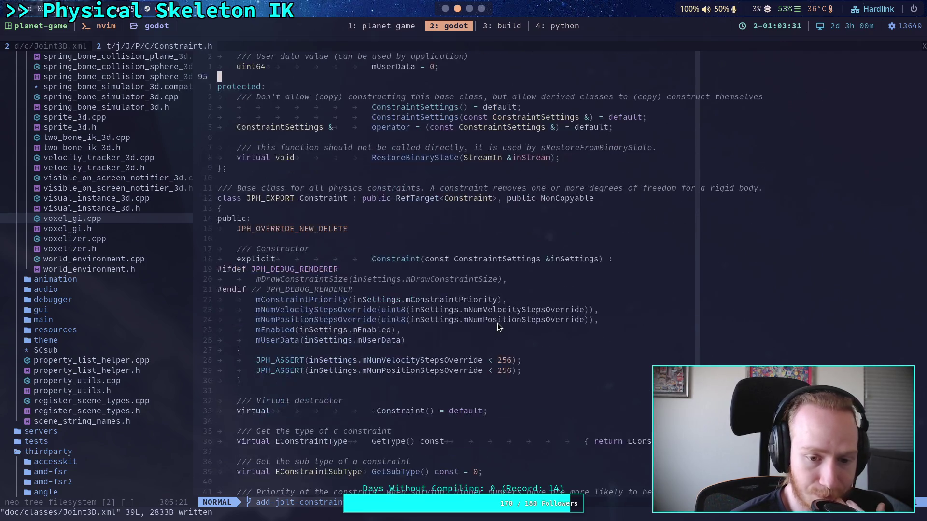
pyautogui.scroll(-1, 498, 323)
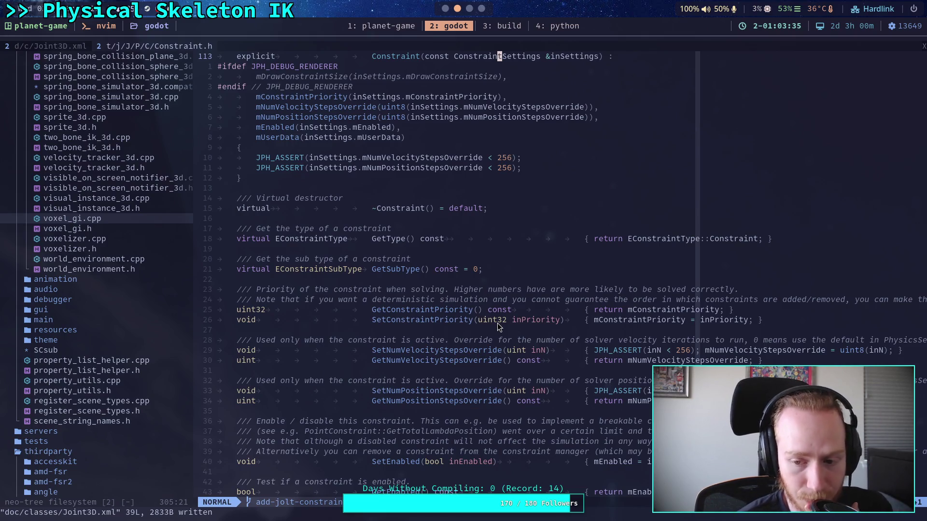
pyautogui.scroll(-5, 499, 328)
pyautogui.click(514, 313)
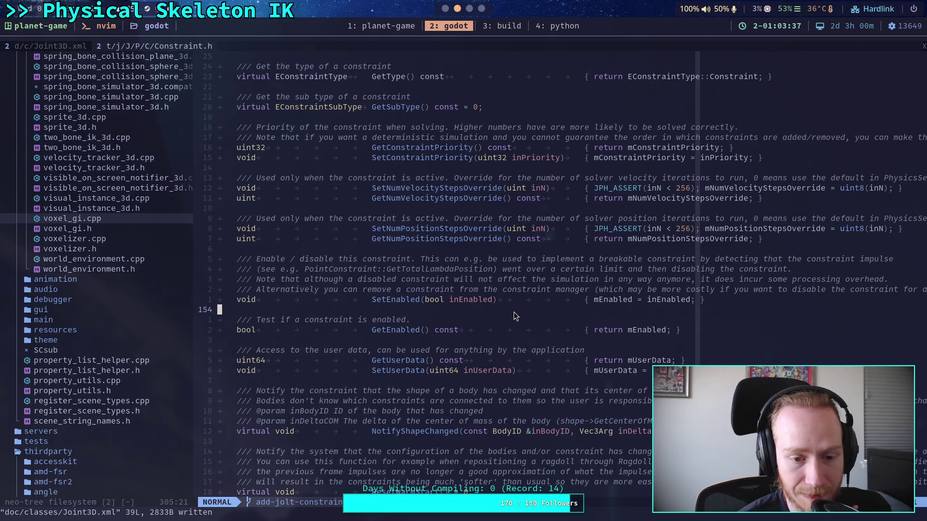
pyautogui.scroll(-7, 515, 317)
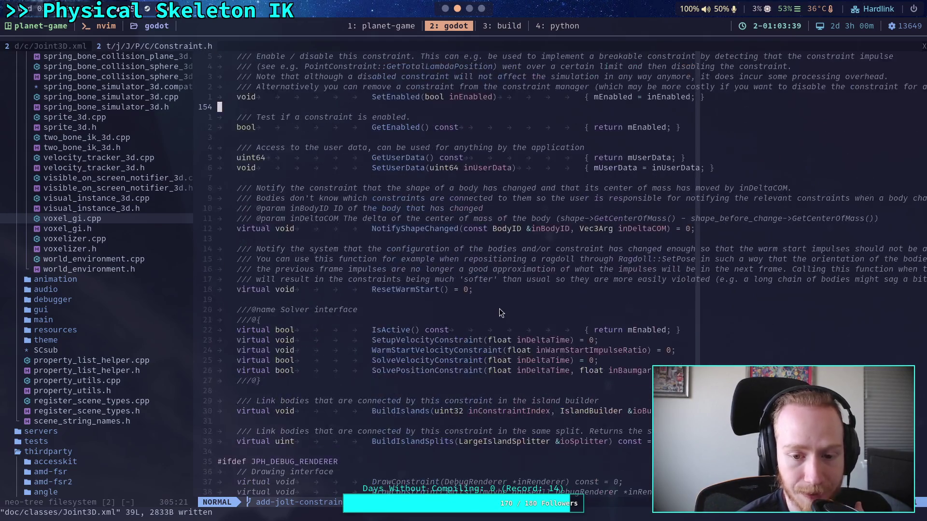
pyautogui.click(502, 304)
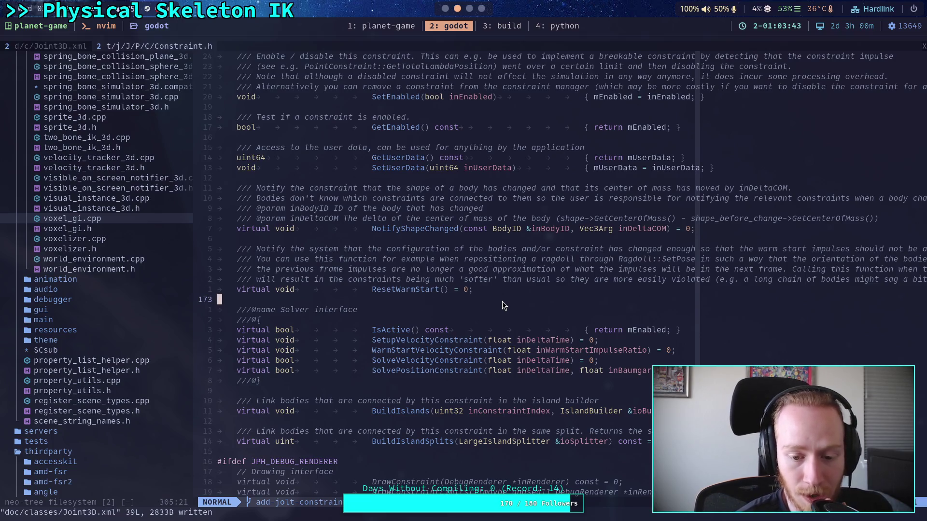
pyautogui.scroll(-7, 502, 301)
pyautogui.scroll(15, 505, 302)
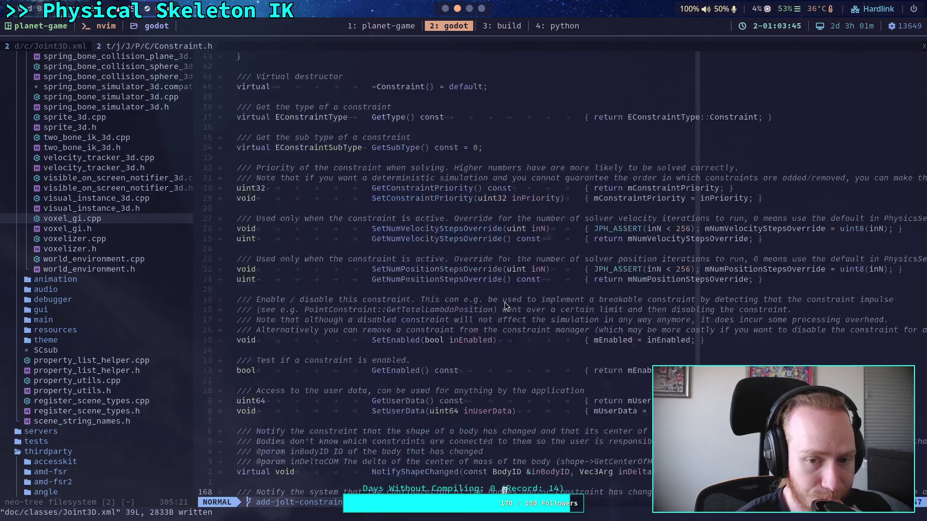
pyautogui.scroll(7, 505, 302)
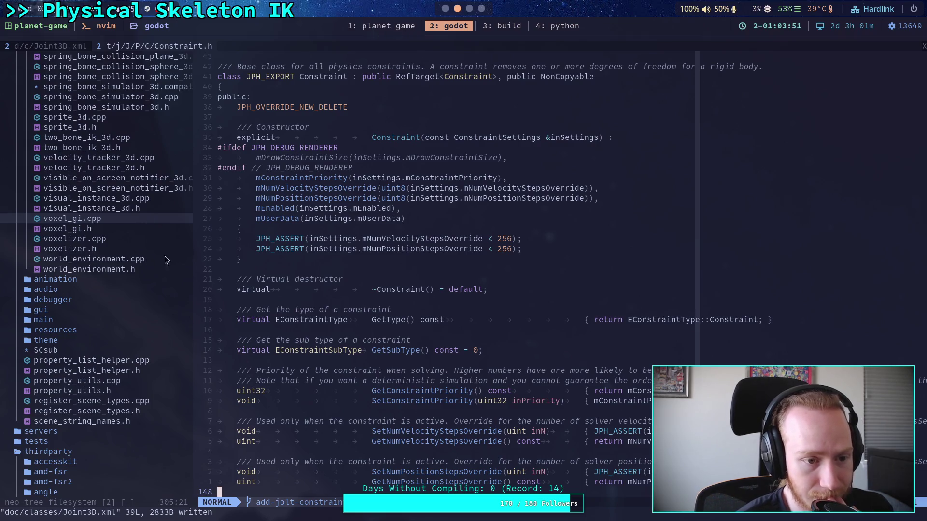
# - Copy the default="1" attribute from the Joint3D.xml git diff in the build window
pyautogui.click(485, 24)
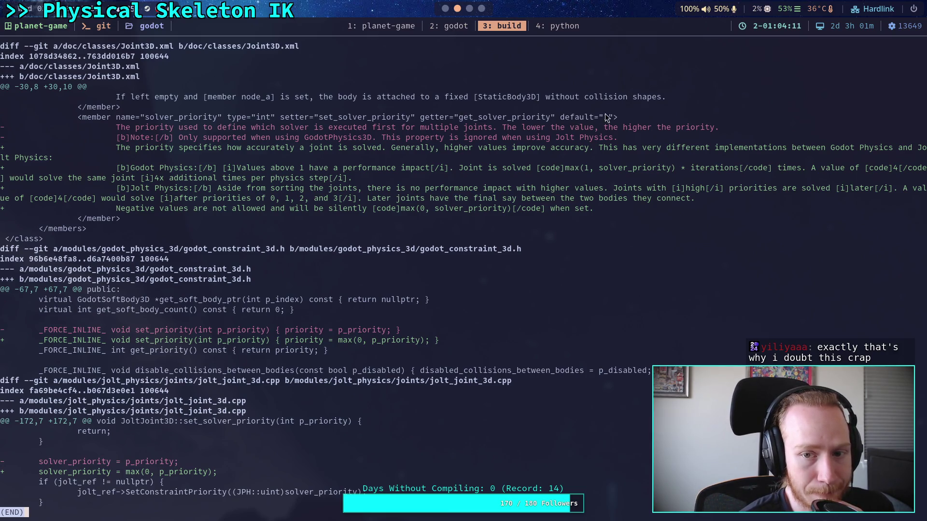
pyautogui.click(574, 120)
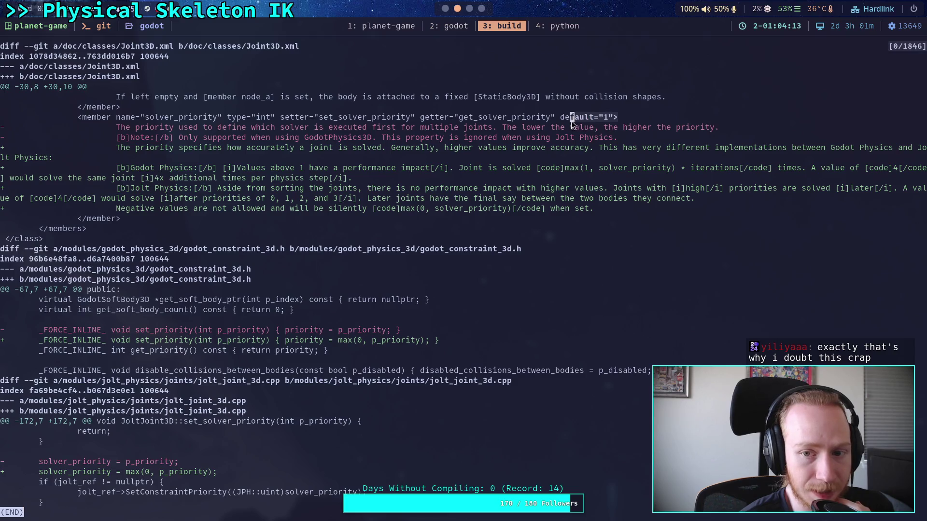
pyautogui.moveTo(557, 118); pyautogui.dragTo(619, 117)
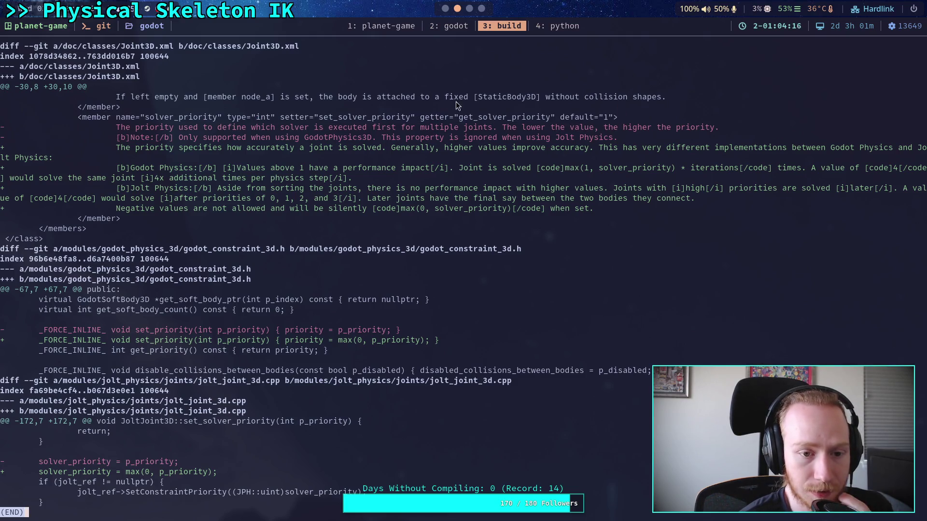
pyautogui.moveTo(560, 119); pyautogui.dragTo(618, 118)
pyautogui.click(452, 27)
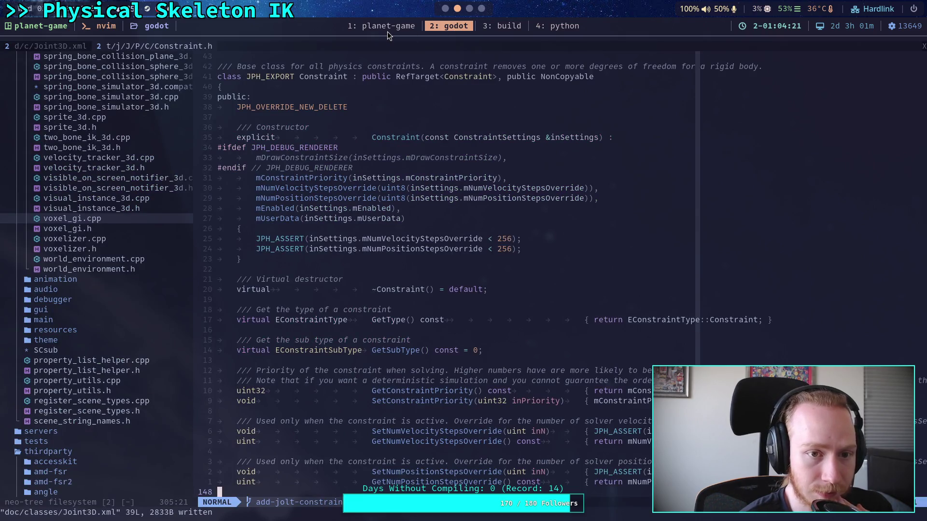
pyautogui.press('H')
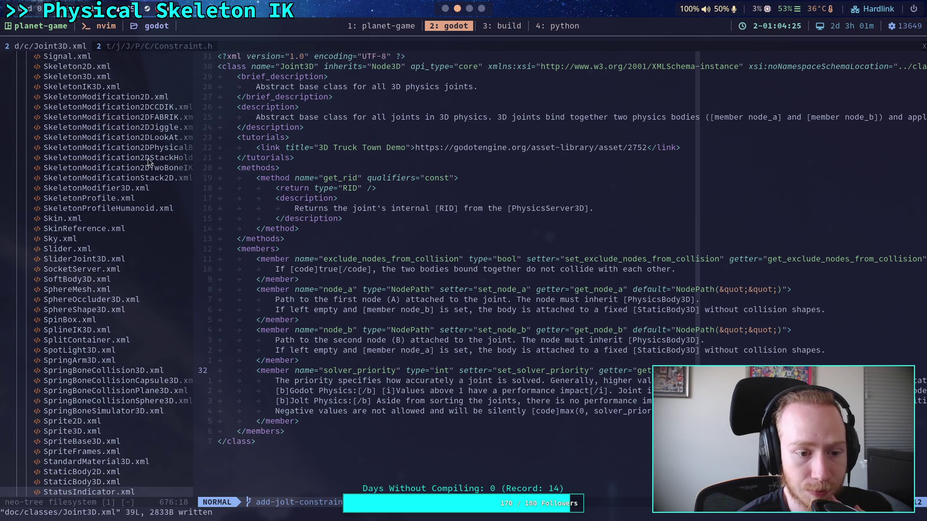
pyautogui.scroll(-15, 122, 308)
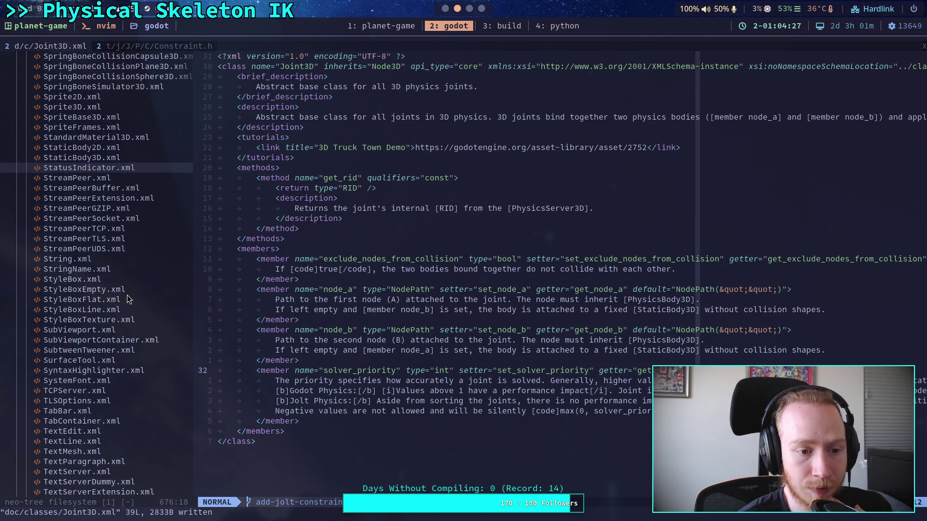
pyautogui.scroll(-10, 133, 281)
pyautogui.click(135, 279)
pyautogui.scroll(-15, 134, 279)
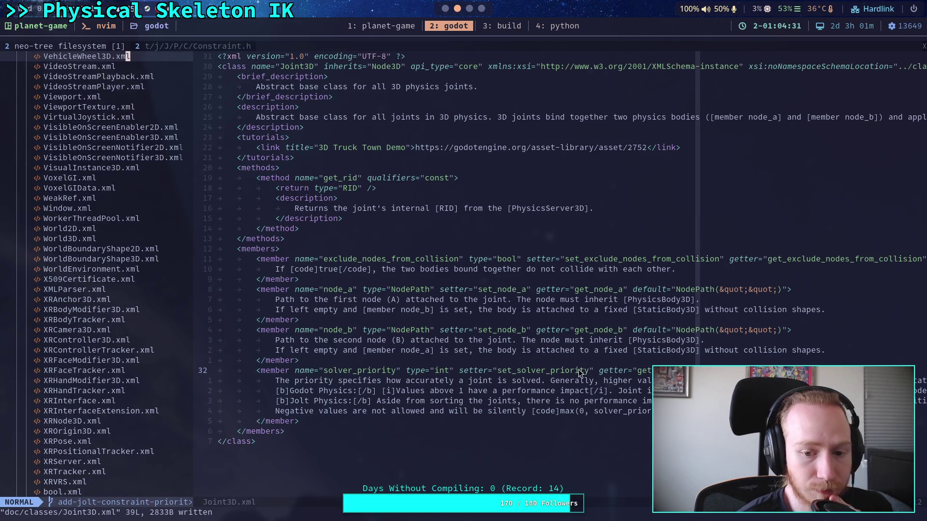
pyautogui.click(697, 502)
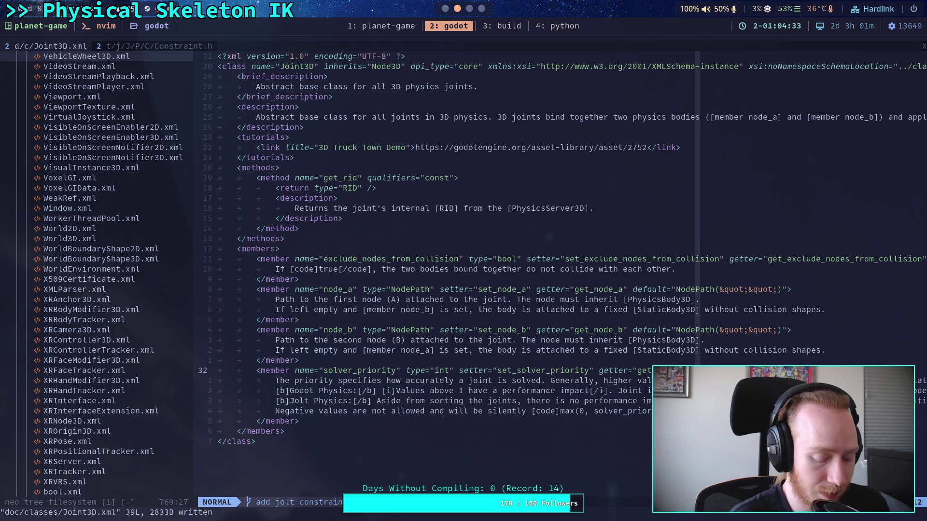
pyautogui.press('a')
pyautogui.press('Escape')
pyautogui.write(':w')
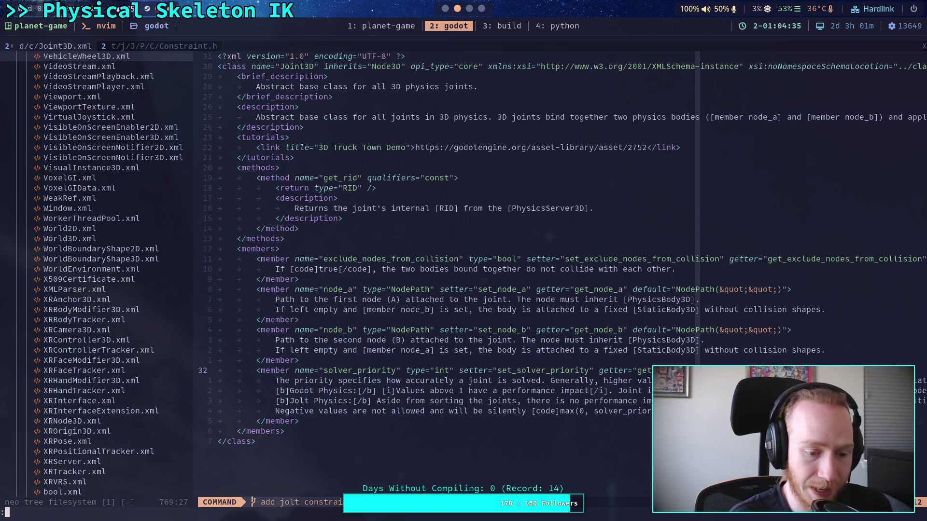
pyautogui.press('Return')
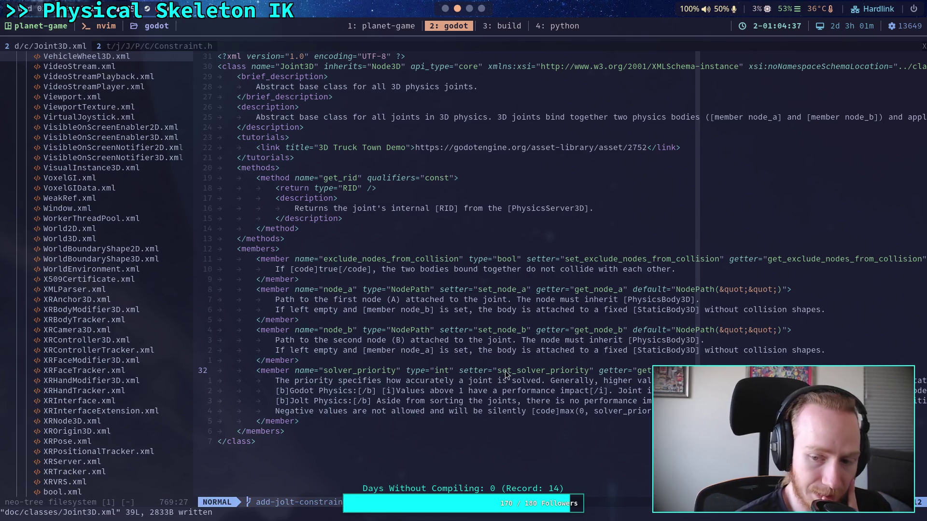
pyautogui.scroll(9, 79, 273)
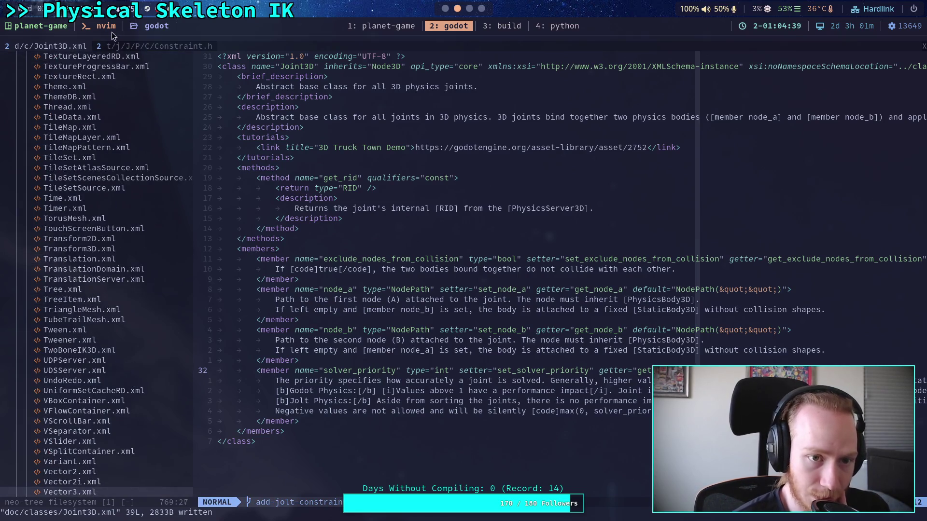
pyautogui.click(141, 47)
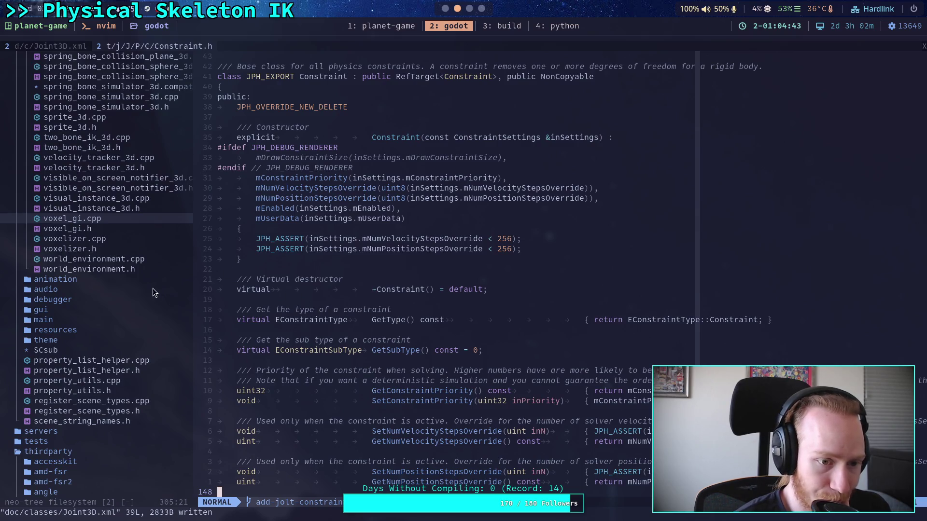
pyautogui.click(129, 239)
# - Filter the neo-tree file list for joint_3d and open jolt_joint_3d.h
pyautogui.press('/')
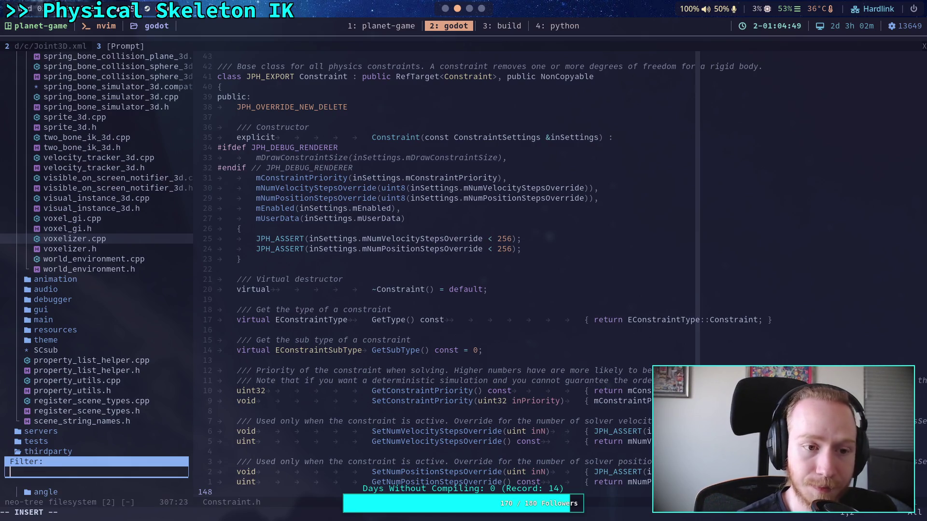
pyautogui.write('joint_')
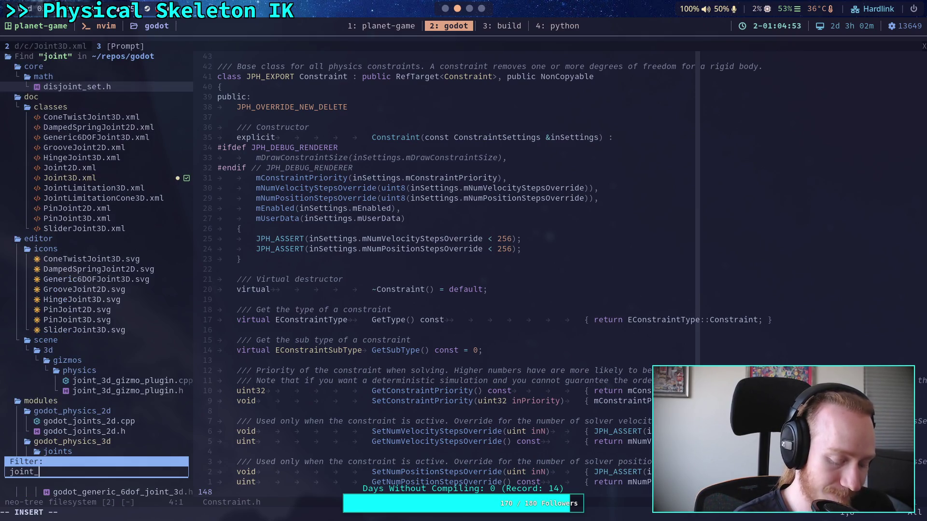
pyautogui.write('3d')
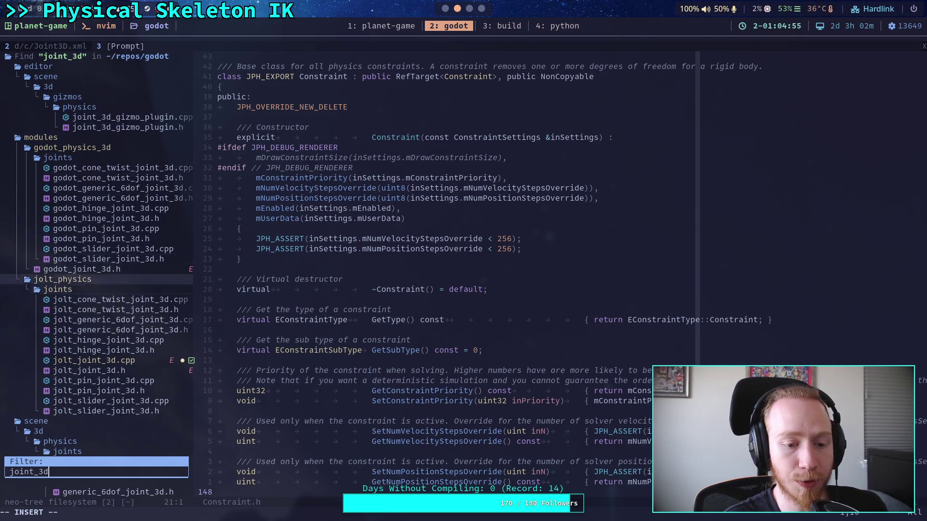
pyautogui.press('Down')
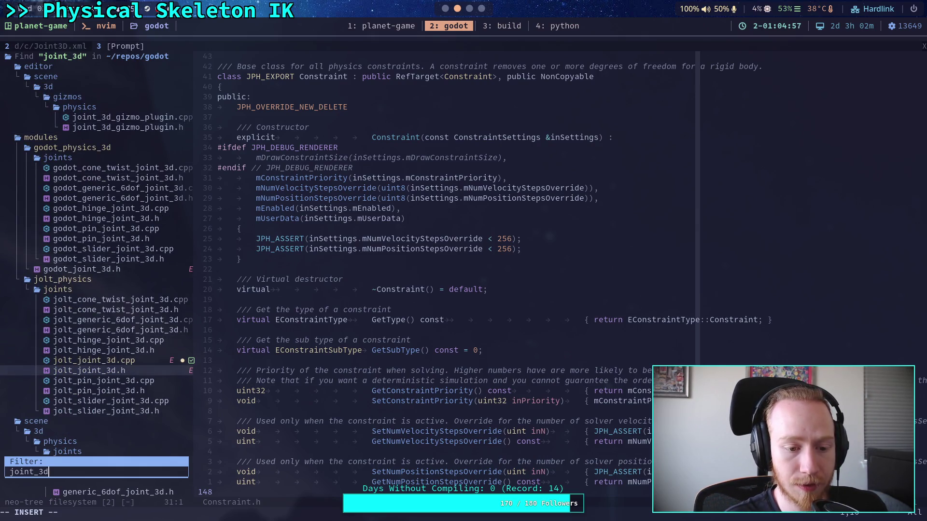
pyautogui.press('Return')
pyautogui.scroll(-4, 368, 273)
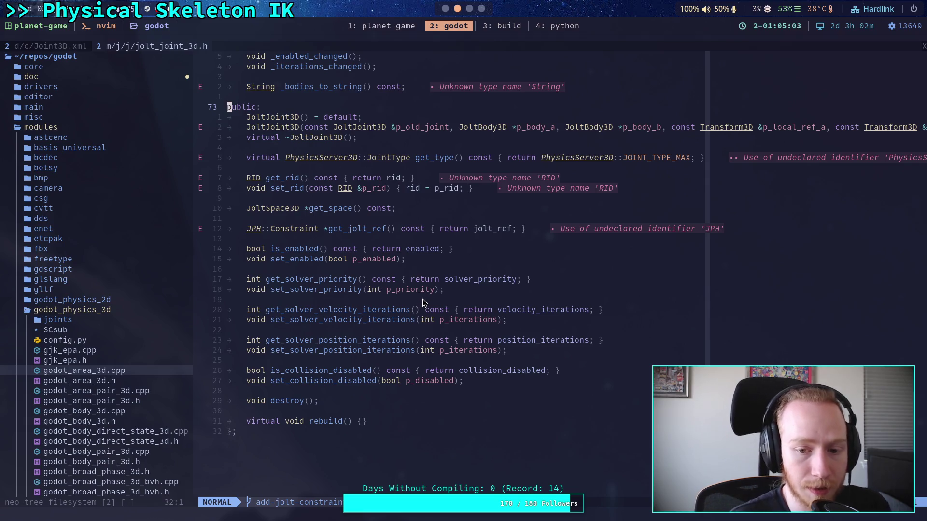
# - Change the solver_priority default from 1 to 0 in jolt_joint_3d.h and save it
pyautogui.moveTo(397, 280)
pyautogui.mouseDown()
pyautogui.moveTo(450, 280)
pyautogui.moveTo(446, 289)
pyautogui.mouseUp()
pyautogui.press('Escape')
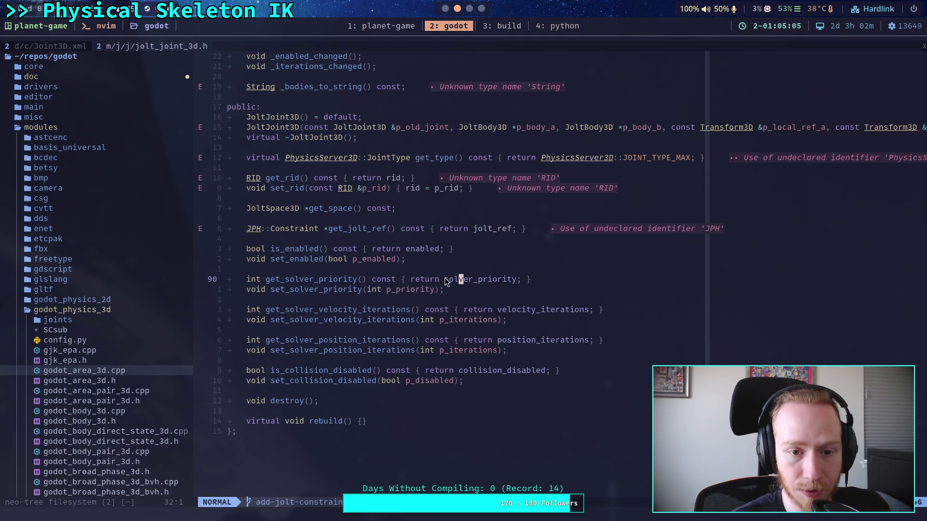
pyautogui.scroll(10, 424, 280)
pyautogui.click(358, 188)
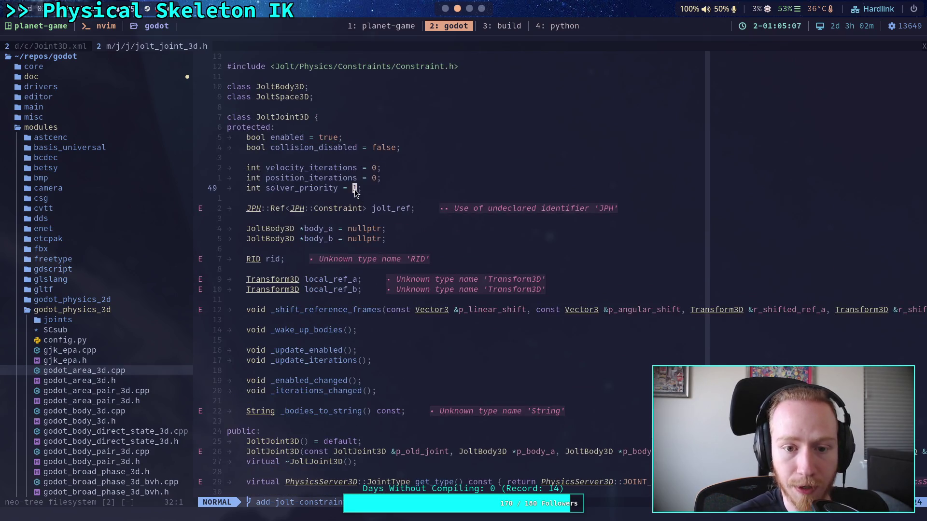
pyautogui.write('s0')
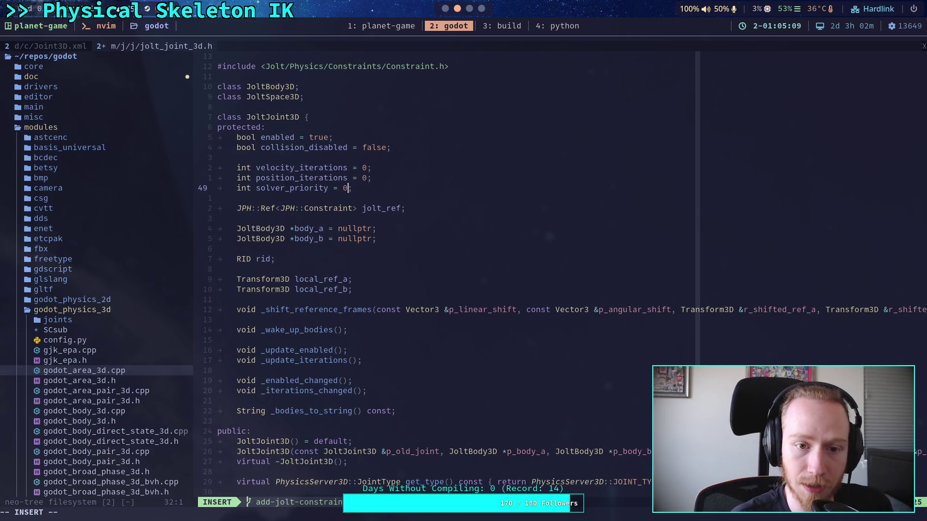
pyautogui.press('Escape')
pyautogui.write(':w')
pyautogui.press('Return')
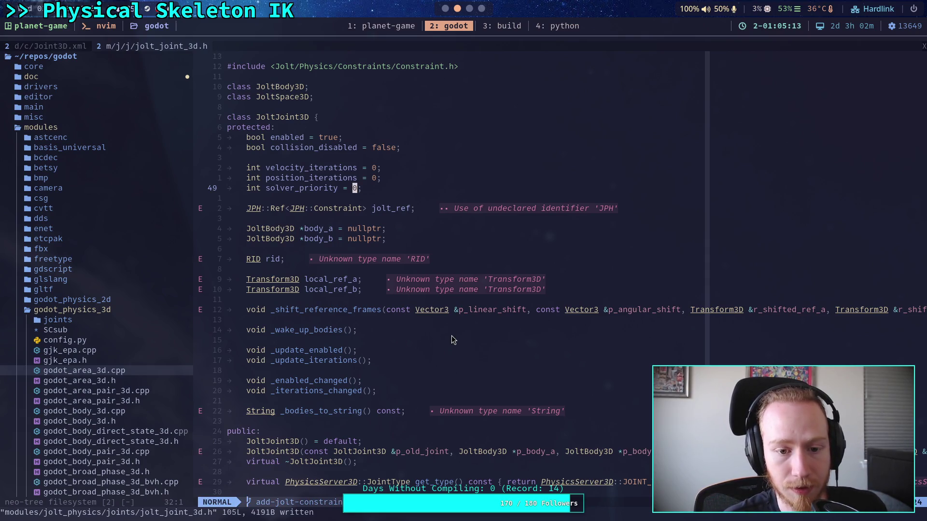
# - Recheck the solver_priority line, then bring up the Joint3D.xml buffer
pyautogui.scroll(-9, 451, 335)
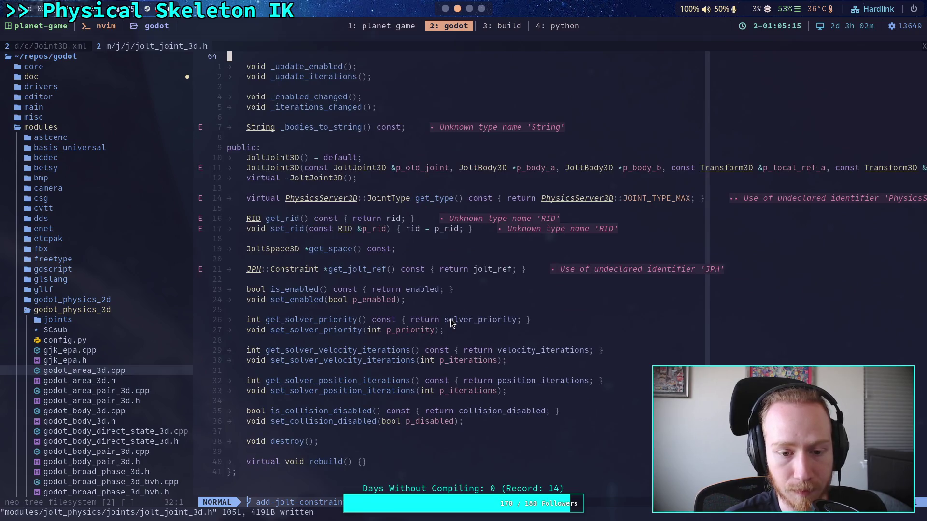
pyautogui.scroll(3, 452, 324)
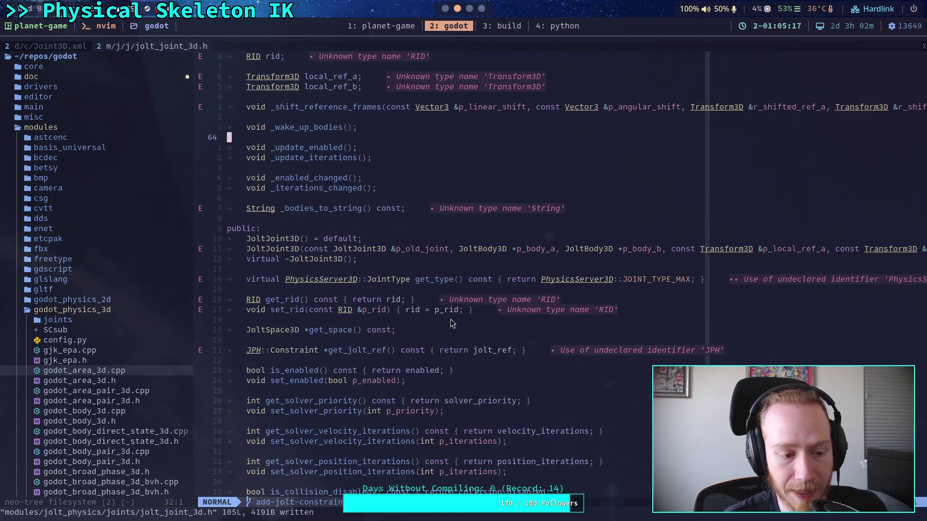
pyautogui.scroll(4, 452, 318)
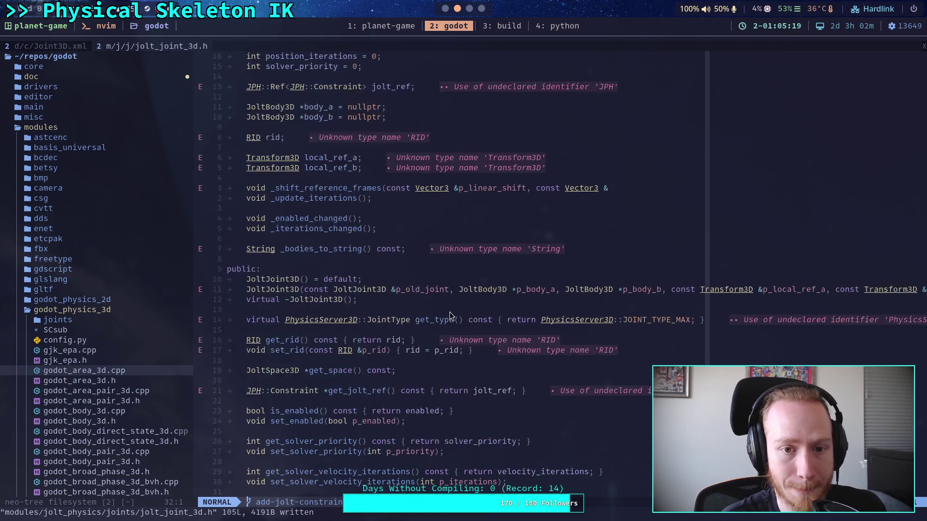
pyautogui.click(448, 112)
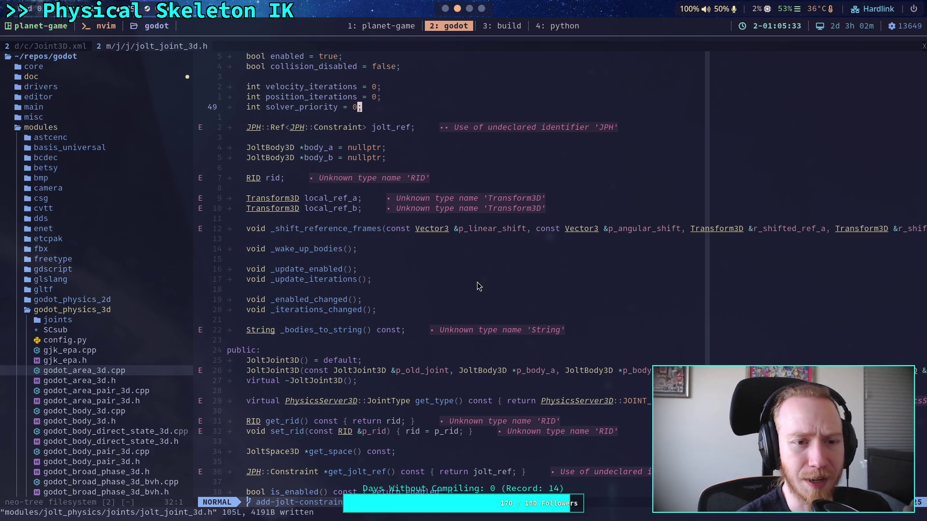
pyautogui.click(59, 47)
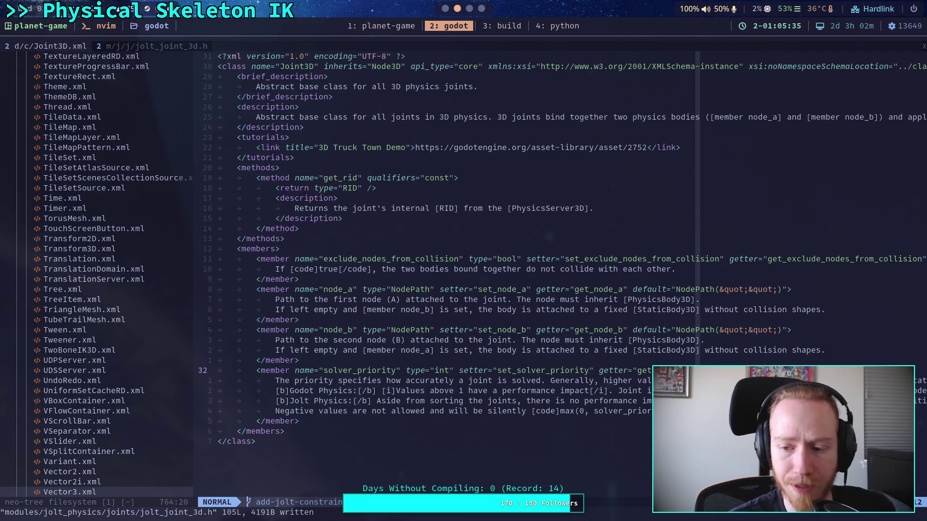
# - Save Joint3D.xml with :w and go back to the jolt_joint_3d.h buffer
pyautogui.write(':w')
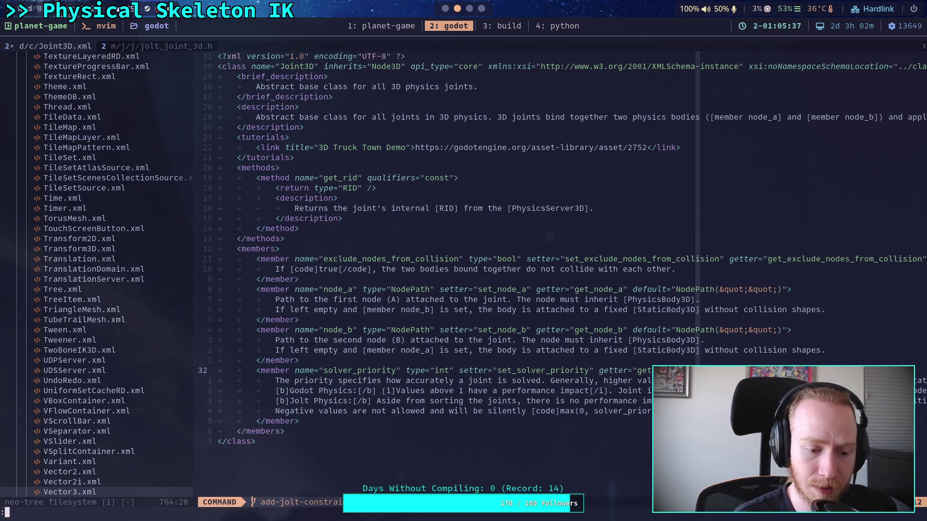
pyautogui.press('Return')
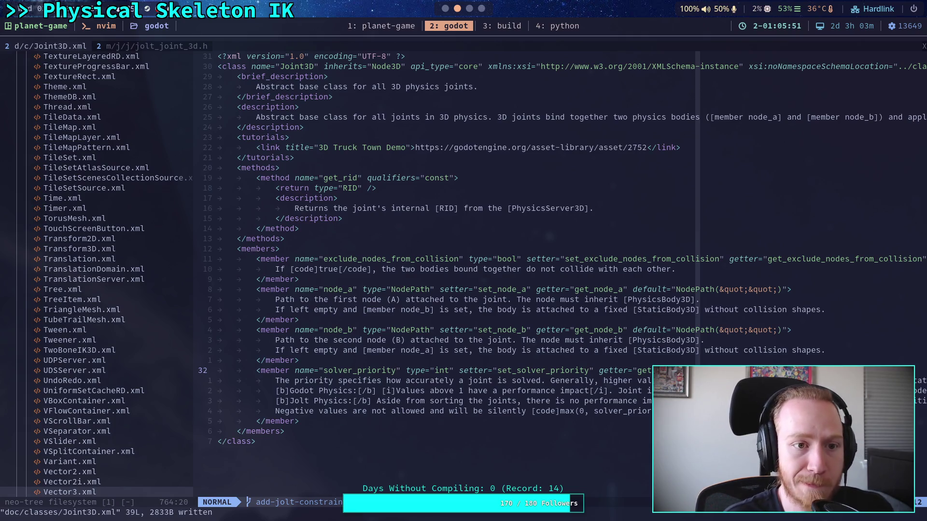
pyautogui.hotkey('shift', 'l')
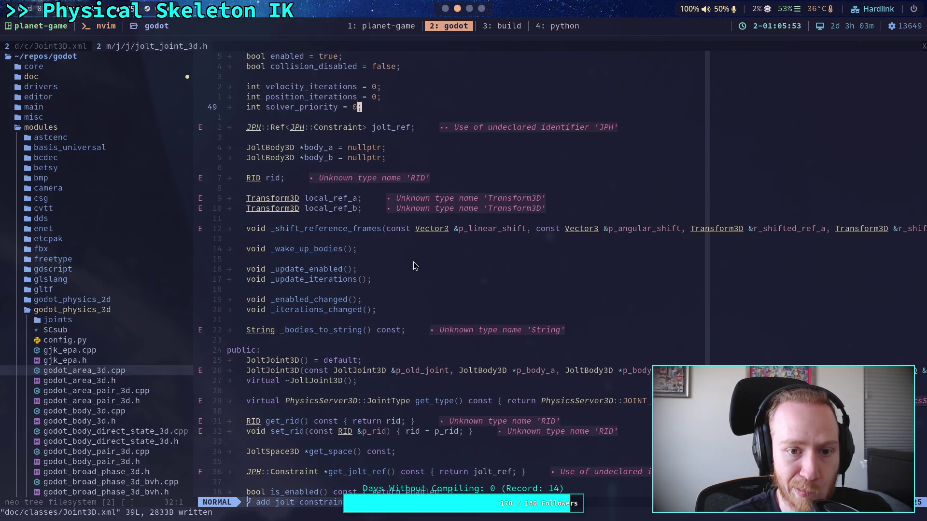
# - Open godot_constraint_3d.h, change 'priority = 1' to 0, and save the file
pyautogui.scroll(4, 294, 261)
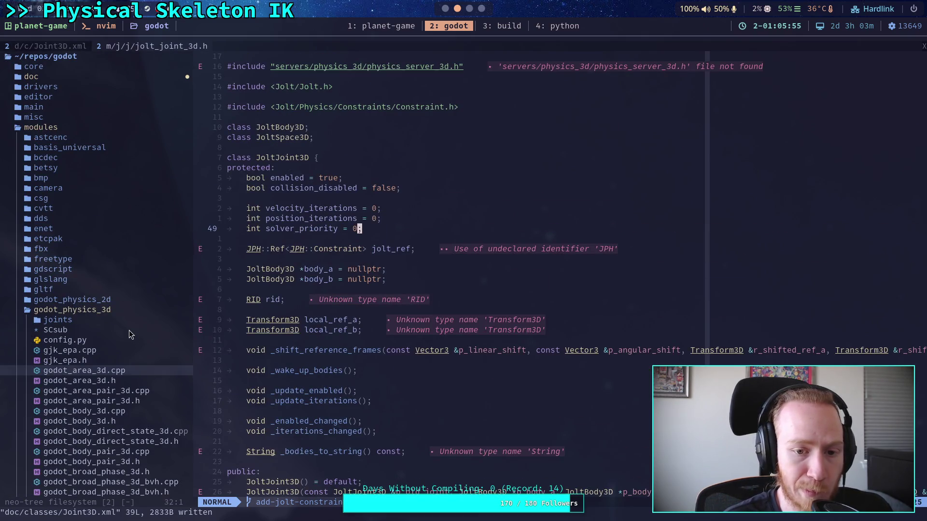
pyautogui.scroll(-10, 454, 366)
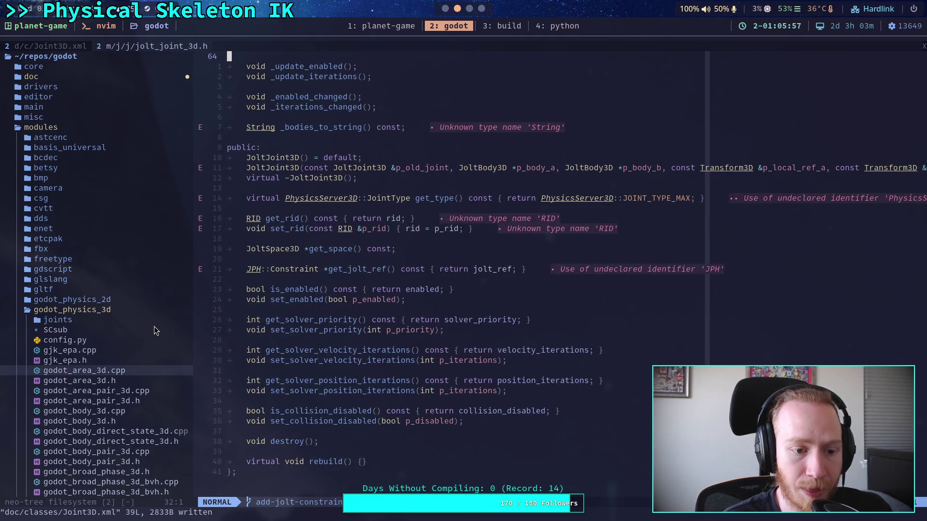
pyautogui.scroll(-7, 128, 364)
pyautogui.doubleClick(129, 360)
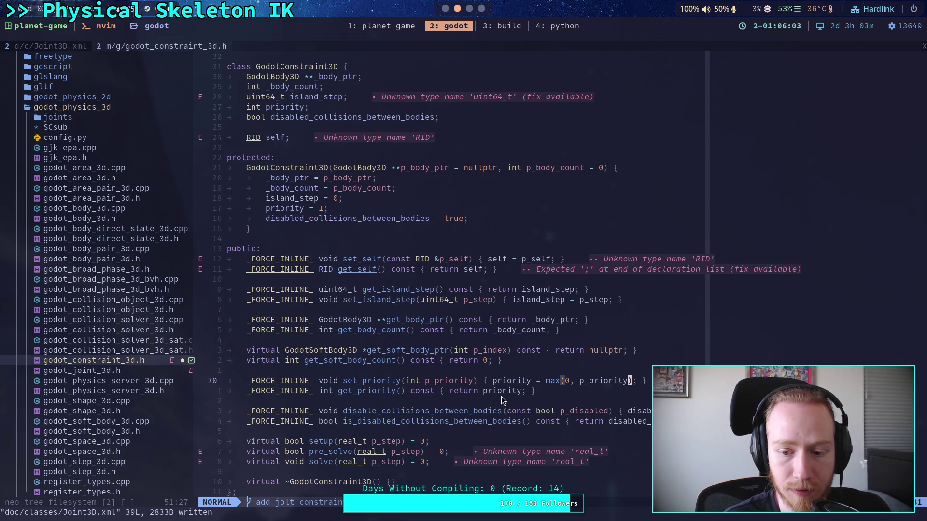
pyautogui.scroll(2, 339, 325)
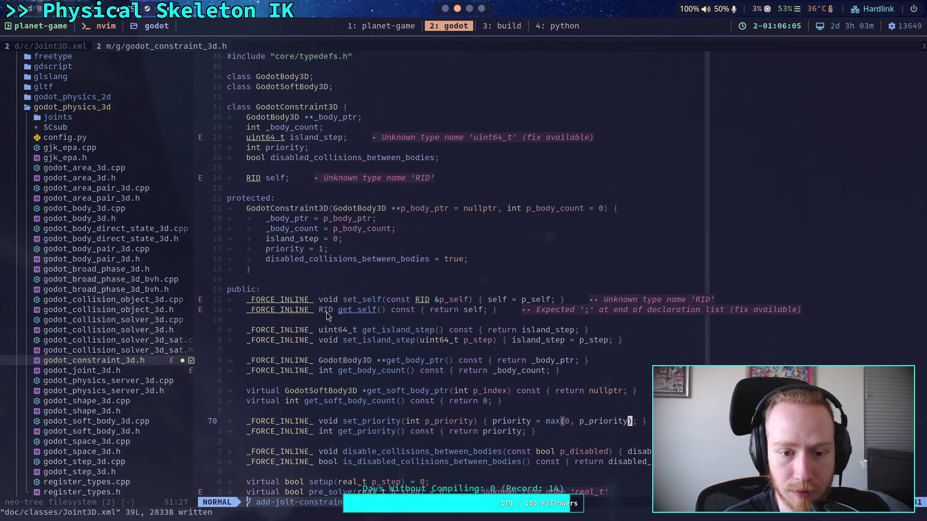
pyautogui.click(320, 249)
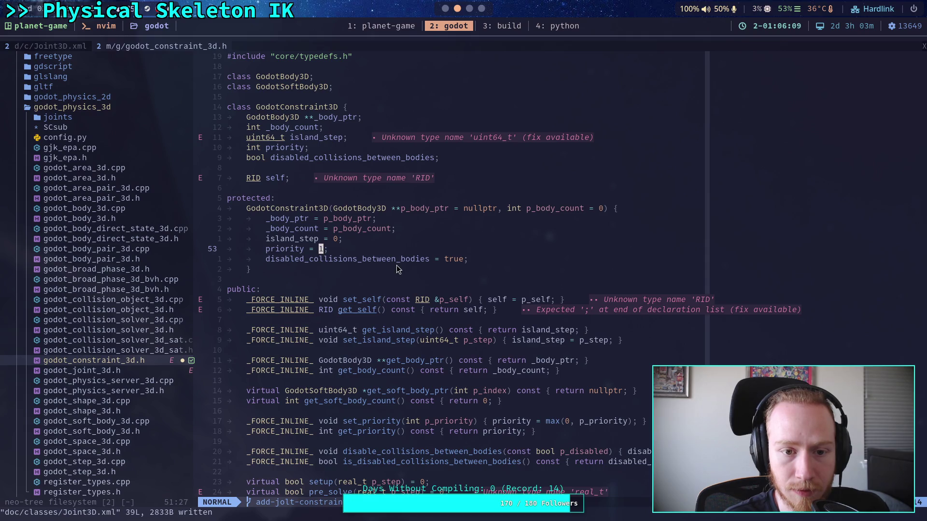
pyautogui.write('s0')
pyautogui.press('Escape')
pyautogui.press(':')
pyautogui.write('w')
pyautogui.press('Return')
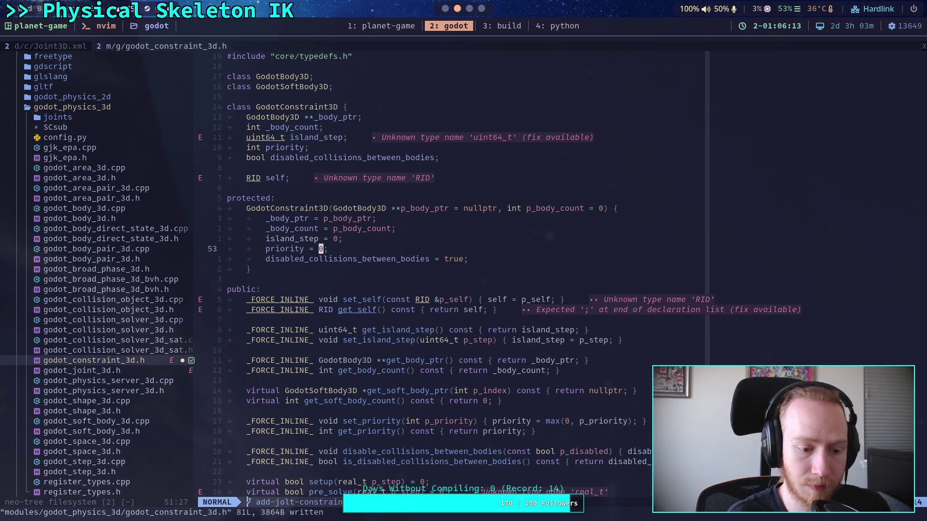
# - Look over the code above setup(), then start a name filter in the file tree
pyautogui.scroll(-5, 431, 286)
pyautogui.click(438, 314)
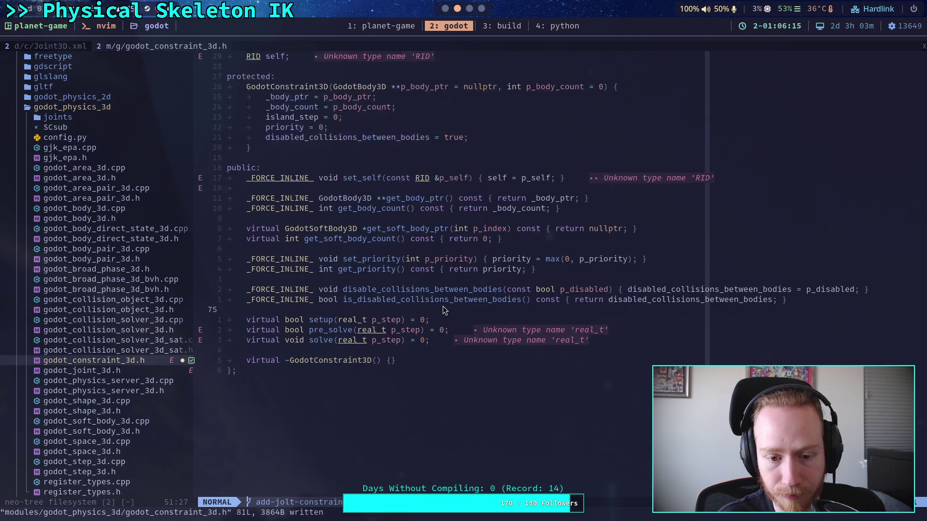
pyautogui.scroll(3, 444, 310)
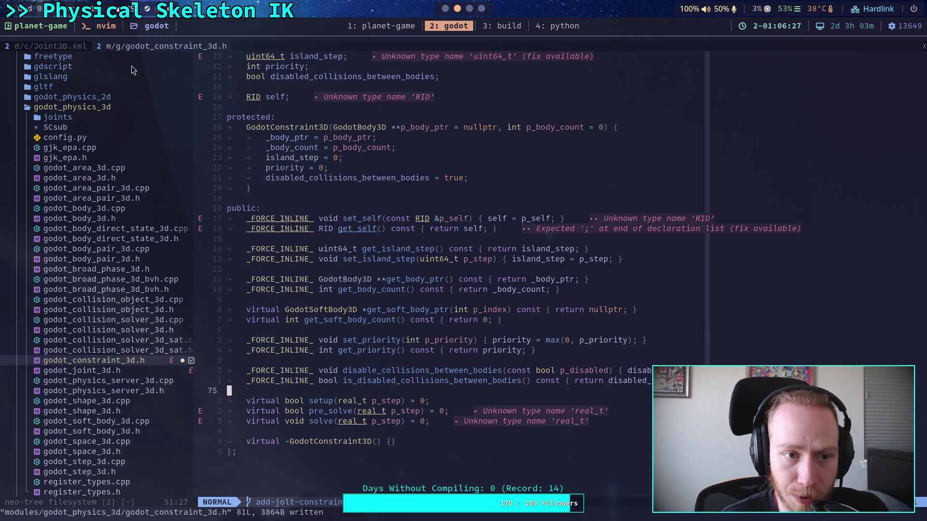
pyautogui.hotkey('ctrl', 'h')
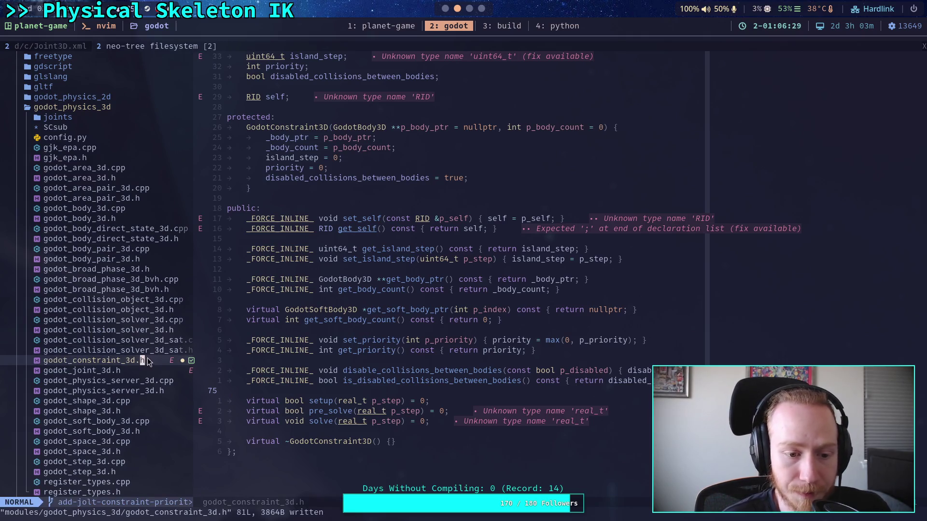
pyautogui.press('/')
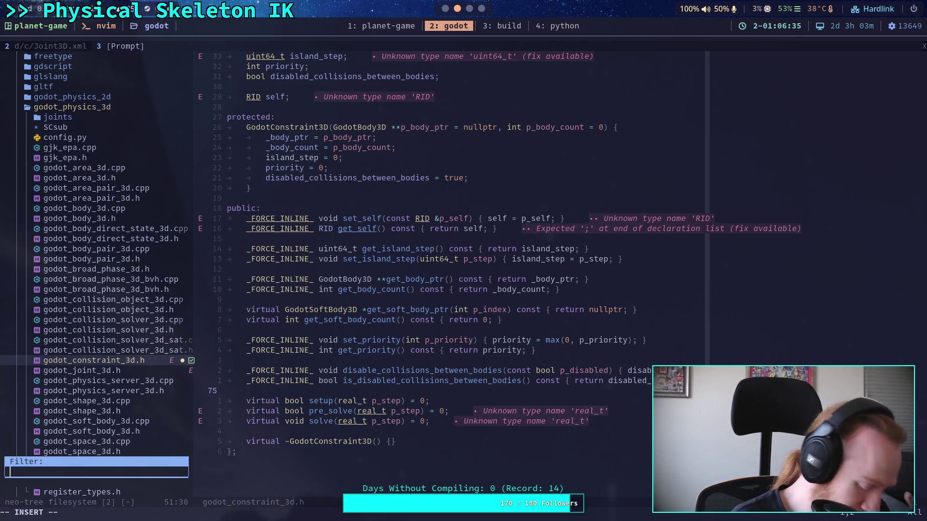
# - Open Jolt's Constraint.h at the SetConstraintPriority declaration
pyautogui.write('Con')
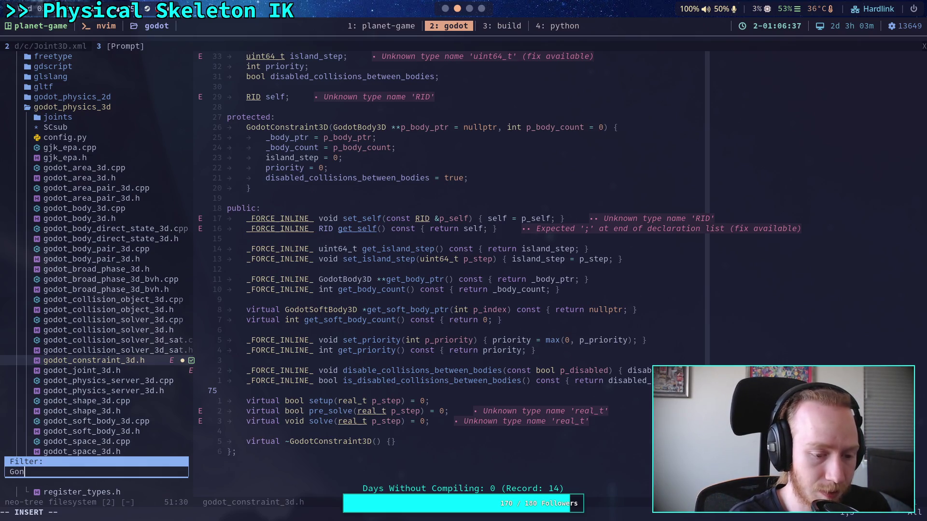
pyautogui.write('straint.h')
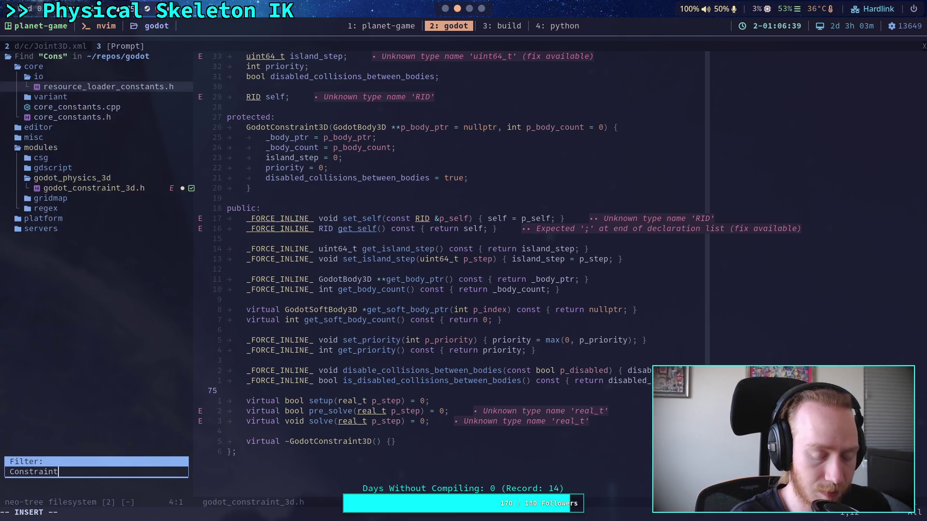
pyautogui.press('Down')
pyautogui.press('Return')
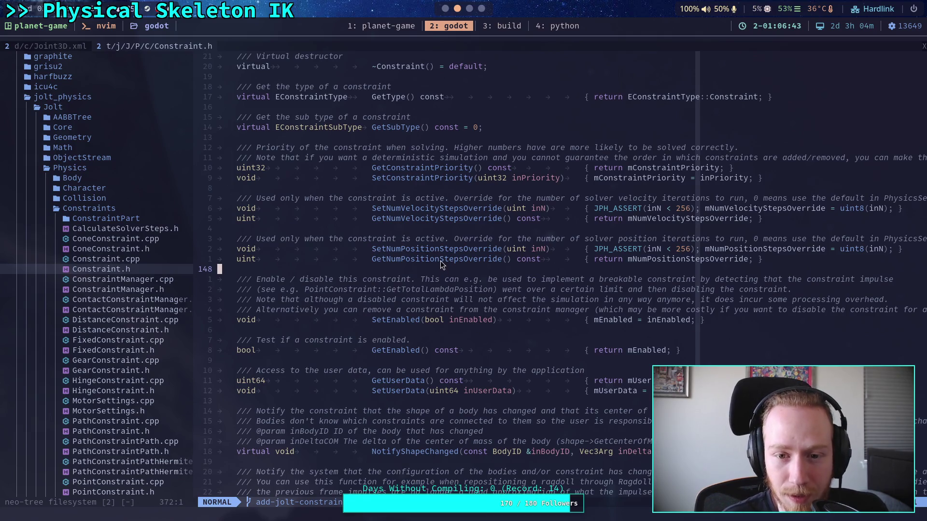
pyautogui.click(460, 178)
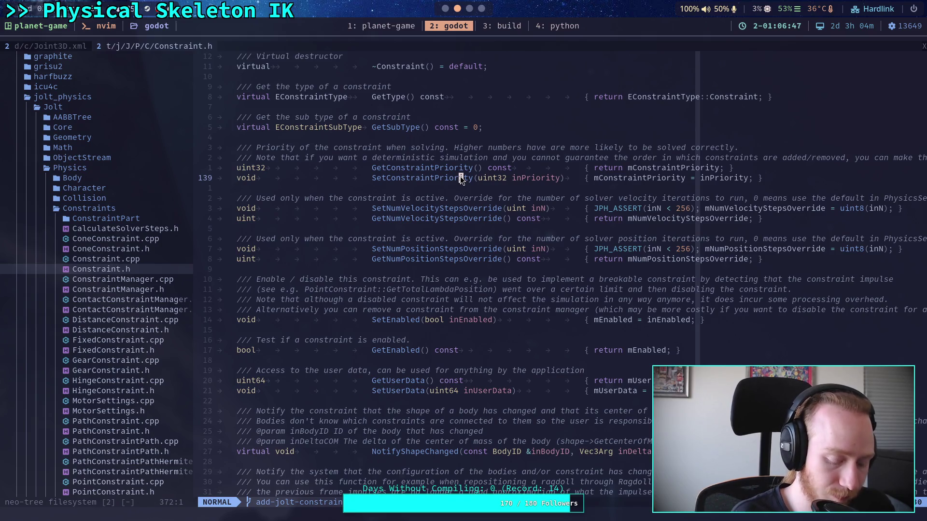
# - Live-grep GetConstraintPriority and open ConstraintManager.cpp at the priority comparison
pyautogui.press('space')
pyautogui.write('fgGetC')
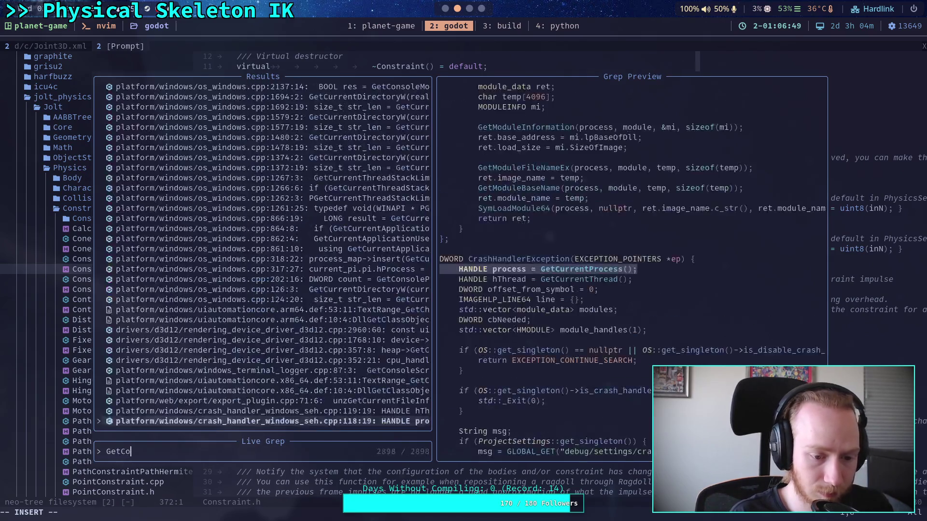
pyautogui.write('onstraintPriority')
pyautogui.press('Up')
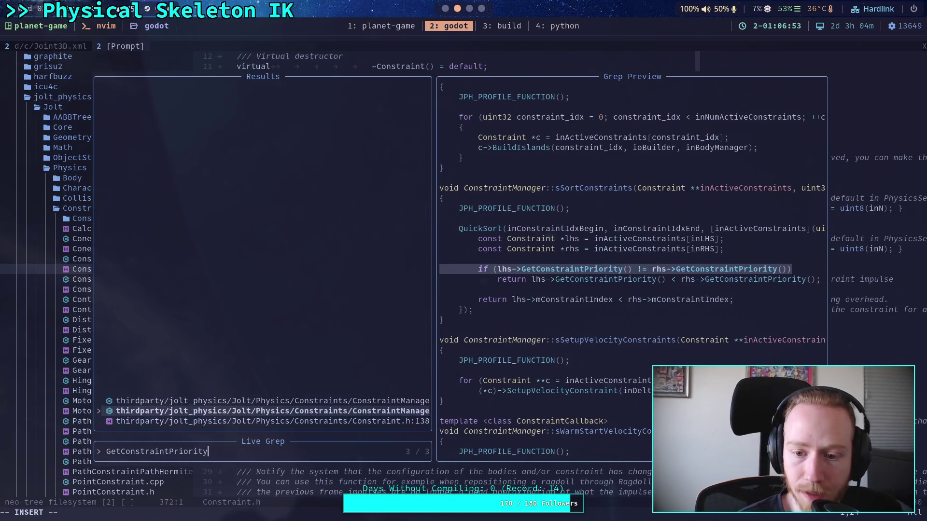
pyautogui.press('Up')
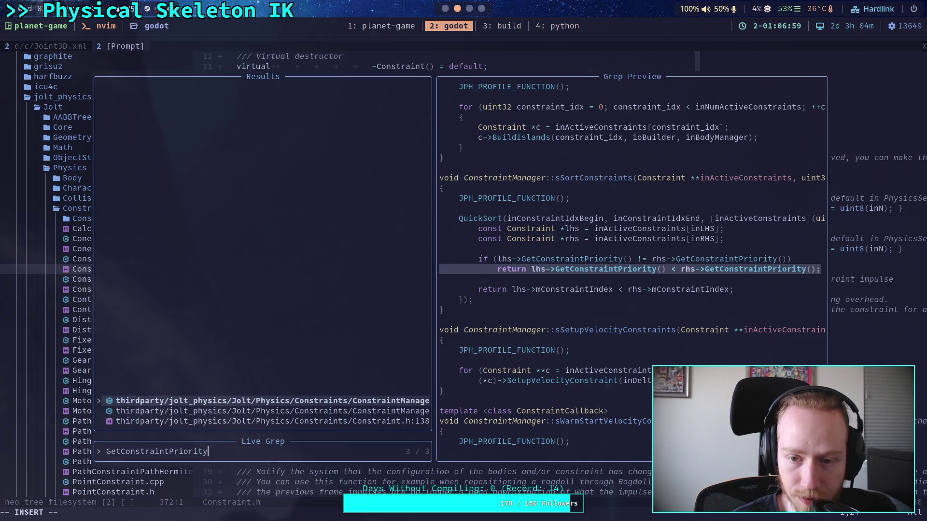
pyautogui.press('Down')
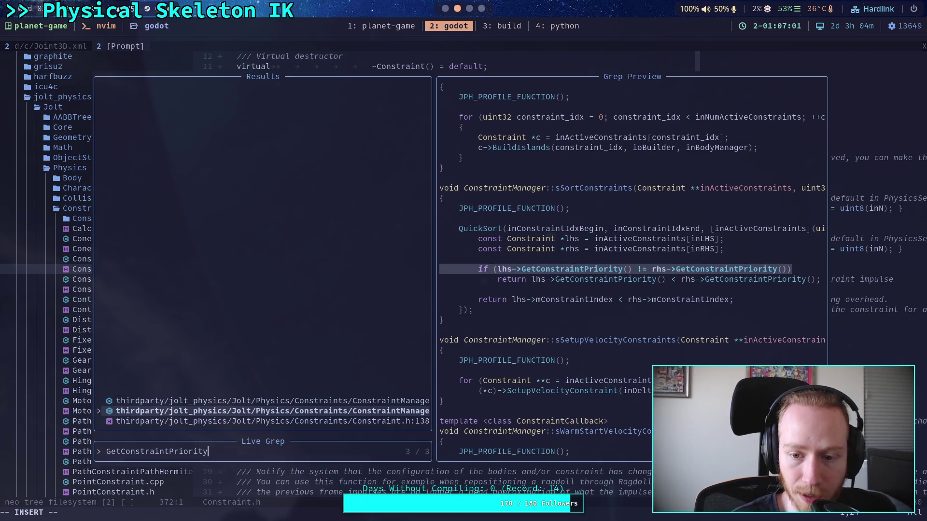
pyautogui.press('Down')
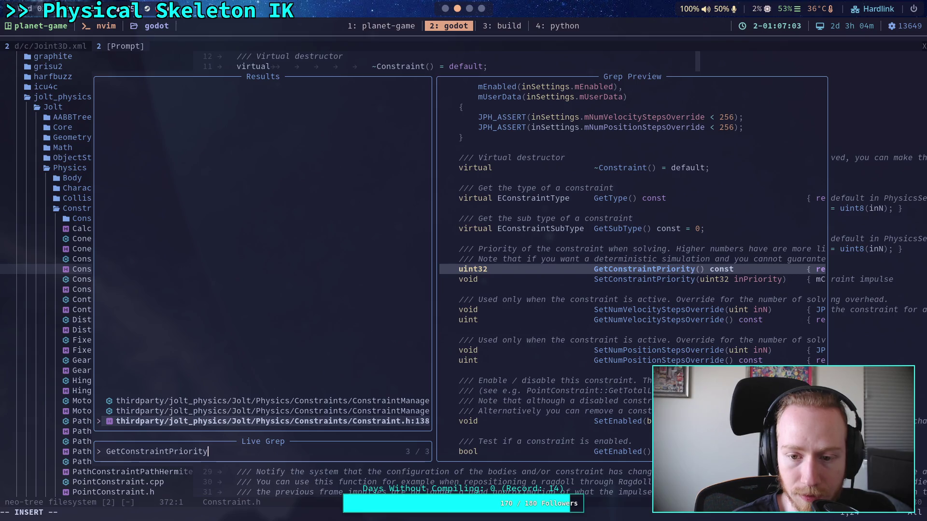
pyautogui.press('Up')
pyautogui.press('Up')
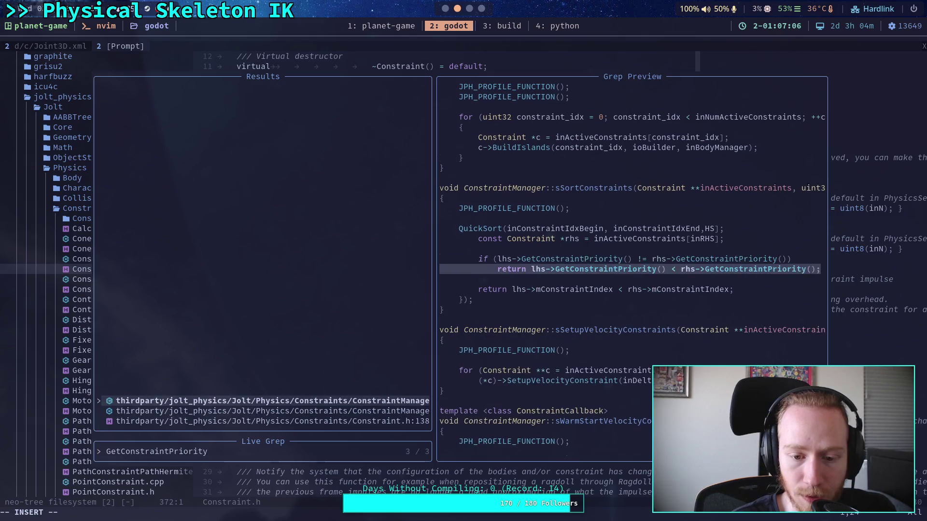
pyautogui.press('Down')
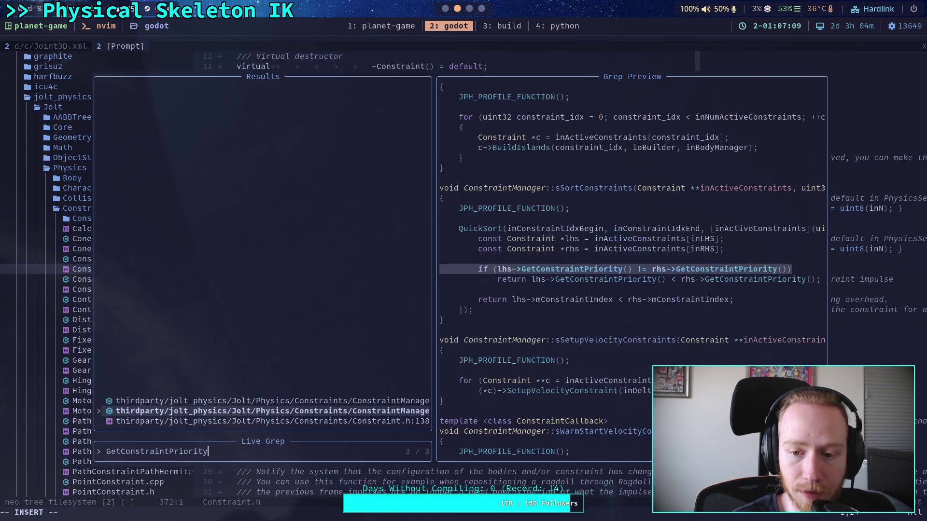
pyautogui.press('Up')
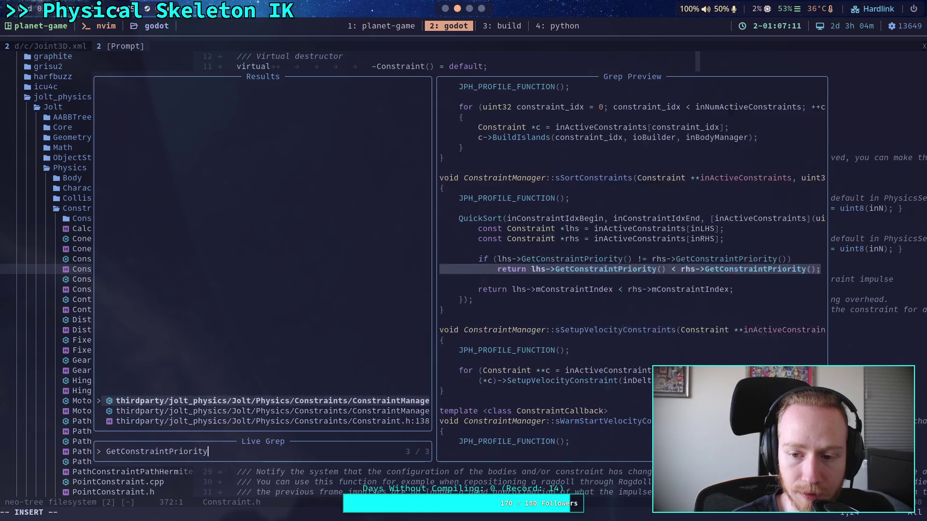
pyautogui.press('Down')
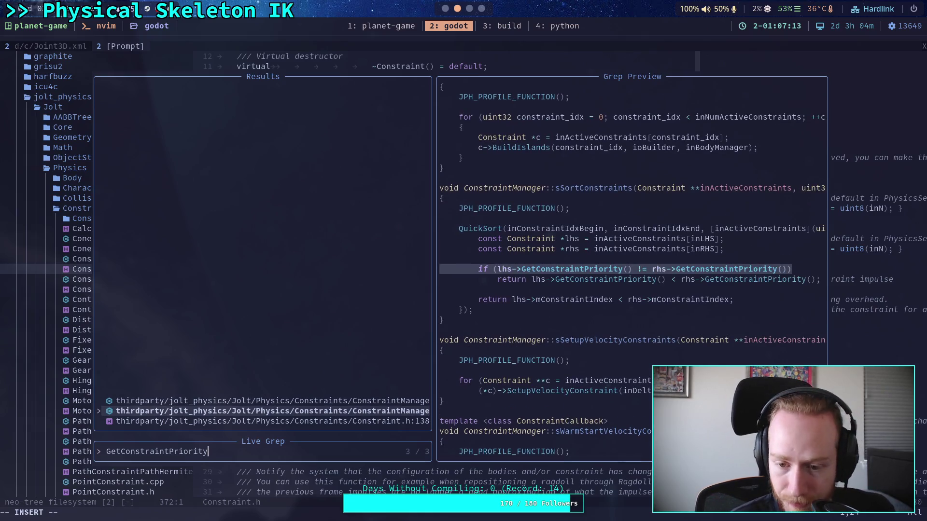
pyautogui.press('Up')
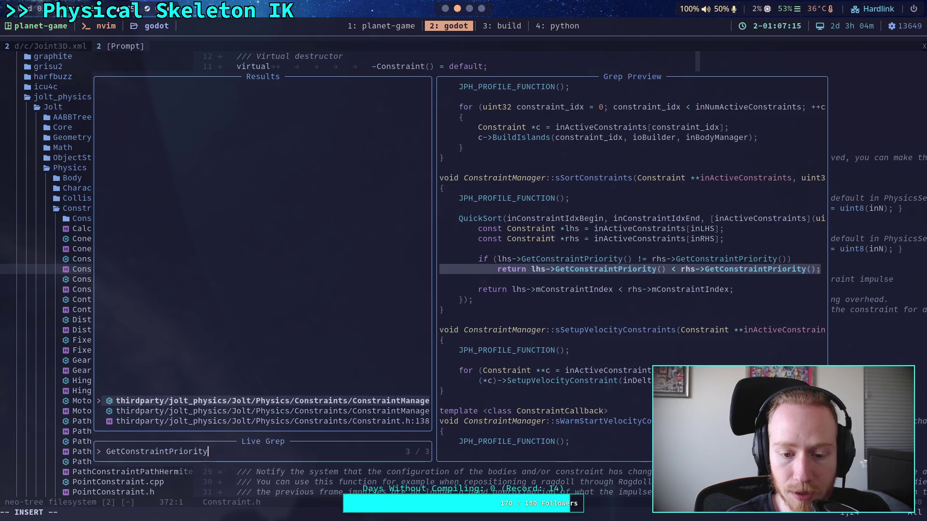
pyautogui.press('Return')
pyautogui.write('/sSort')
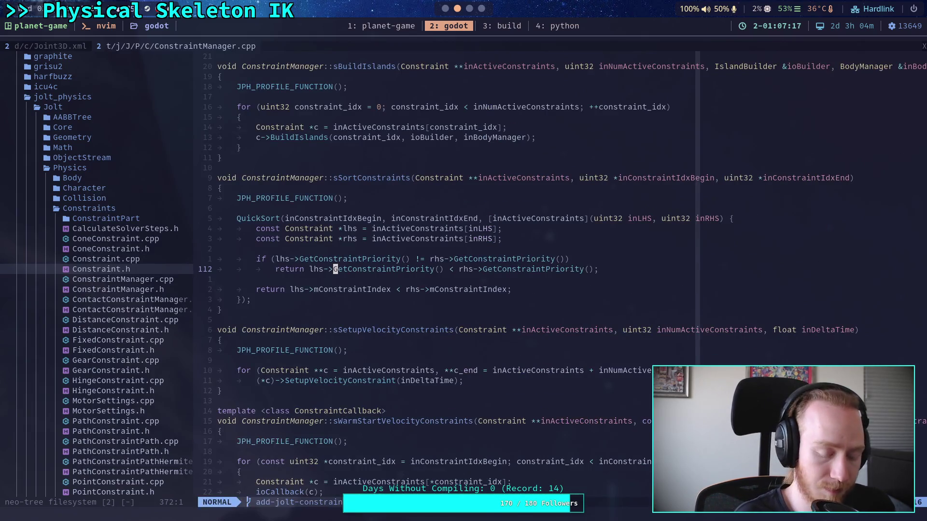
pyautogui.write('tConstraints')
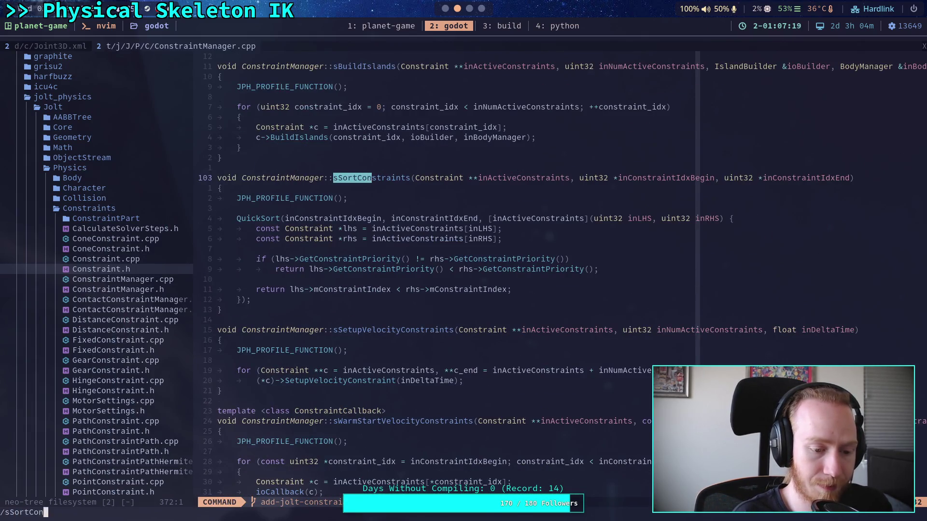
# - Live-grep sSortConstraints, previewing its definition and its call in PhysicsSystem.cpp
pyautogui.press('Escape')
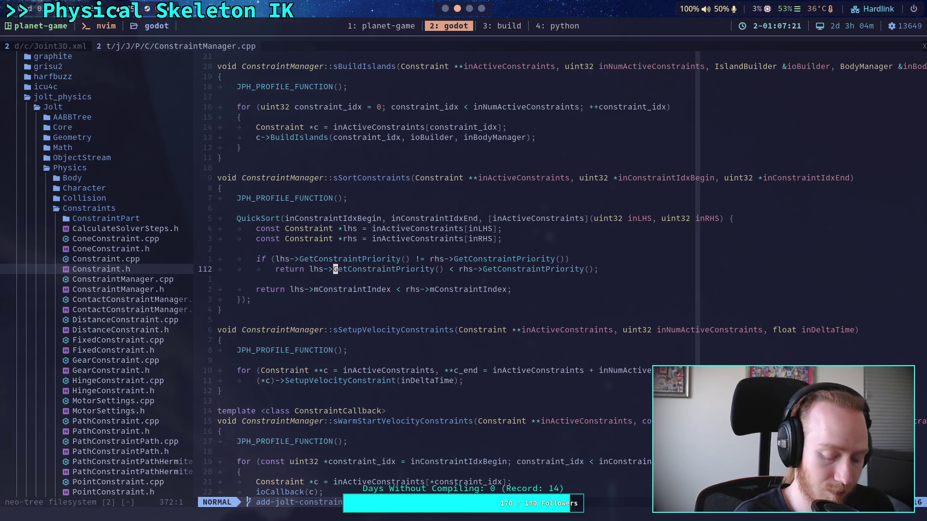
pyautogui.press('space')
pyautogui.write('fgsSortConstraints')
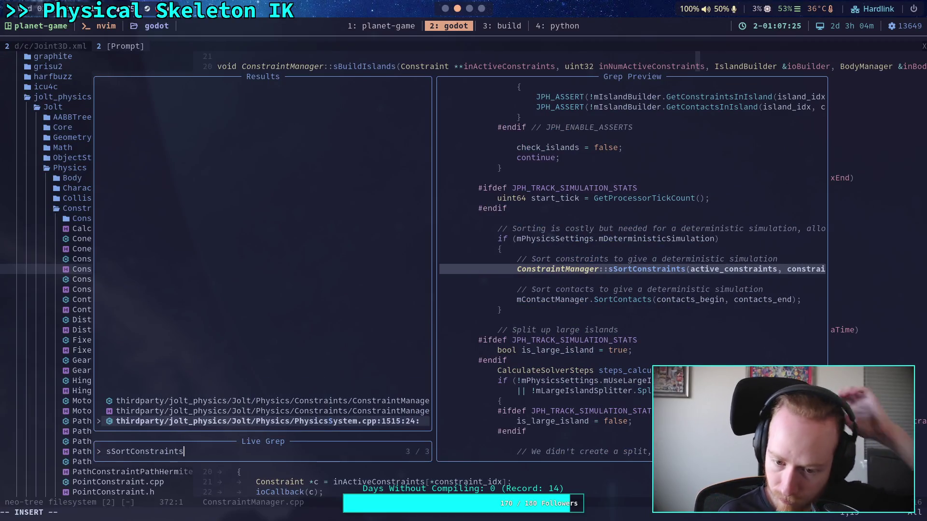
pyautogui.press('Up')
pyautogui.press('Up')
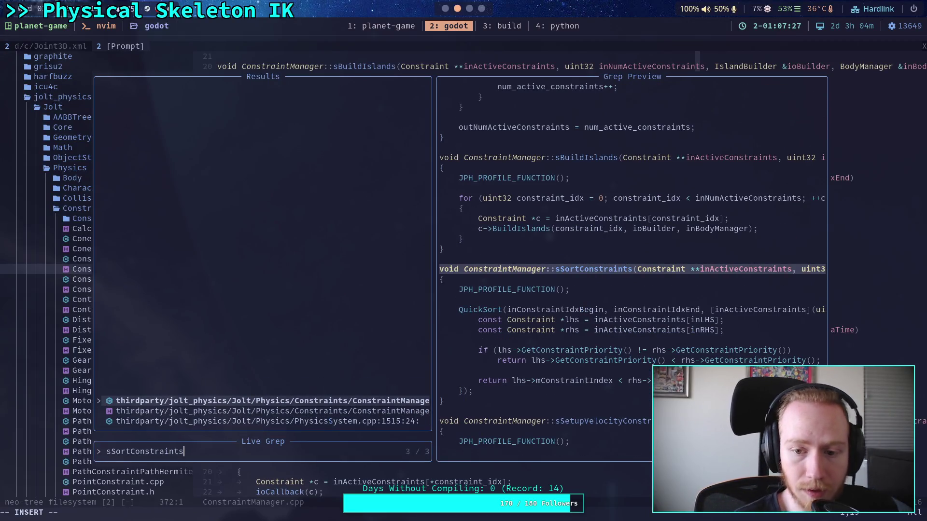
pyautogui.press('Down')
pyautogui.press('Down')
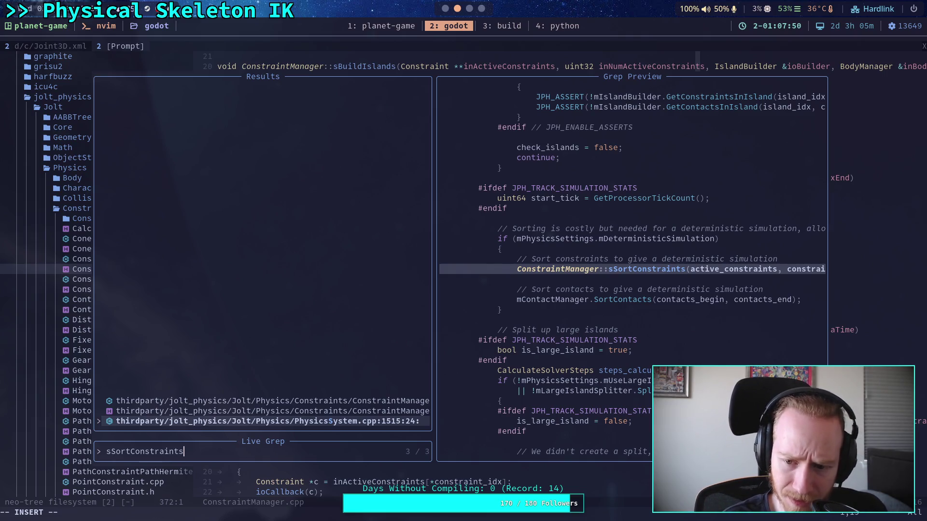
# - Search mDeterministicSimulation, previewing its default of true in PhysicsSettings.h, then go to the build window
pyautogui.press('BackSpace')
pyautogui.press('BackSpace')
pyautogui.press('BackSpace')
pyautogui.write('mDe')
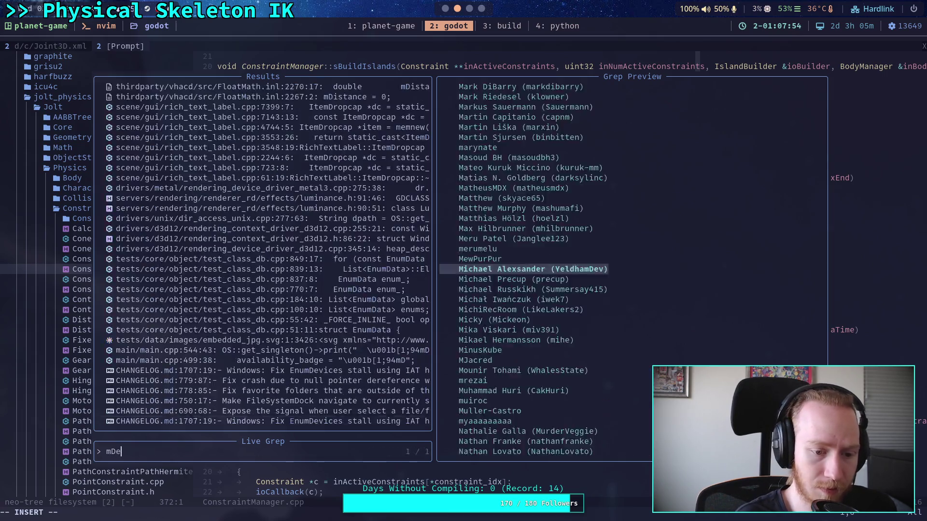
pyautogui.write('terminist')
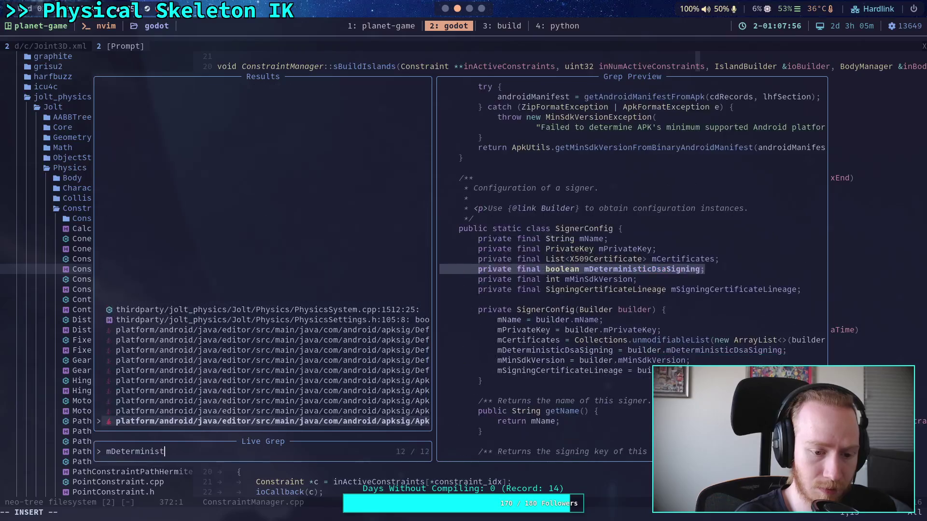
pyautogui.write('icSimulation')
pyautogui.press('Up')
pyautogui.press('Down')
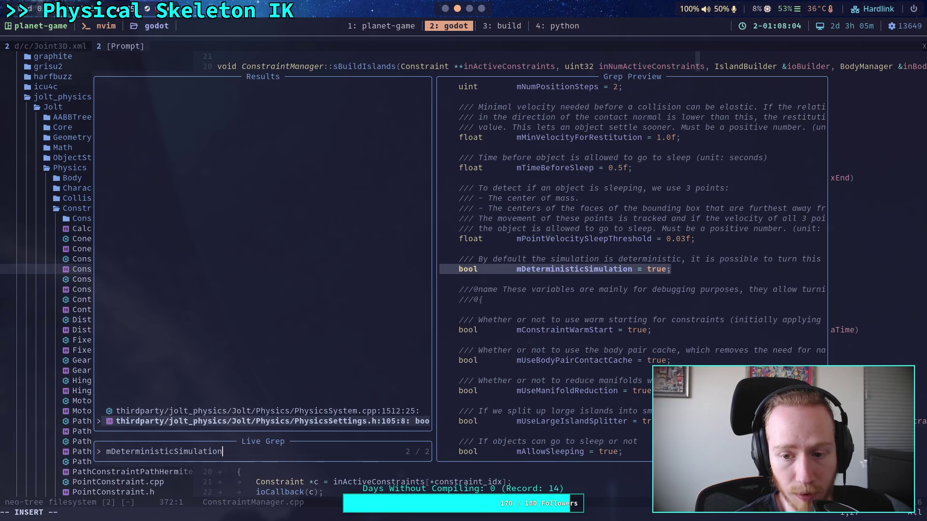
pyautogui.press('Escape')
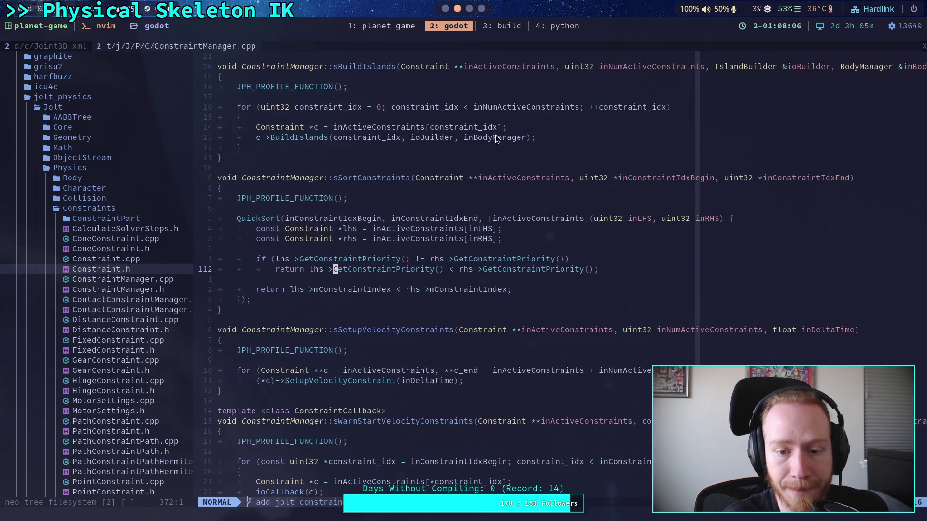
pyautogui.click(494, 24)
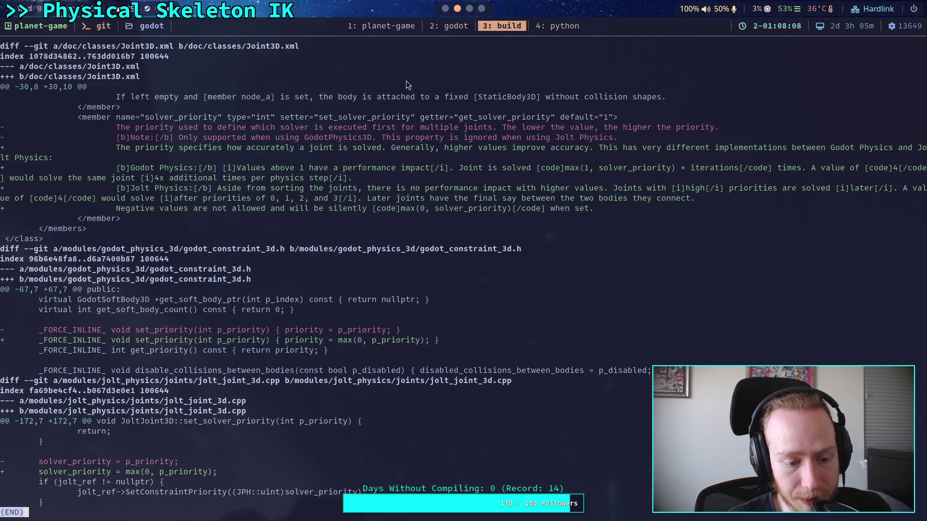
# - Back in the editor workspace, resave the Joint3D.xml documentation file with :w
pyautogui.click(368, 29)
pyautogui.click(434, 28)
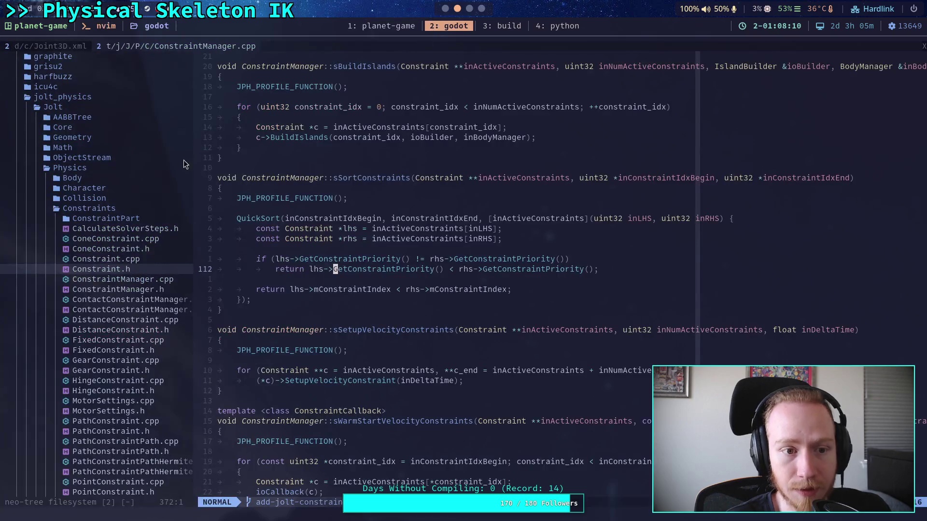
pyautogui.press('g')
pyautogui.hotkey('shift', 't')
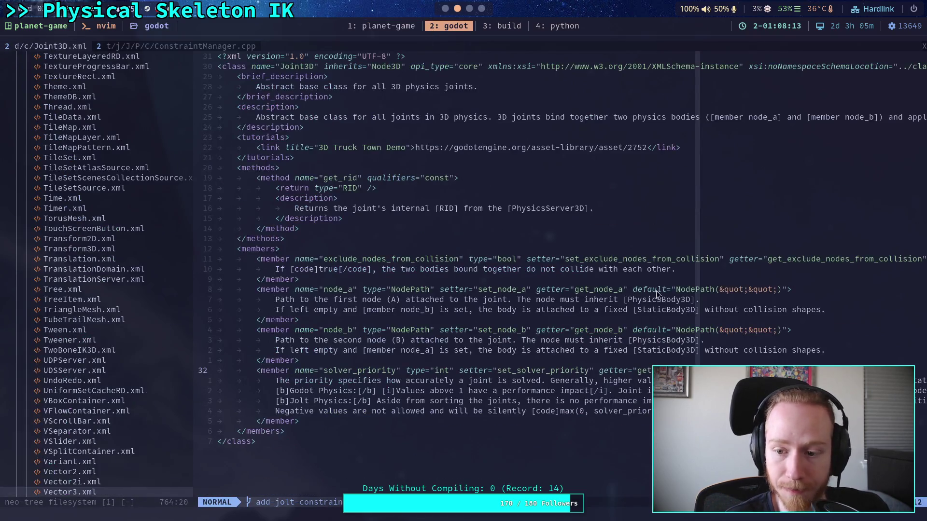
pyautogui.press('i')
pyautogui.press('Escape')
pyautogui.write(':w')
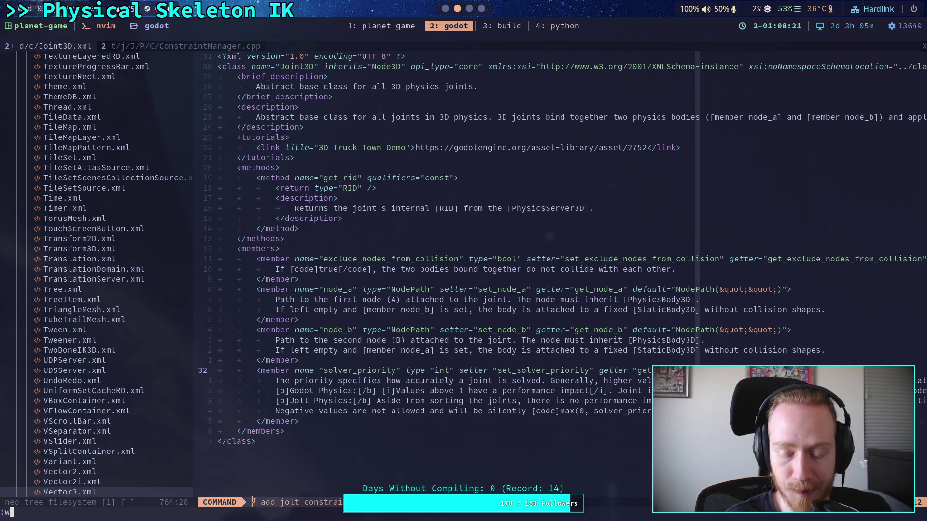
pyautogui.press('Return')
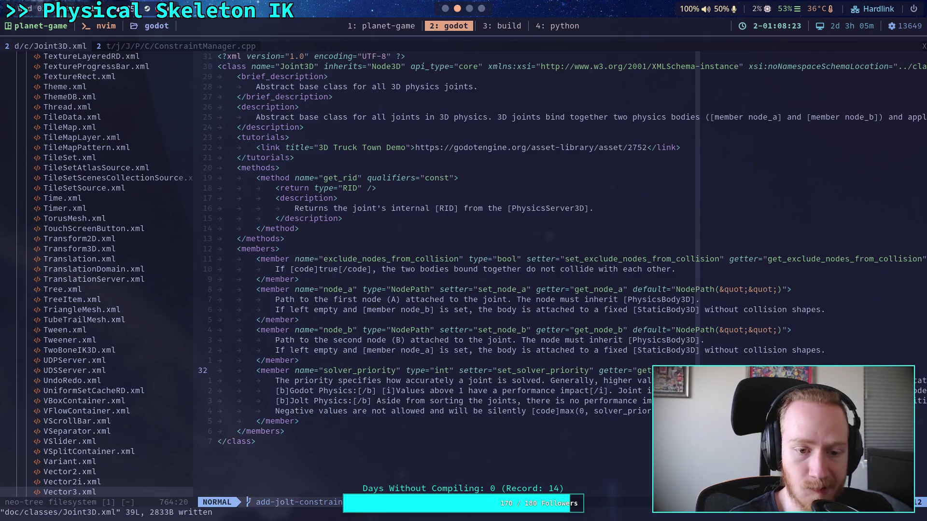
# - Return to ConstraintManager.cpp and start filtering the file tree by name
pyautogui.click(181, 47)
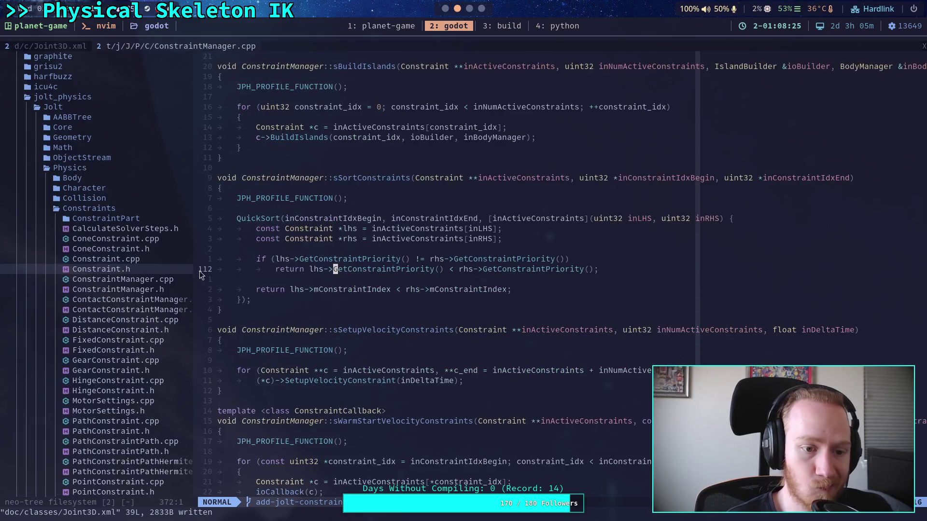
pyautogui.click(108, 269)
pyautogui.press('/')
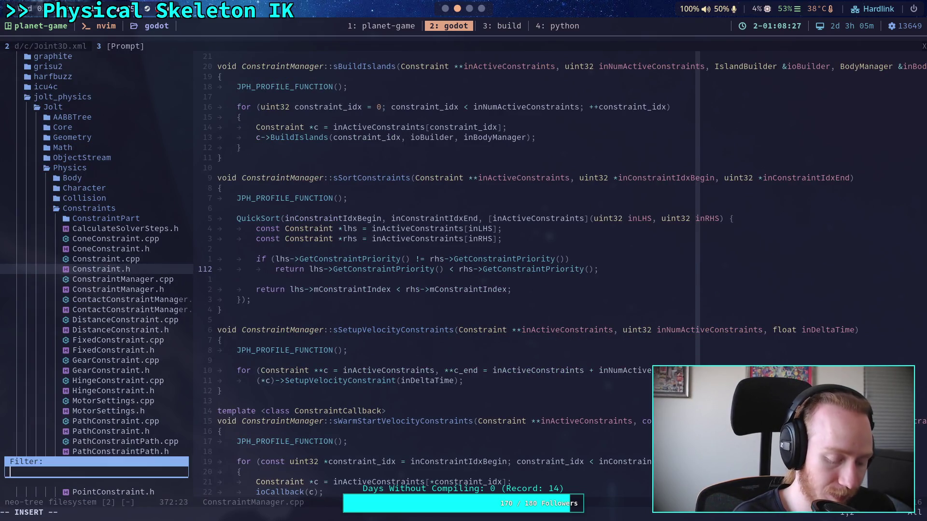
# - Open jolt_joint_3d.h via the joint_3d filter, set solver_priority back to 1, and save
pyautogui.write('joint_3d')
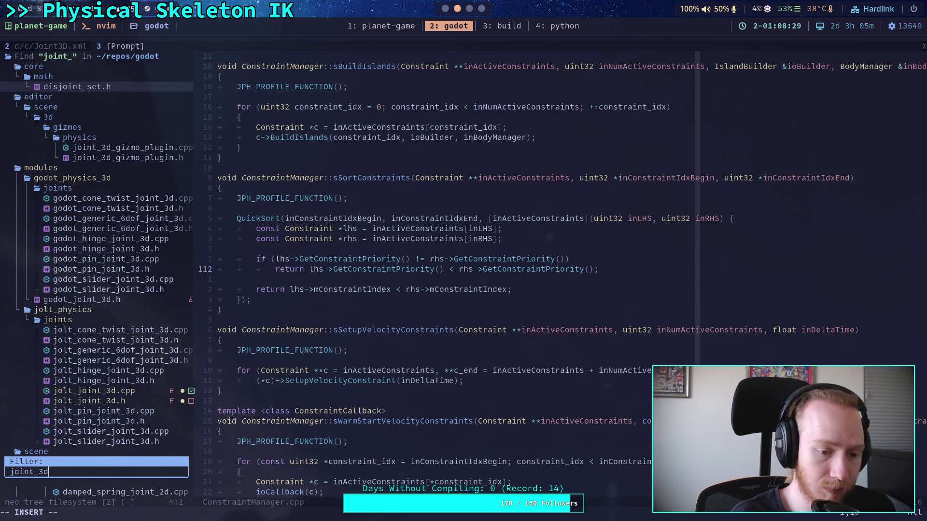
pyautogui.press('Down')
pyautogui.press('Down')
pyautogui.press('Down')
pyautogui.press('Up')
pyautogui.press('Up')
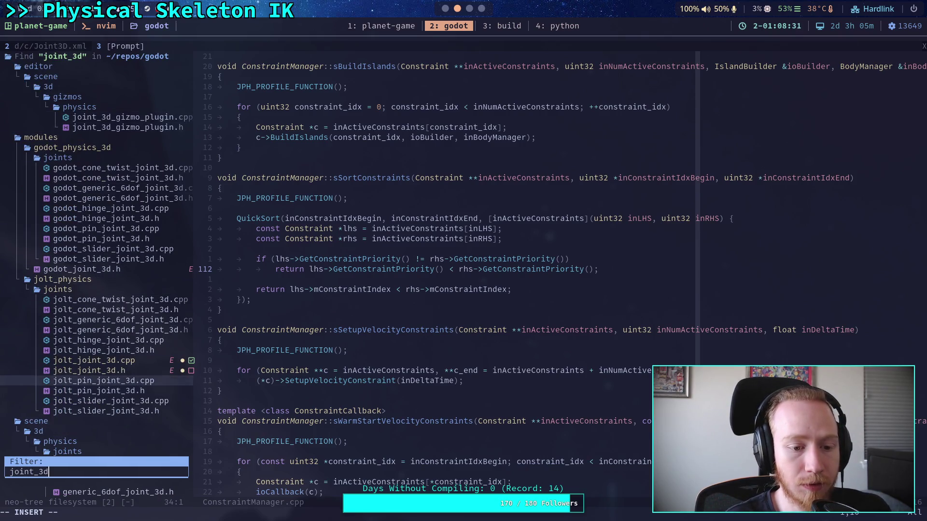
pyautogui.press('Return')
pyautogui.press('k')
pyautogui.press('k')
pyautogui.press('k')
pyautogui.press('j')
pyautogui.press('w')
pyautogui.press('w')
pyautogui.press('w')
pyautogui.press('w')
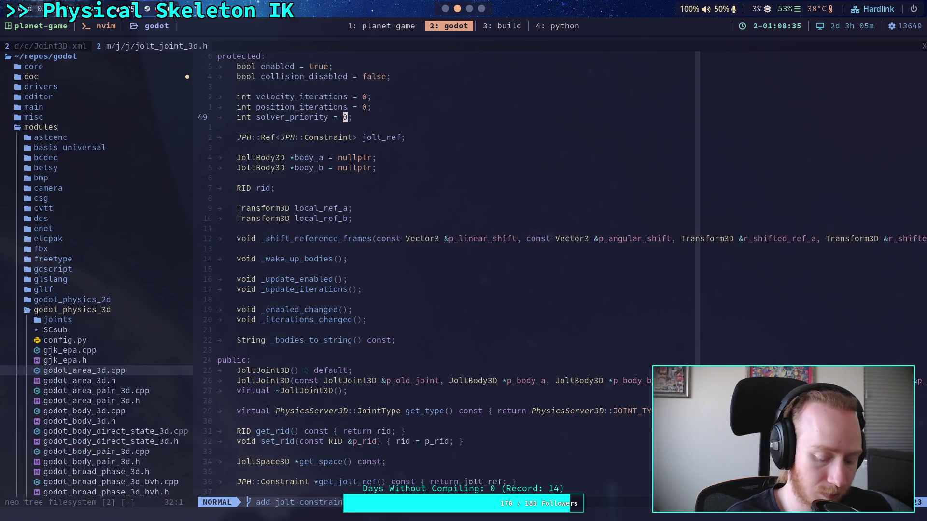
pyautogui.write('s1')
pyautogui.press('Escape')
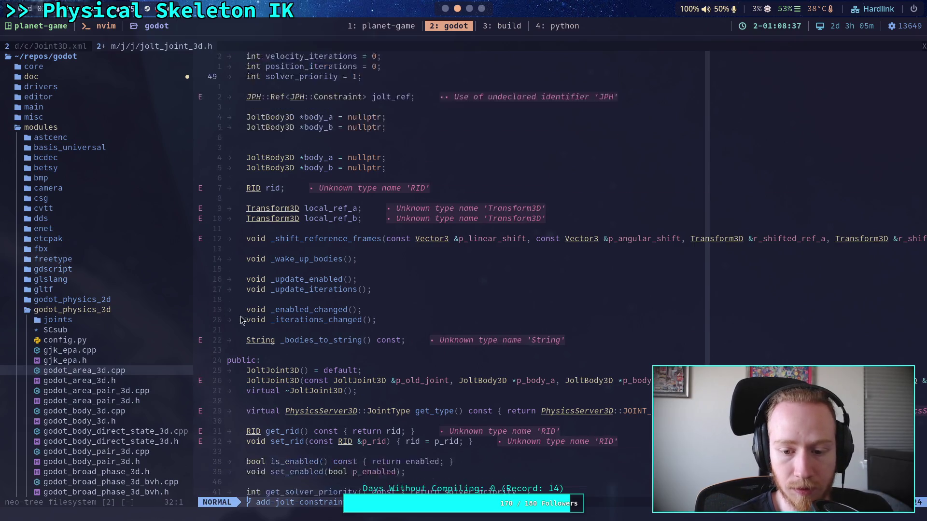
pyautogui.scroll(-8, 393, 320)
pyautogui.scroll(10, 402, 324)
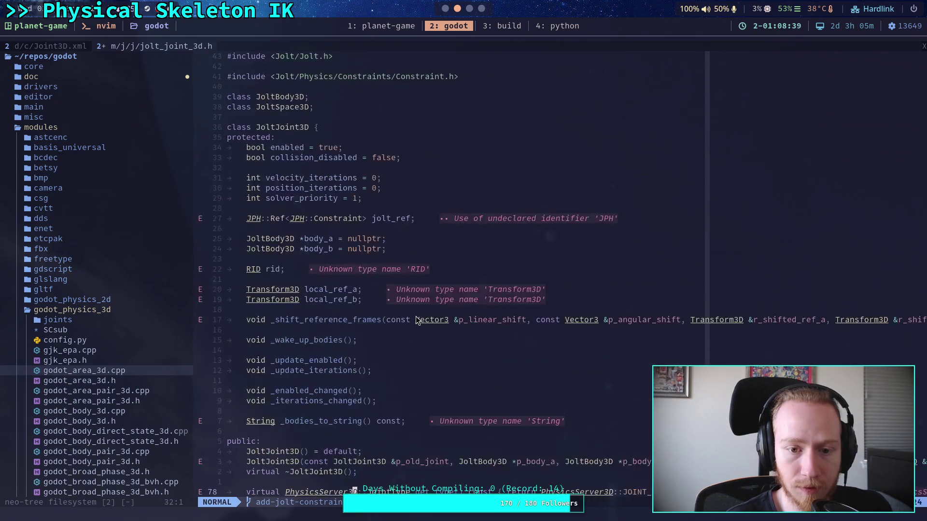
pyautogui.write(':w')
pyautogui.press('Return')
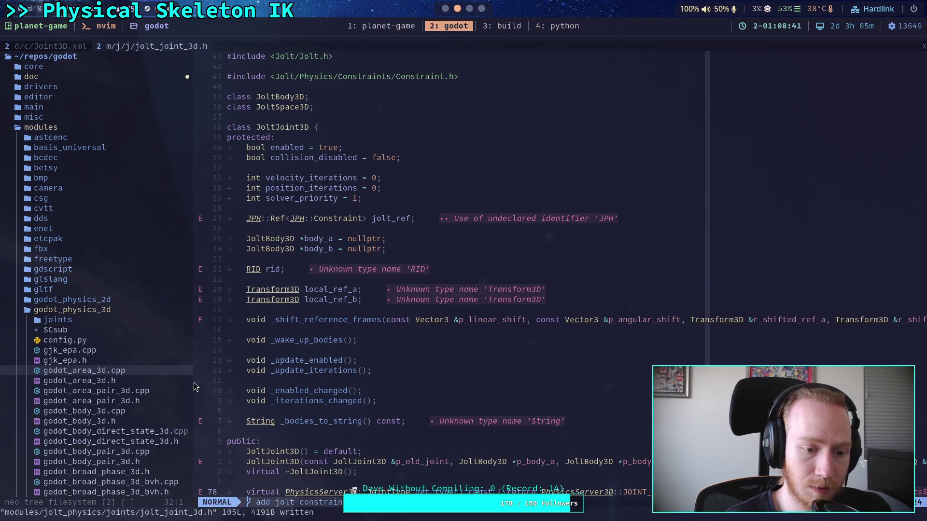
# - Open godot_constraint_3d.h, increment the priority default from 0 to 1, and save
pyautogui.scroll(-10, 130, 255)
pyautogui.doubleClick(143, 241)
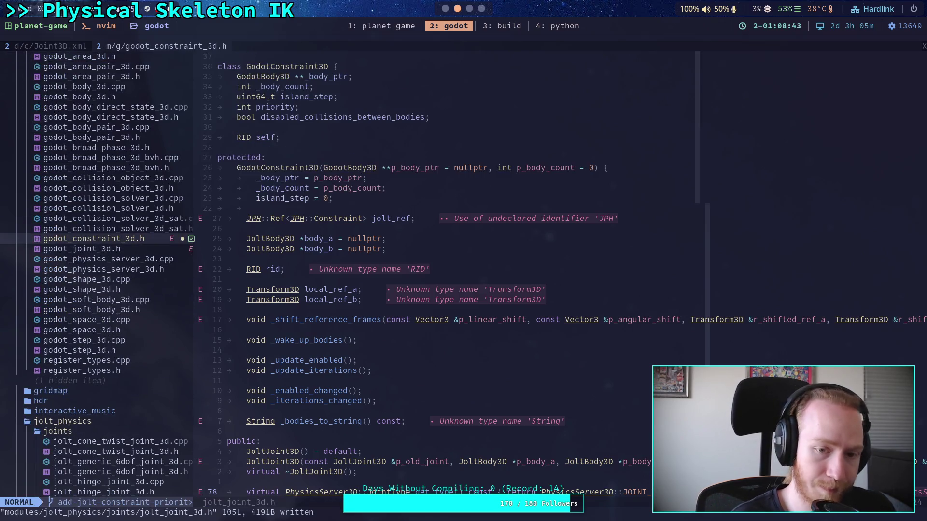
pyautogui.click(312, 209)
pyautogui.press('-')
pyautogui.press('+')
pyautogui.press('w')
pyautogui.press('w')
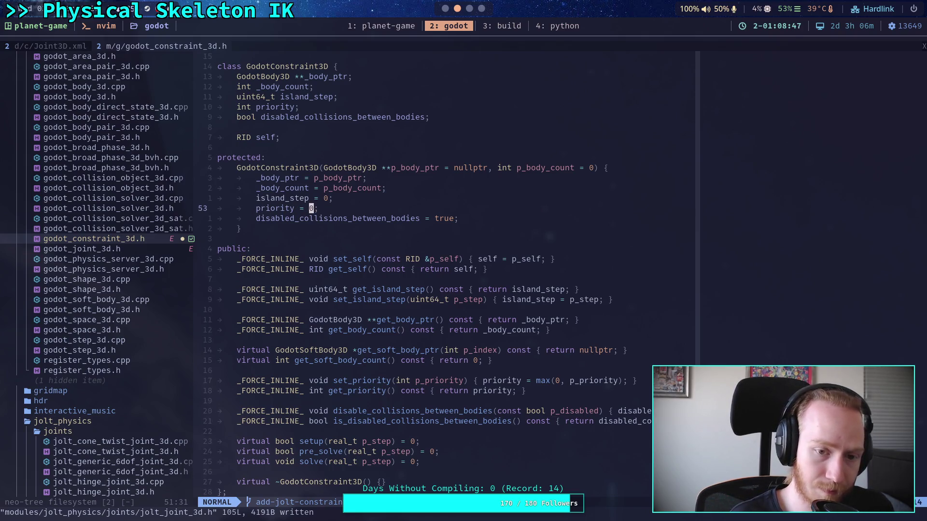
pyautogui.hotkey('ctrl', 'a')
pyautogui.write(':w')
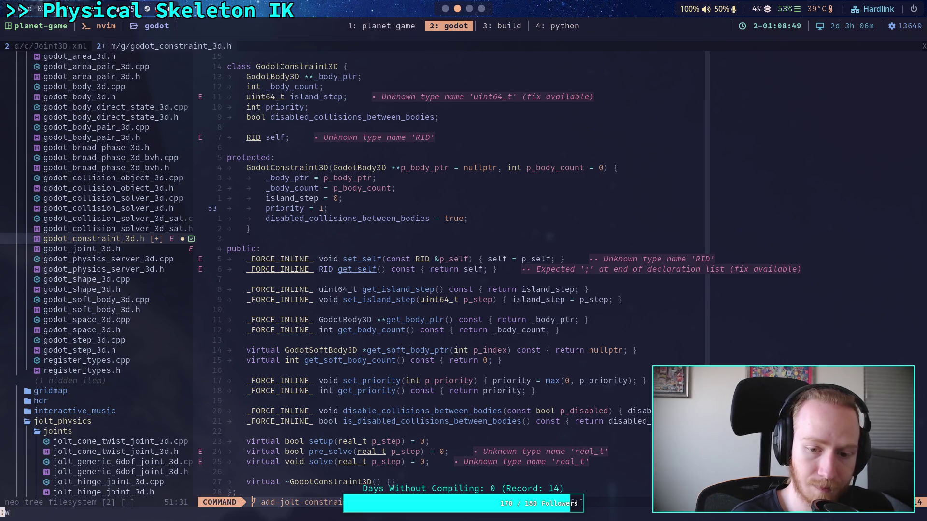
pyautogui.press('Return')
pyautogui.press('super+3')
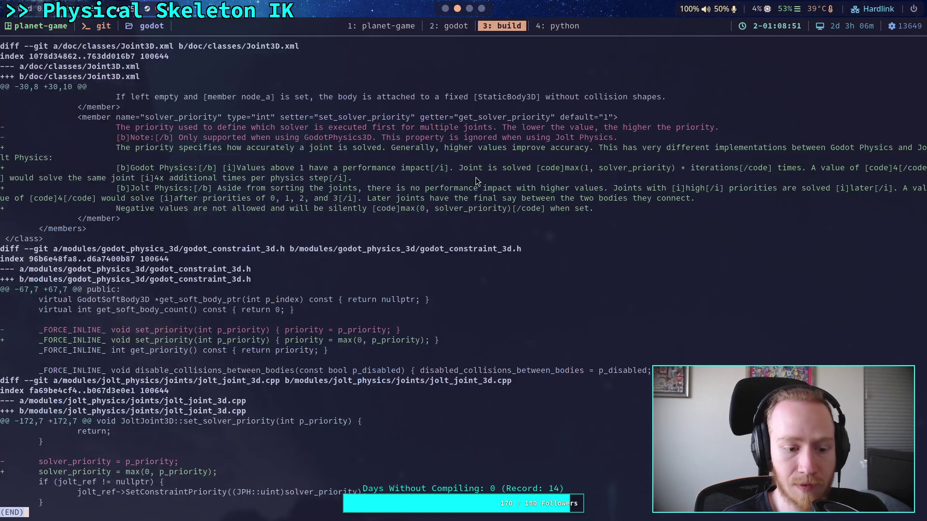
# - Quit the pager, run git diff, and check which files are staged with git status
pyautogui.write('qgit diff')
pyautogui.press('Return')
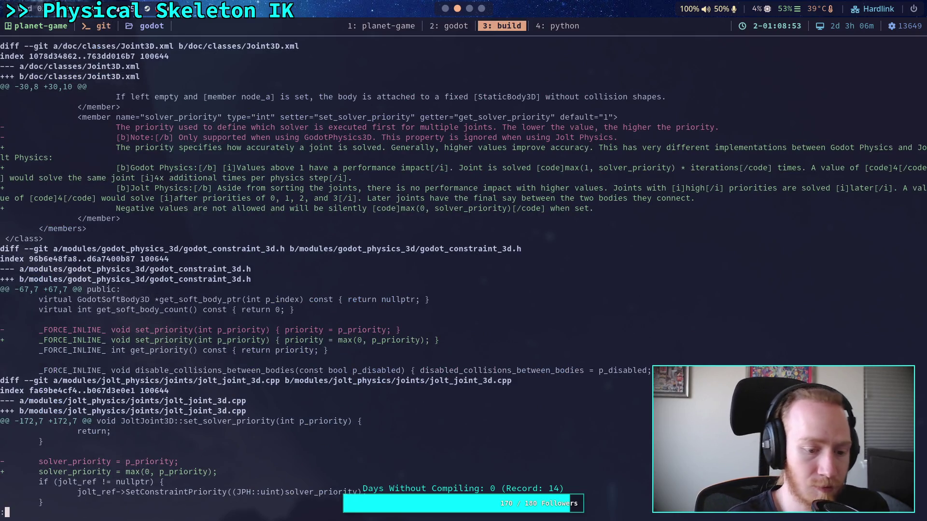
pyautogui.press('q')
pyautogui.press('Up')
pyautogui.press('Up')
pyautogui.press('Down')
pyautogui.press('Down')
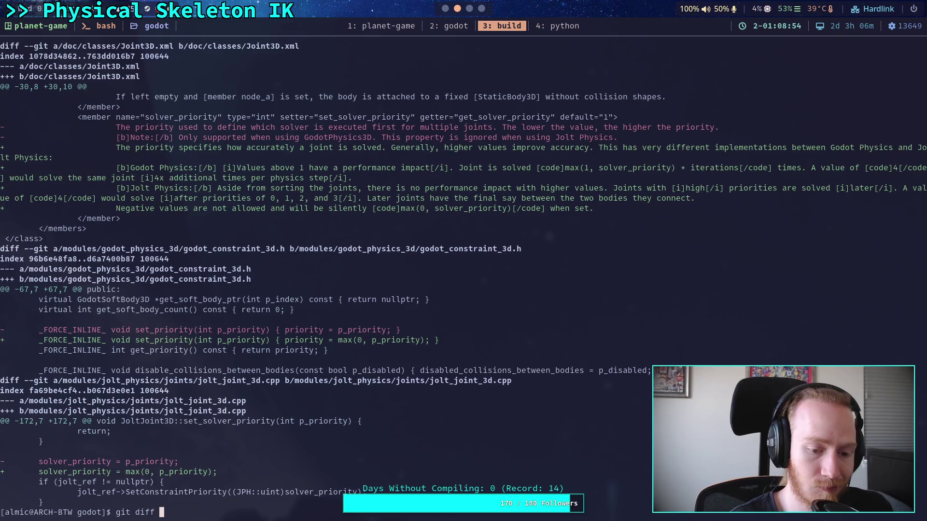
pyautogui.hotkey('ctrl', 'c')
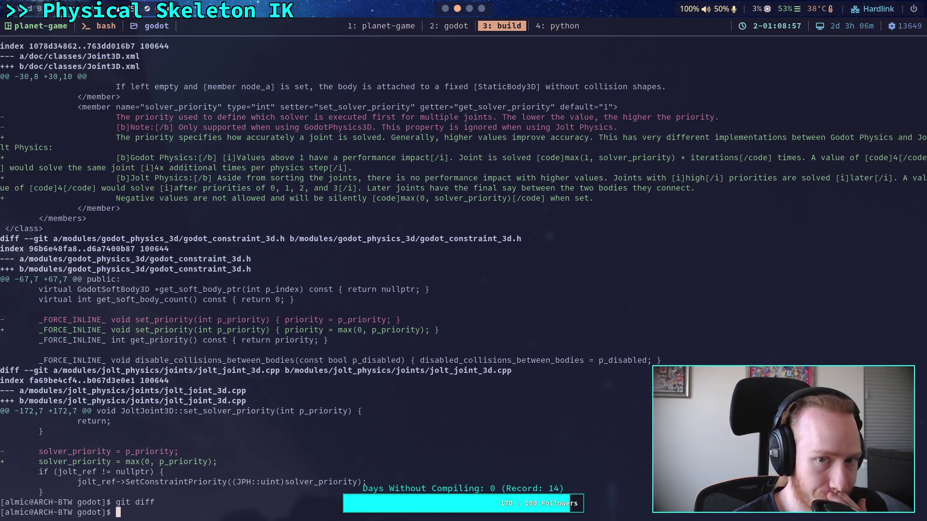
pyautogui.write('git status')
pyautogui.press('Return')
# - Review the staged priority-clamping changes with git diff --staged, paging to the end
pyautogui.write('git diff --staged')
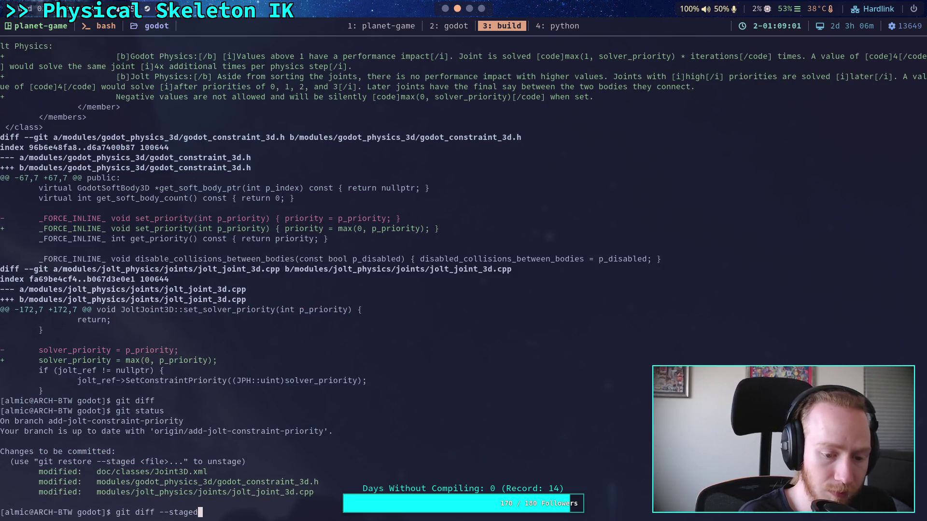
pyautogui.press('Return')
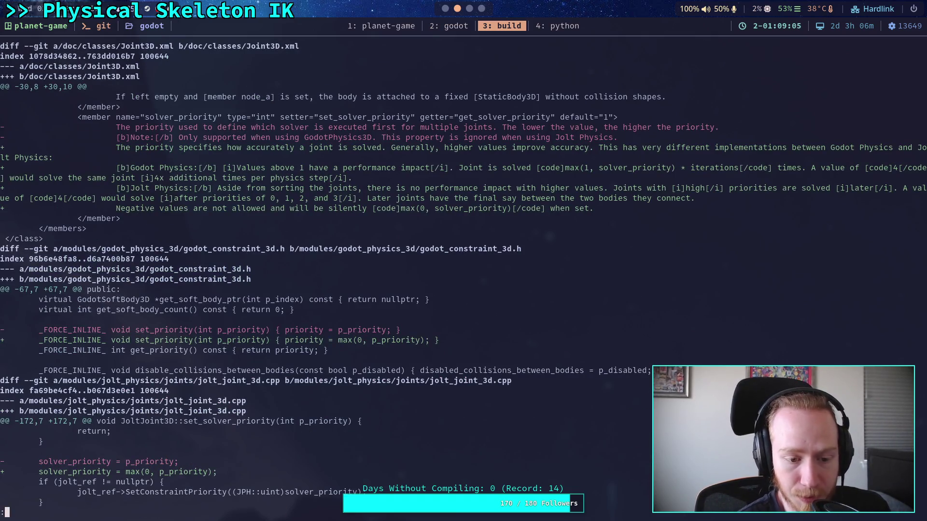
pyautogui.press('space')
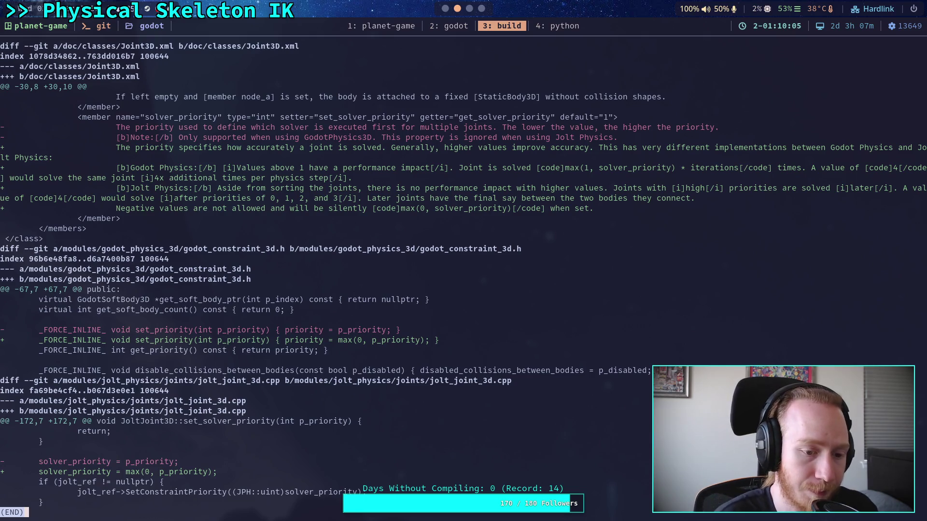
pyautogui.write('q')
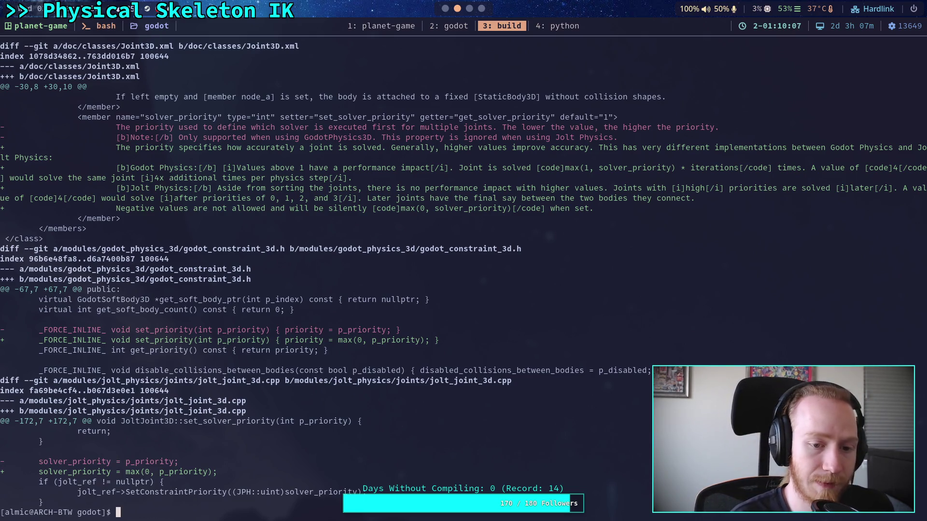
pyautogui.write('git ')
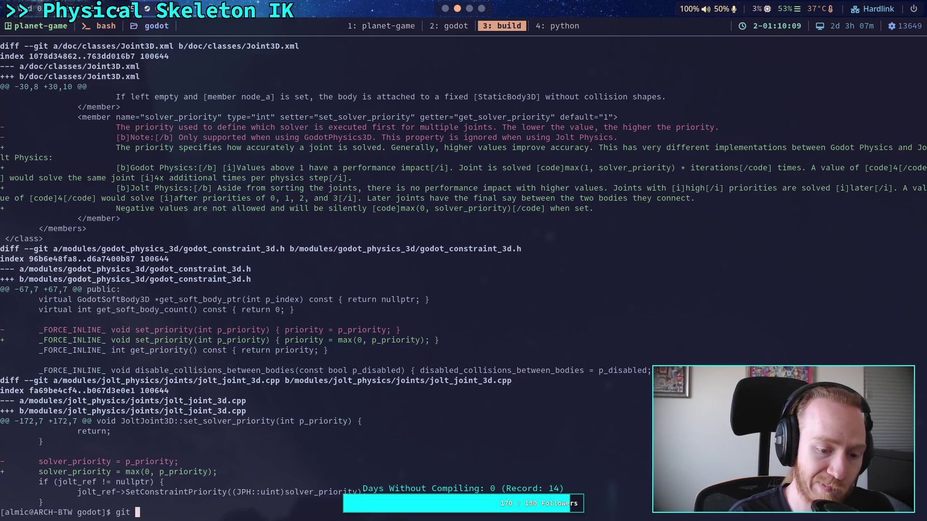
pyautogui.write('commit --a')
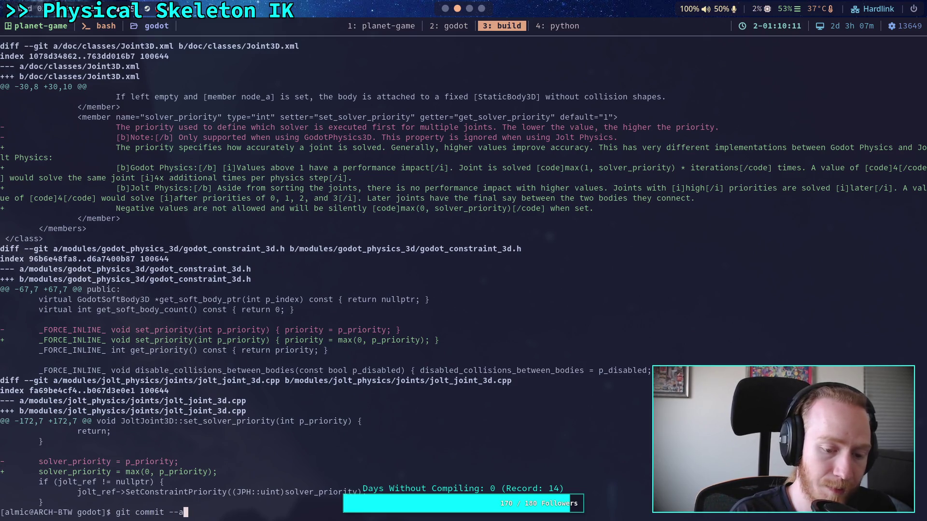
pyautogui.write('mend')
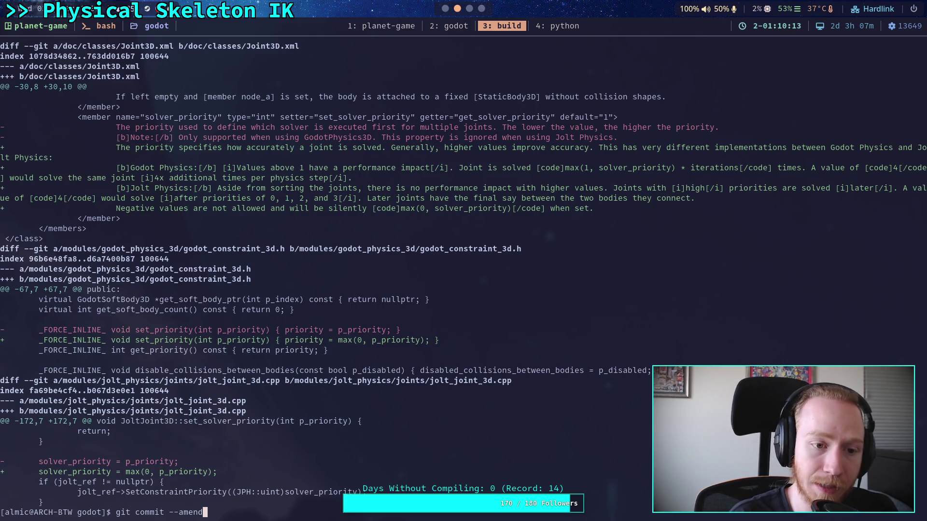
# - Amend the staged fix into 'Add Jolt constraint priority', saving the message with :wq, then git push -f
pyautogui.press('Return')
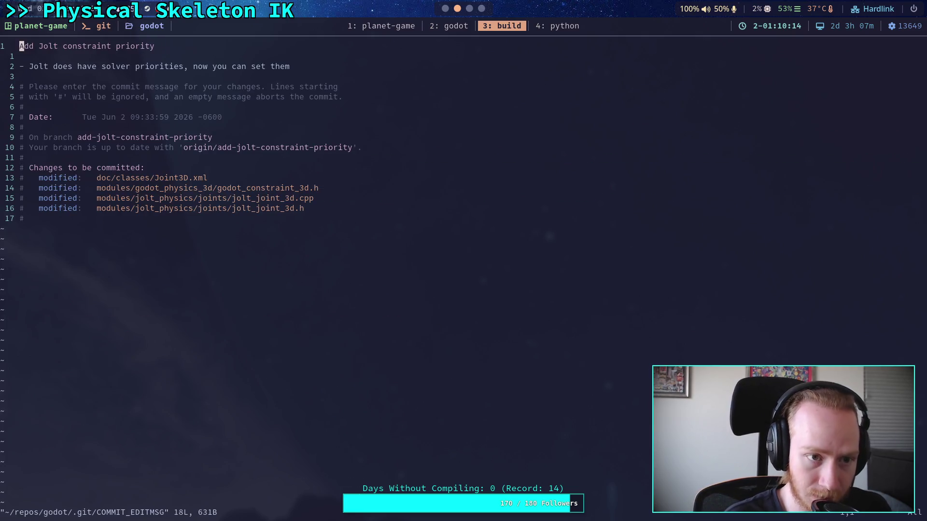
pyautogui.write(':wq')
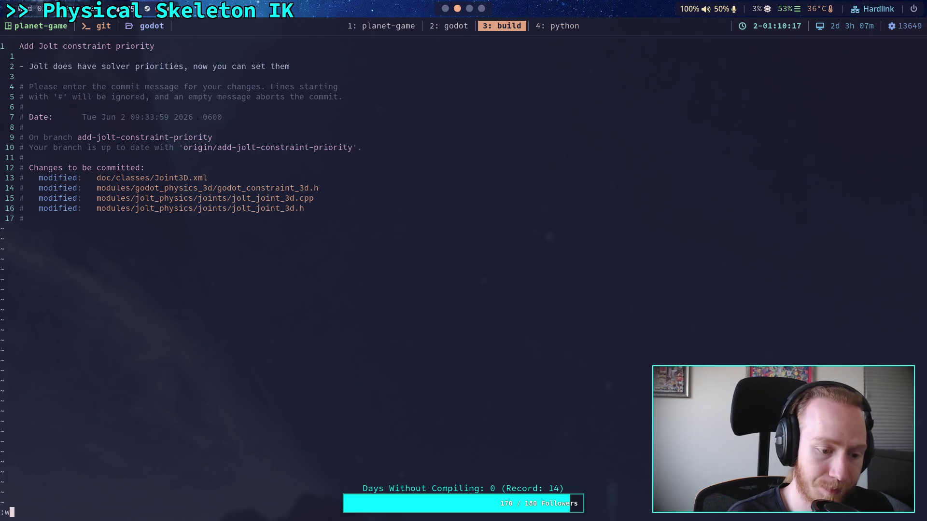
pyautogui.press('Return')
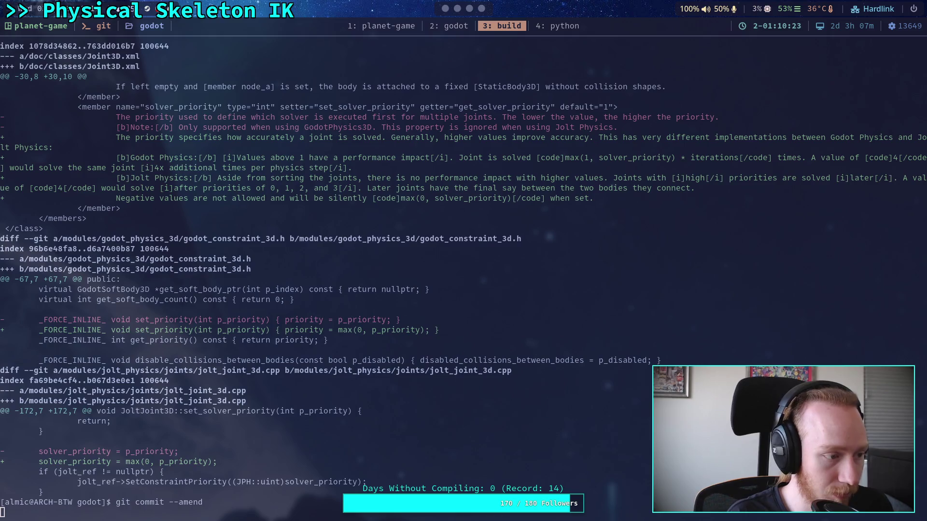
pyautogui.write('gi')
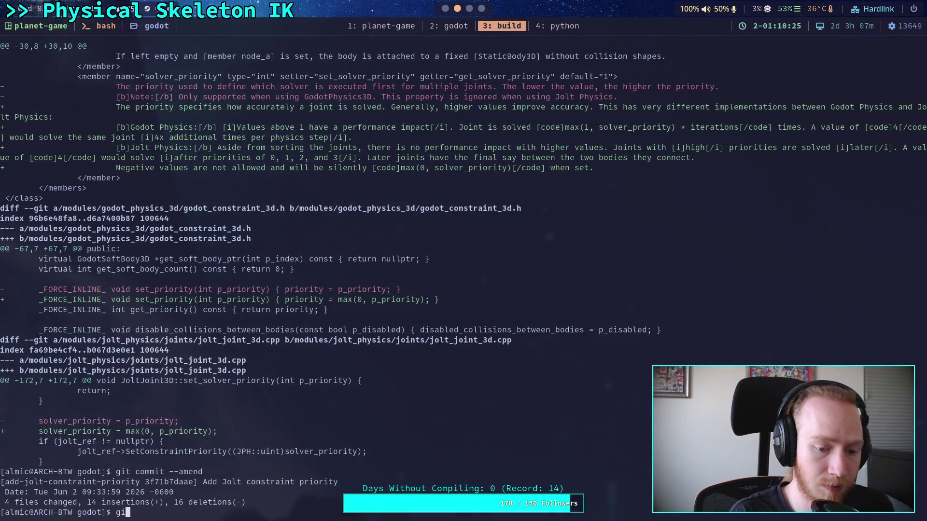
pyautogui.write('t push -f')
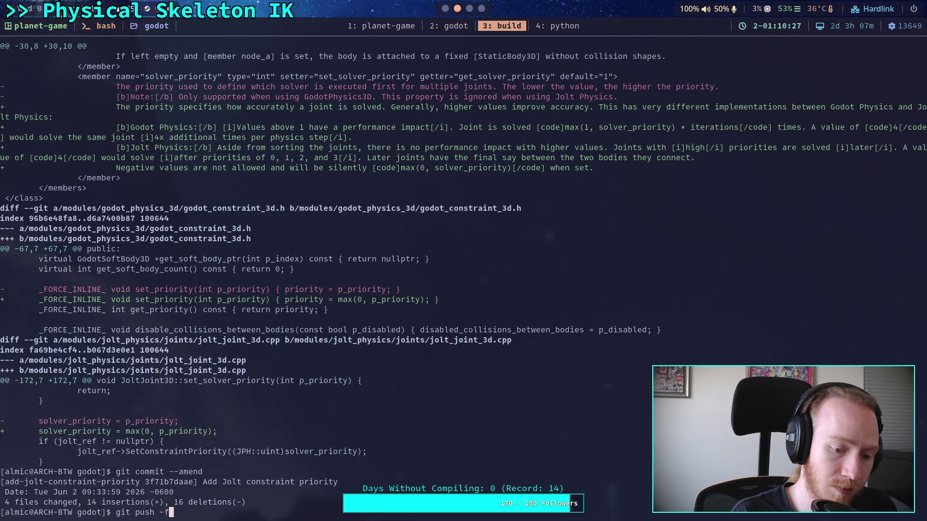
pyautogui.press('Return')
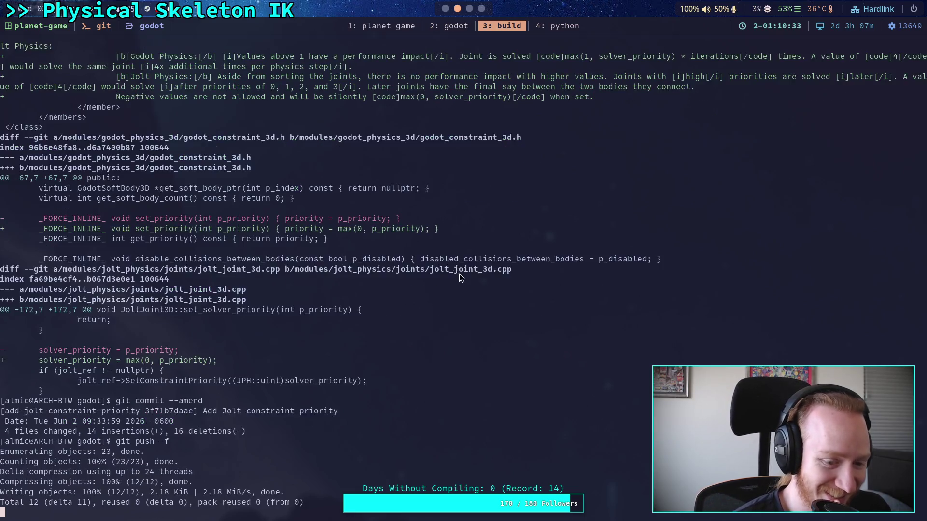
# - Show the current branch's commit history with git log
pyautogui.write('git statu')
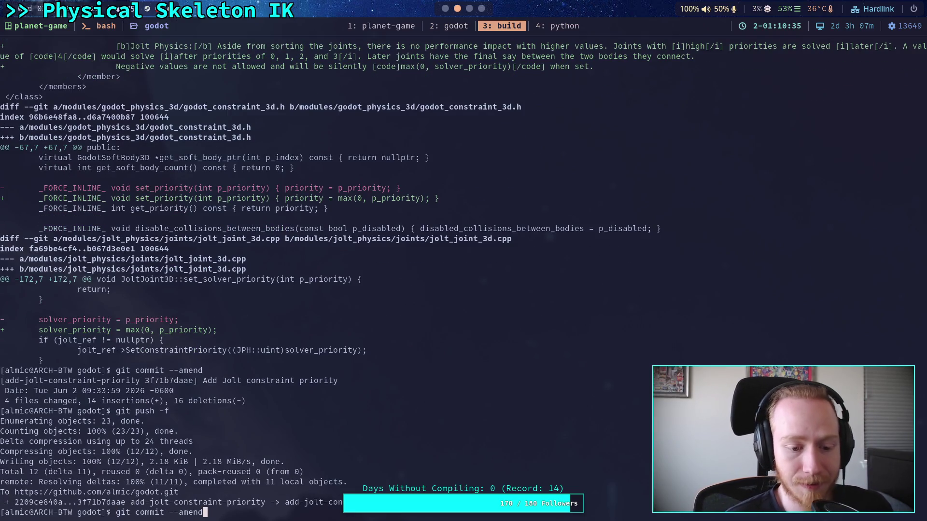
pyautogui.hotkey('ctrl', 'u')
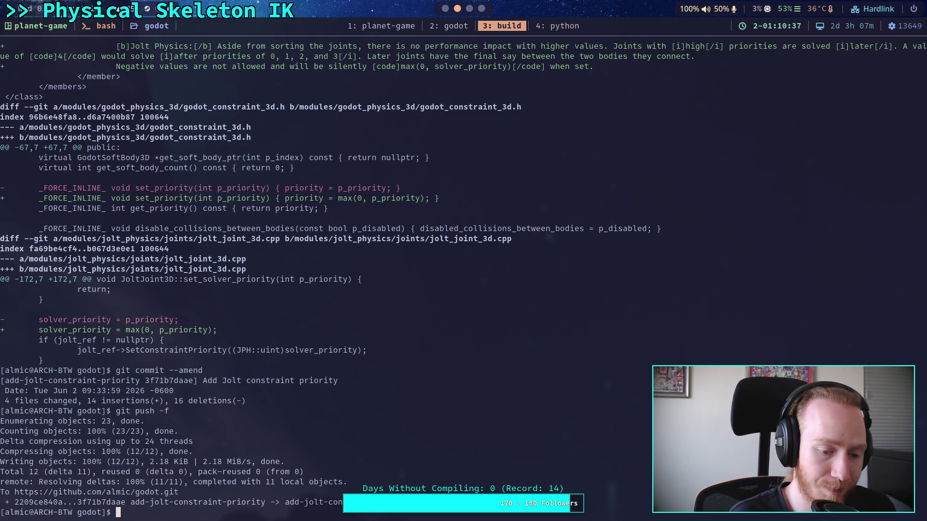
pyautogui.write('git switch ')
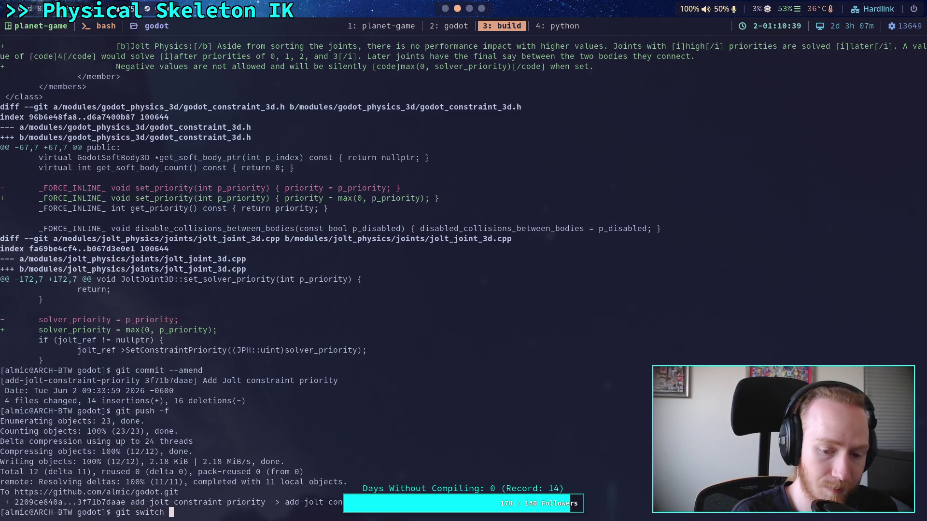
pyautogui.write('planet-game')
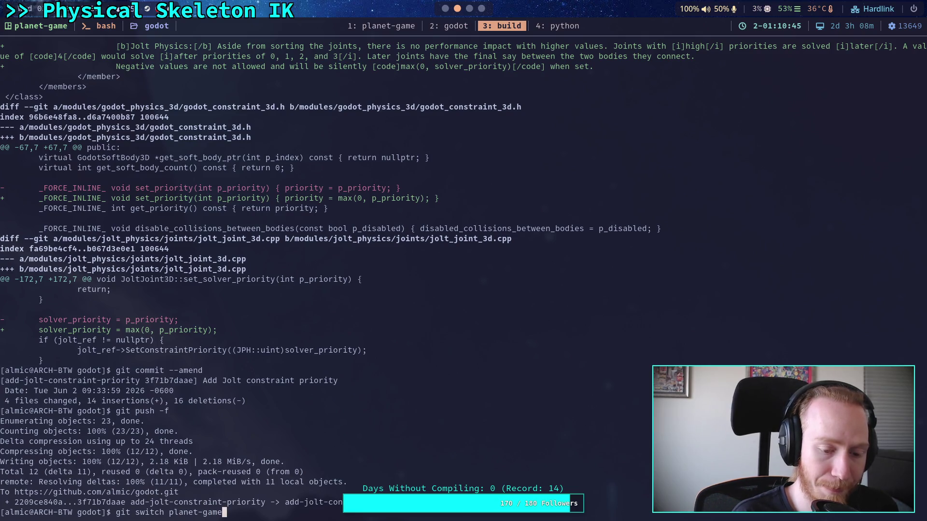
pyautogui.press('BackSpace')
pyautogui.press('BackSpace')
pyautogui.press('BackSpace')
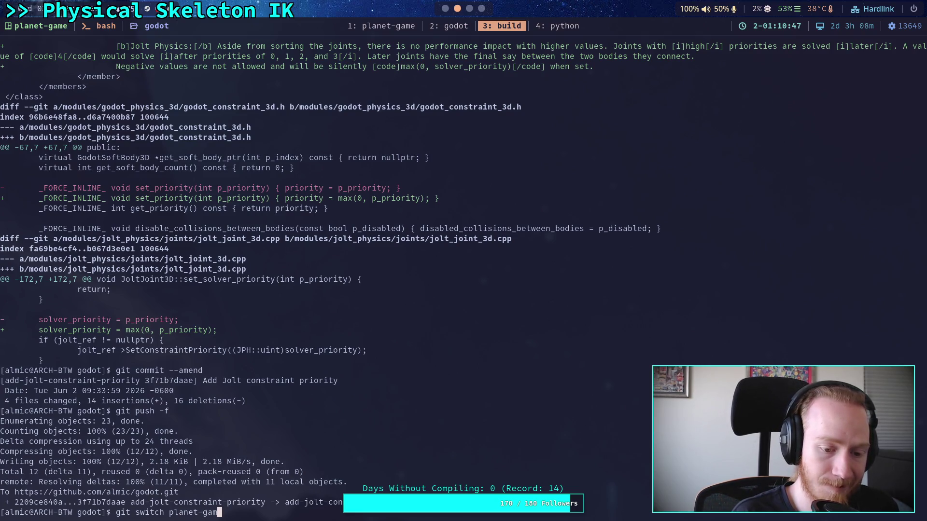
pyautogui.write('leg')
pyautogui.press('BackSpace')
pyautogui.press('BackSpace')
pyautogui.write('og')
pyautogui.press('Return')
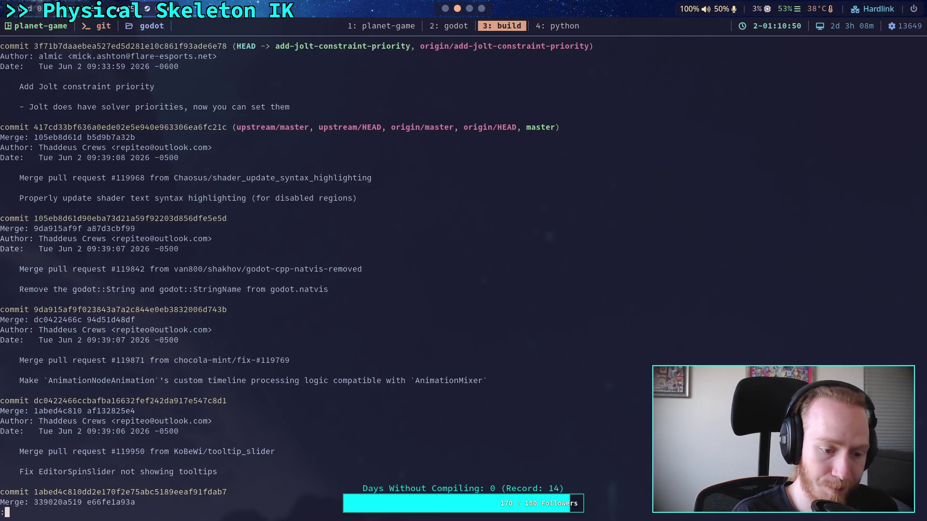
# - Switch to the planet-game branch and review its git log history
pyautogui.write('qgit switch')
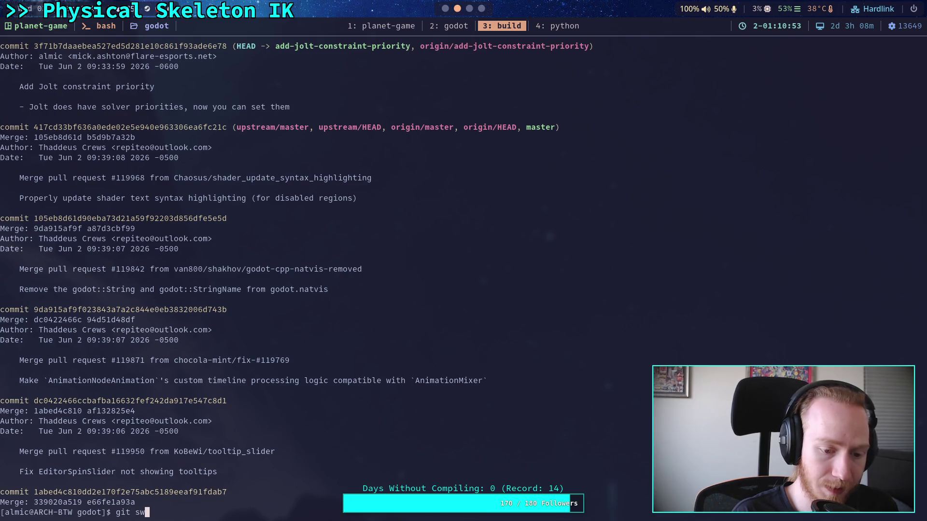
pyautogui.write(' planet-game')
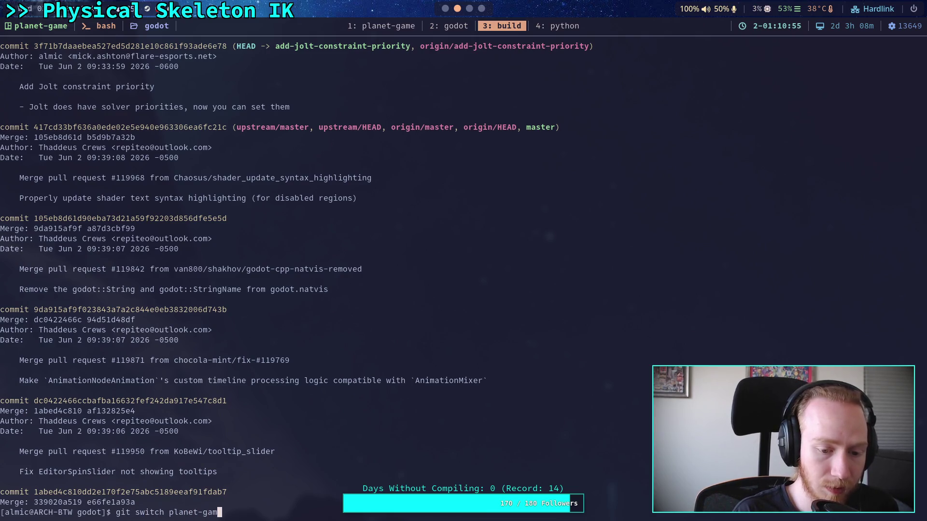
pyautogui.press('Return')
pyautogui.write('git log')
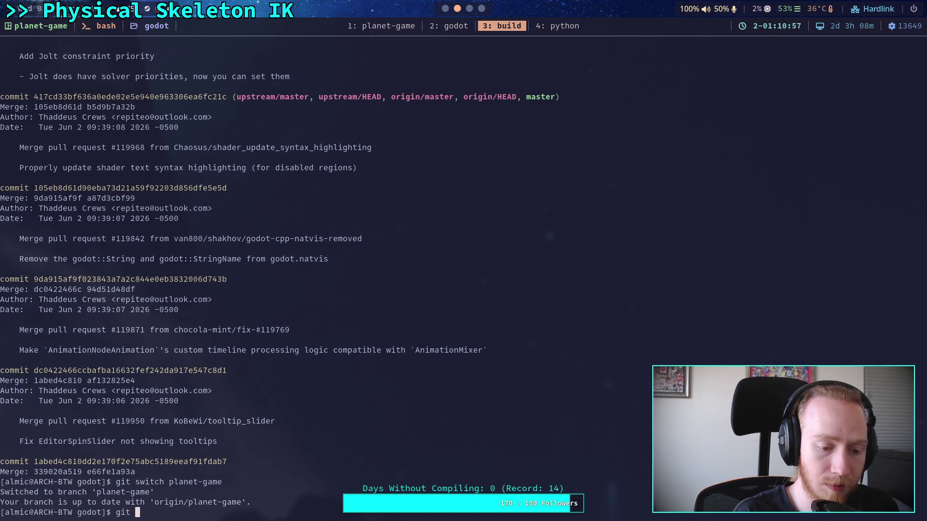
pyautogui.press('Return')
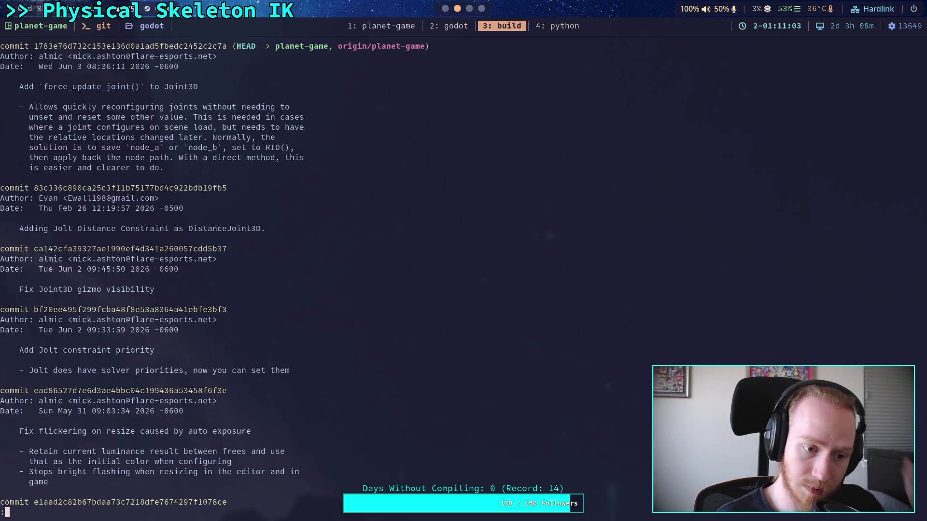
pyautogui.press('q')
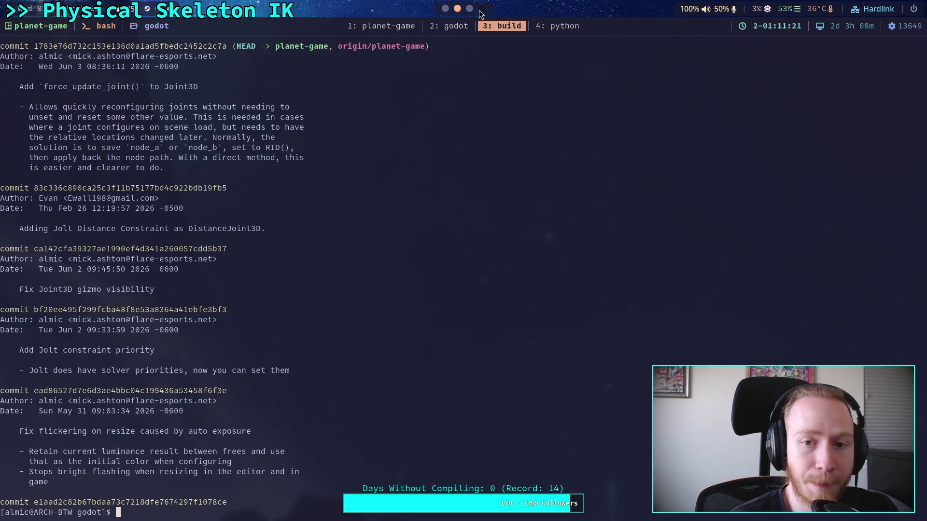
# - Search Brave for 'git remove commit using rebase', read the answer, and return to the terminal
pyautogui.scroll(-1, 480, 14)
pyautogui.scroll(-1, 479, 13)
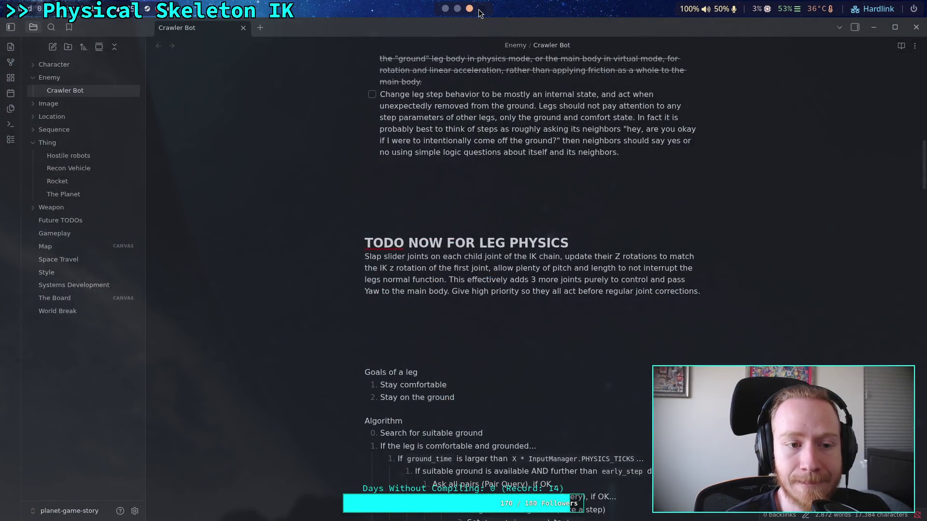
pyautogui.scroll(-1, 481, 13)
pyautogui.click(258, 27)
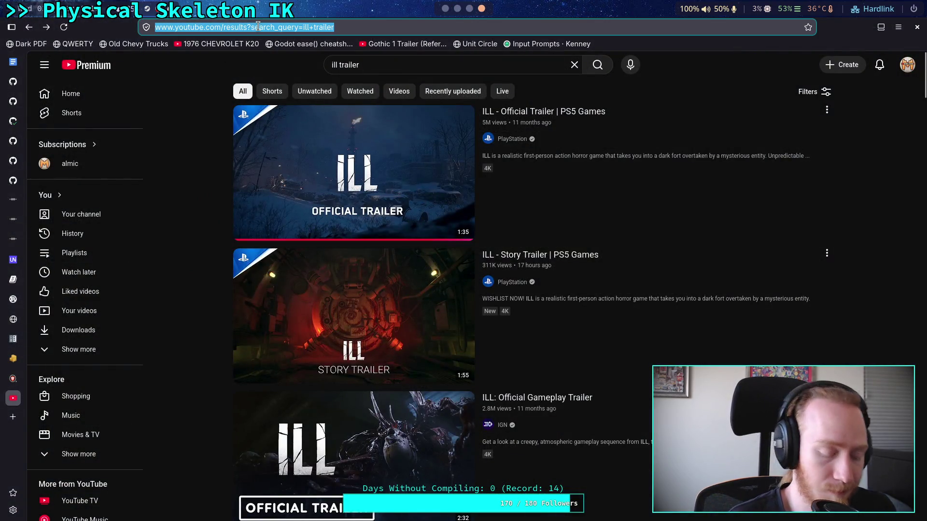
pyautogui.write('git remove commit using rebase')
pyautogui.press('Return')
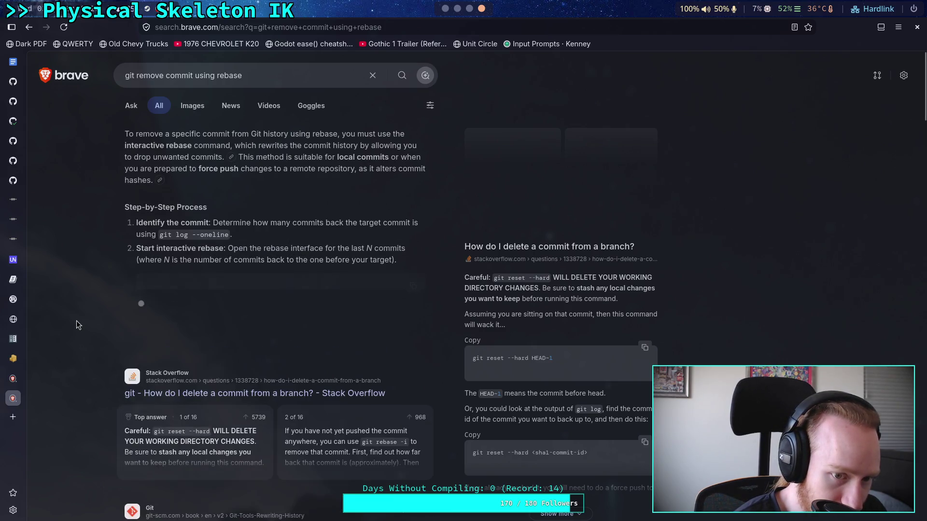
pyautogui.scroll(-4, 77, 320)
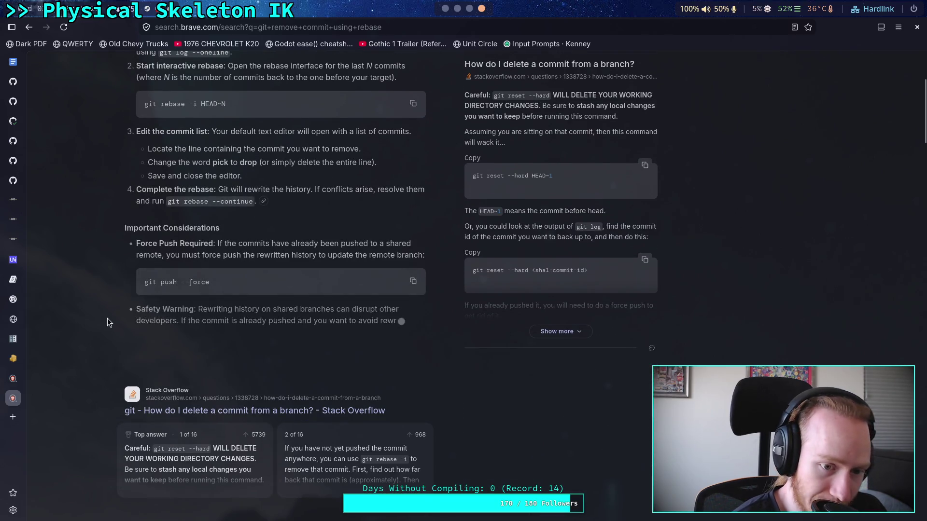
pyautogui.scroll(-8, 108, 318)
pyautogui.press('super+3')
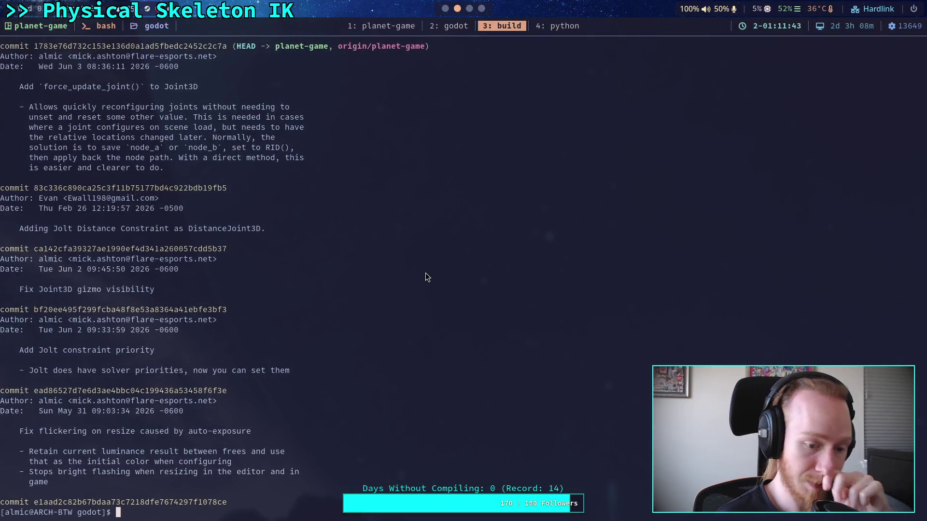
# - Start an interactive rebase over the last four commits with git rebase -i HEAD~4
pyautogui.write('git rebat')
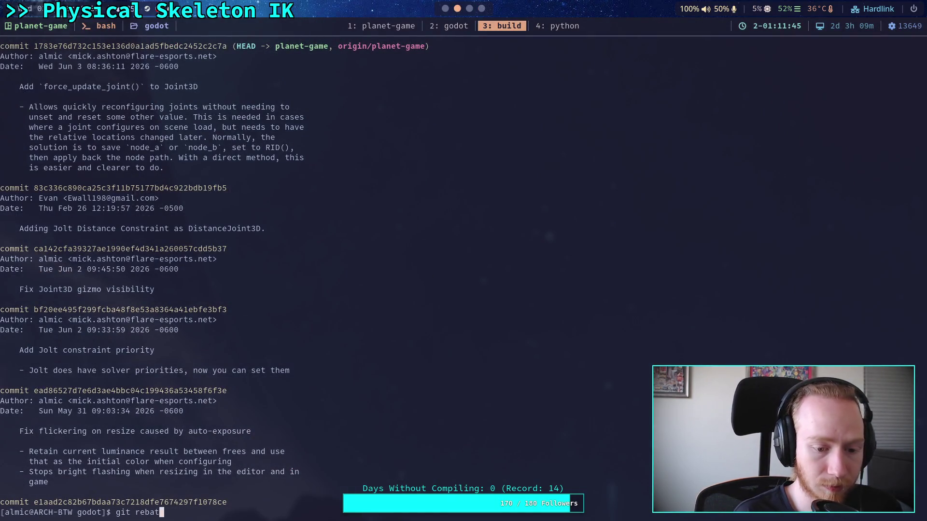
pyautogui.press('BackSpace')
pyautogui.write('se -i HEAD~')
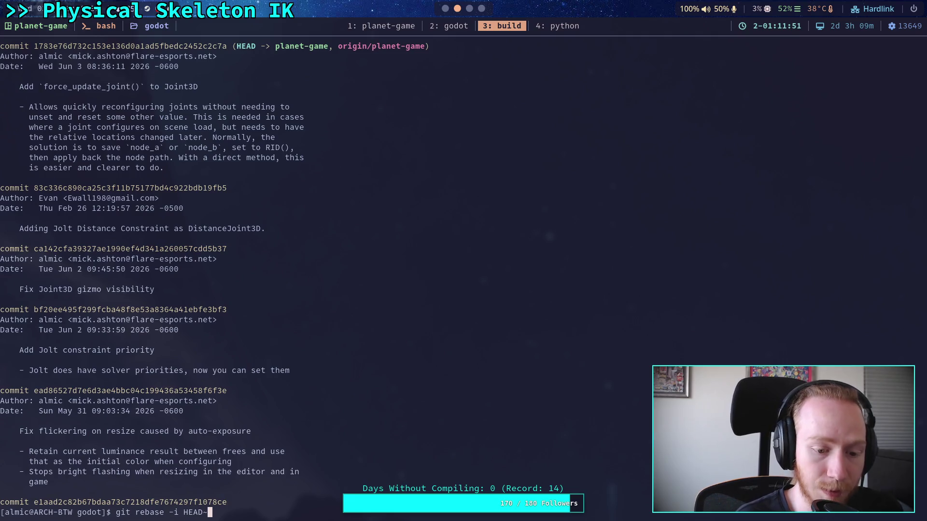
pyautogui.write('1')
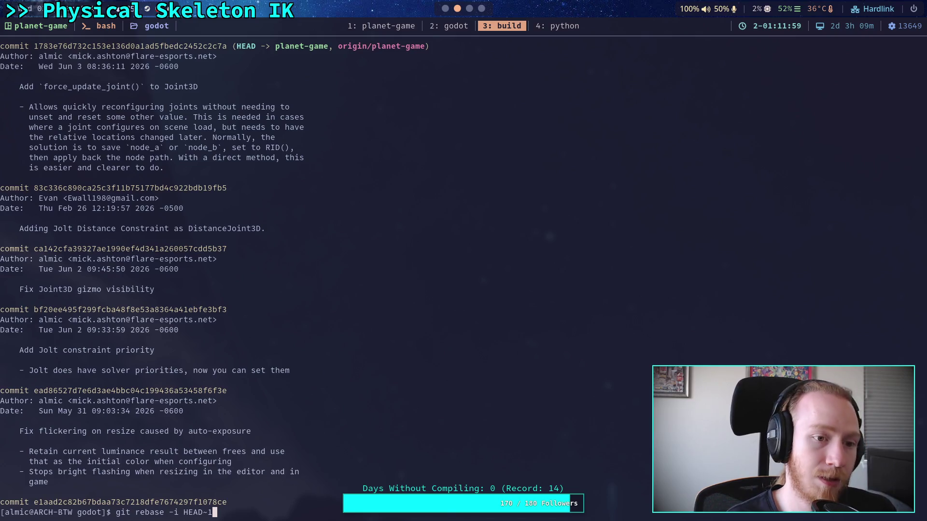
pyautogui.press('BackSpace')
pyautogui.write('3')
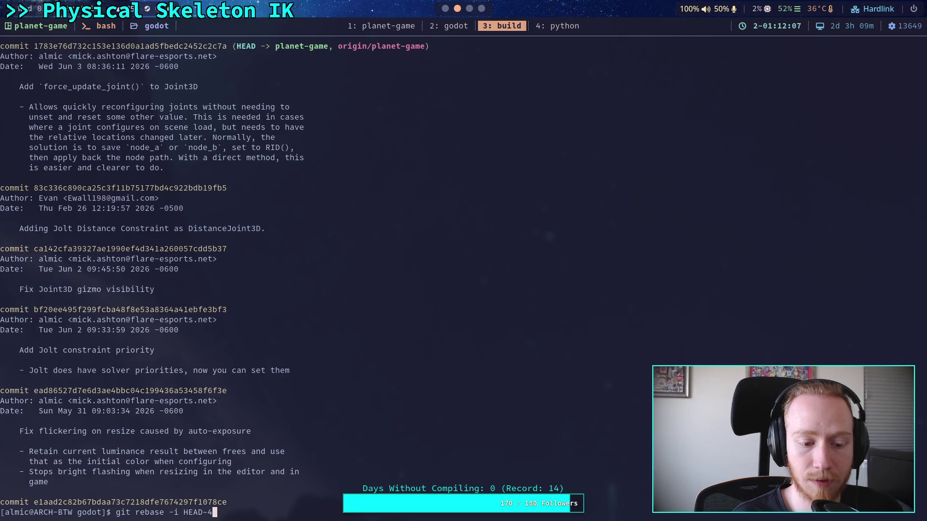
pyautogui.press('Return')
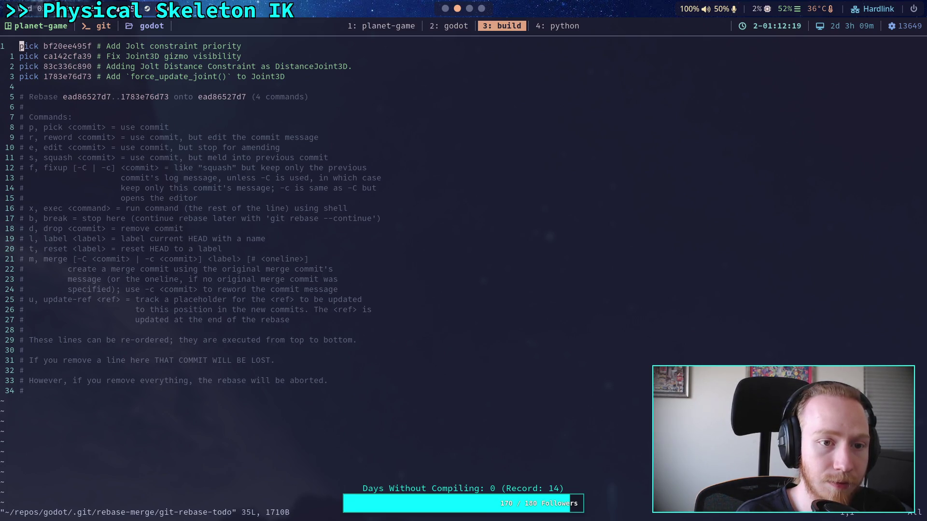
# - Delete the 'Add Jolt constraint priority' pick line and save the todo list with :wq
pyautogui.press('d')
pyautogui.press('d')
pyautogui.write(':q')
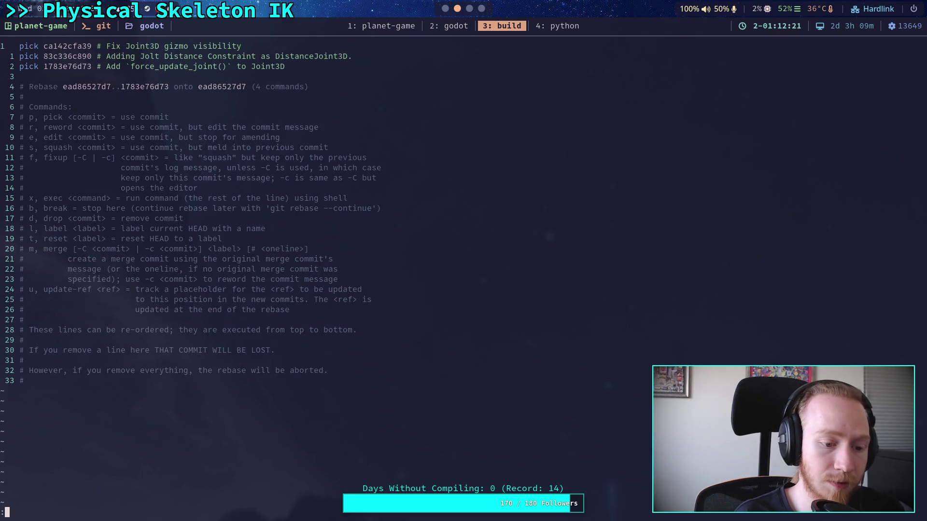
pyautogui.press('BackSpace')
pyautogui.write('wq')
pyautogui.press('Return')
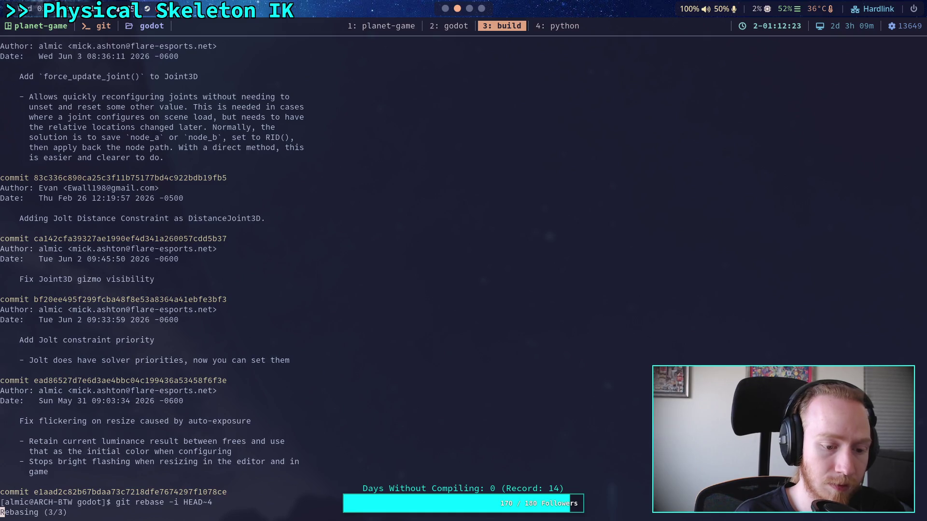
# - Check git status after the rebase and begin a git cherry-pick command
pyautogui.write('git ')
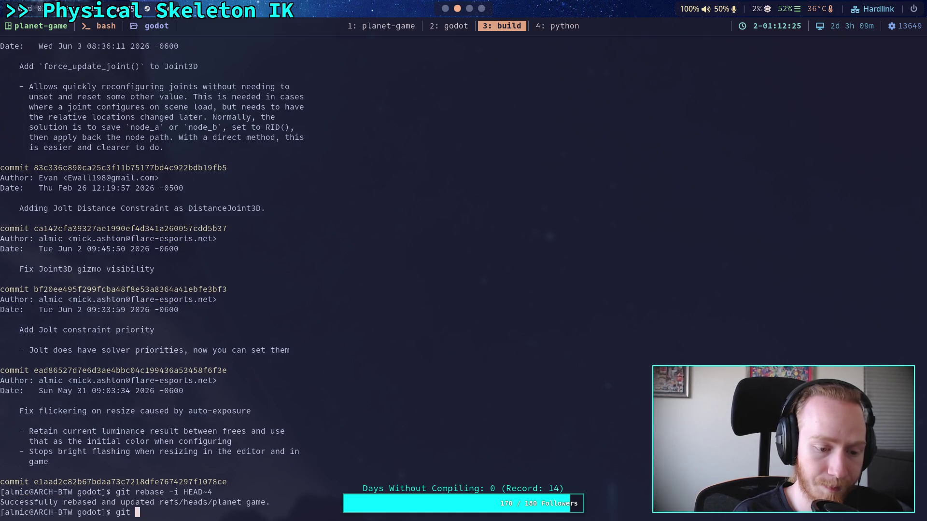
pyautogui.write('status')
pyautogui.press('Return')
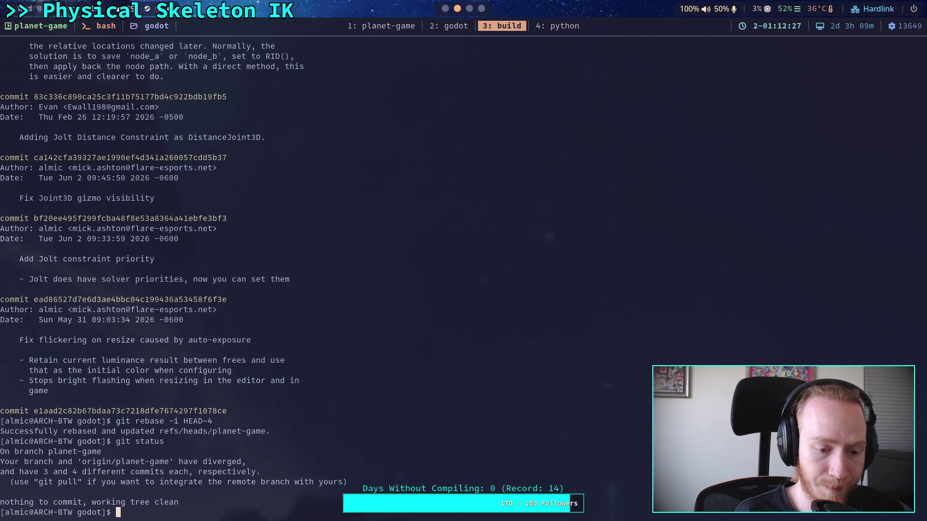
pyautogui.write('git cherry-pick')
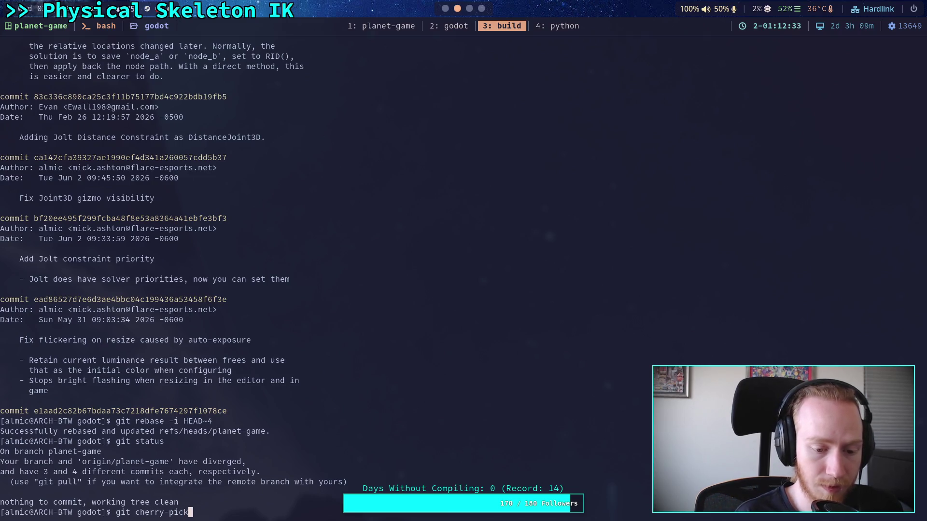
# - Cherry-pick the amended commit onto planet-game using its hash copied from earlier output
pyautogui.scroll(16, 370, 287)
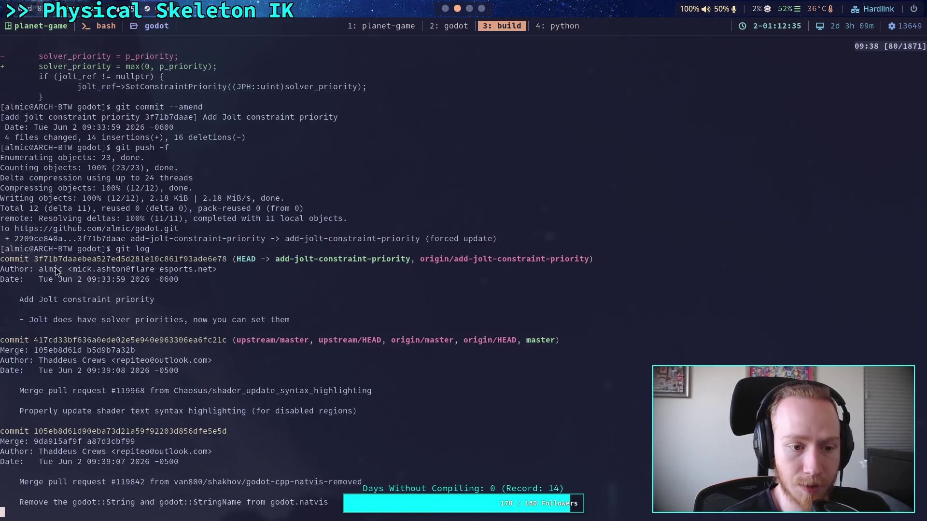
pyautogui.moveTo(35, 261); pyautogui.dragTo(228, 259)
pyautogui.middleClick(334, 391)
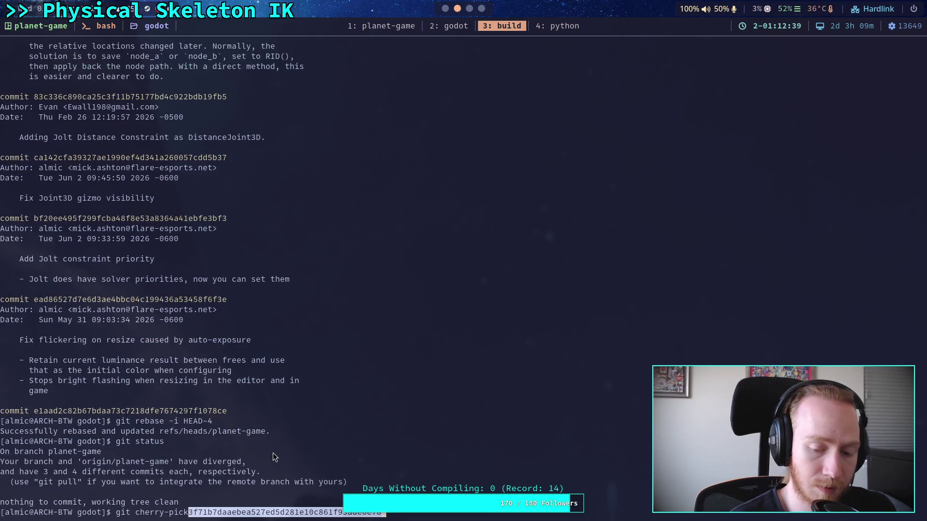
pyautogui.press('Left')
pyautogui.press('Left')
pyautogui.press('Left')
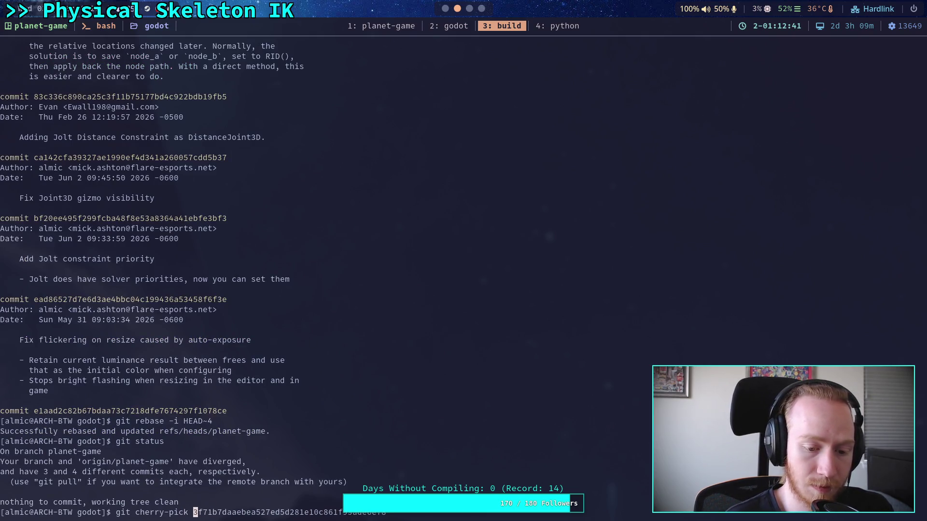
pyautogui.press('Return')
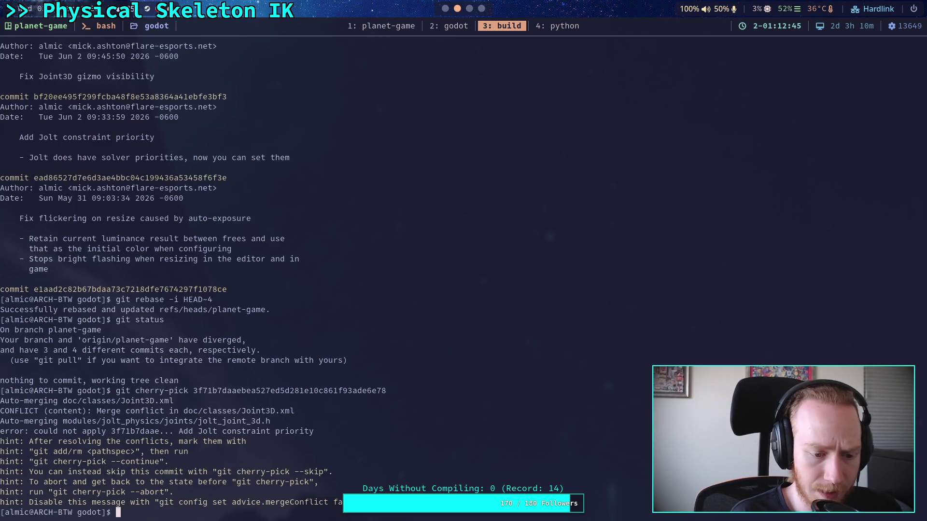
# - Inspect the doc/classes/Joint3D.xml conflict with git status and git diff
pyautogui.write('git status')
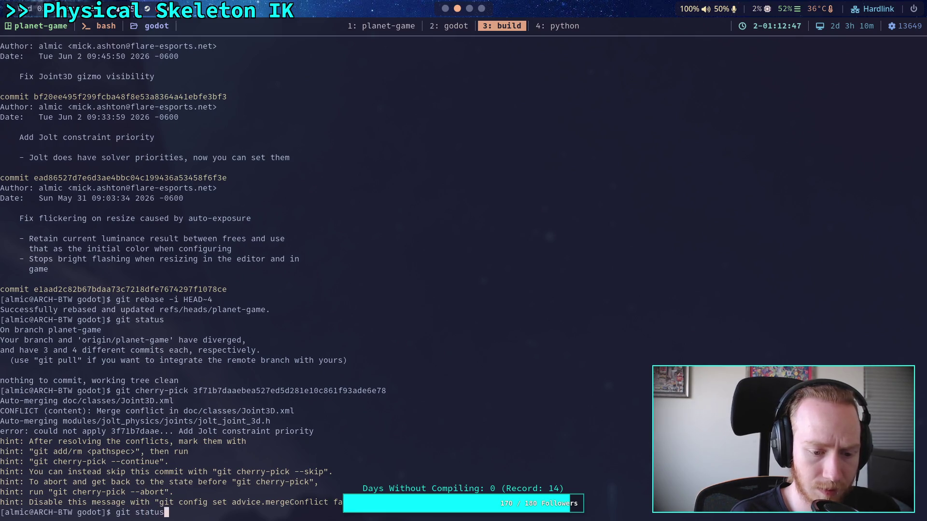
pyautogui.press('Return')
pyautogui.write('git diff')
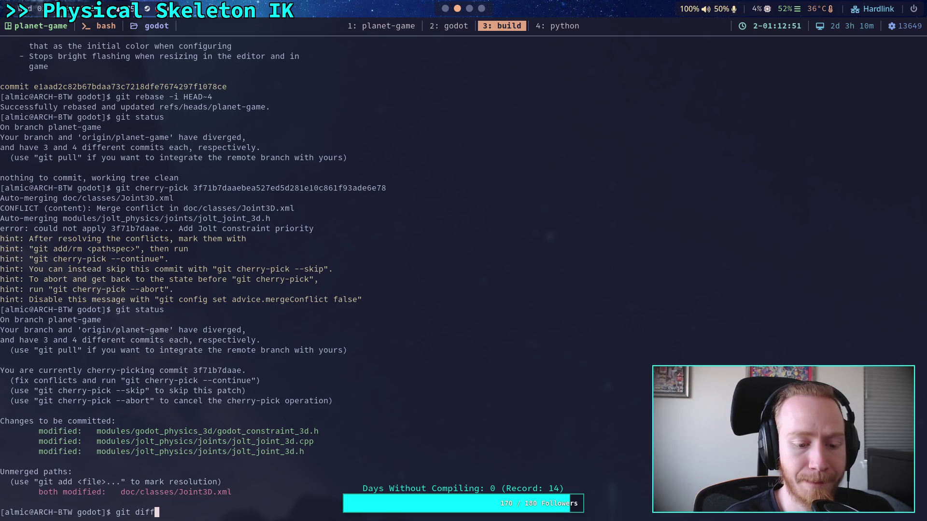
pyautogui.press('Return')
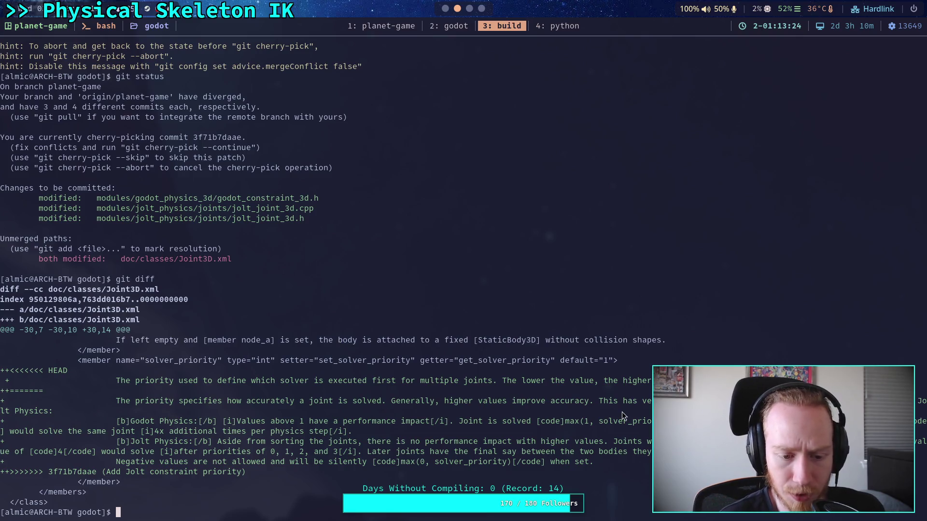
pyautogui.write('git diff')
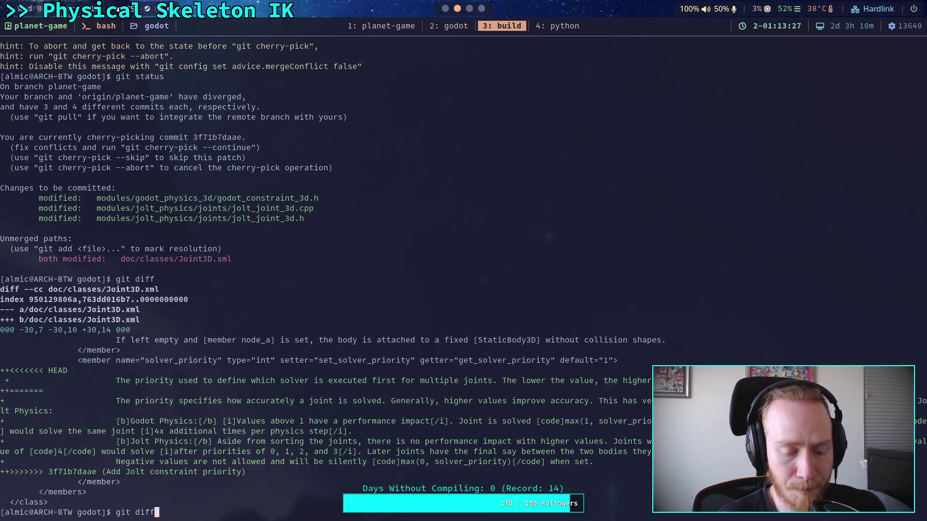
pyautogui.press('BackSpace')
pyautogui.press('BackSpace')
pyautogui.press('BackSpace')
pyautogui.write('n')
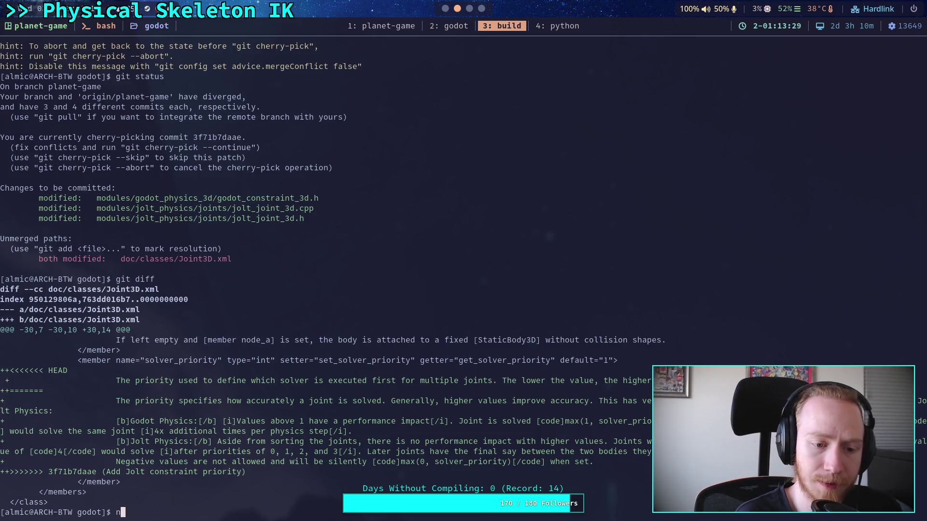
pyautogui.press('super+2')
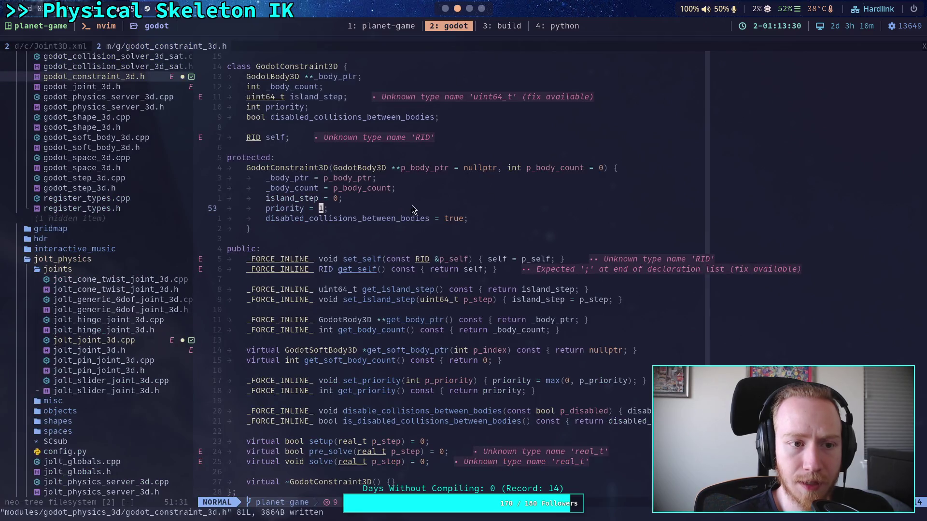
# - Reload Joint3D.xml with :e! and move to the <<<<<<< HEAD conflict block
pyautogui.click(47, 42)
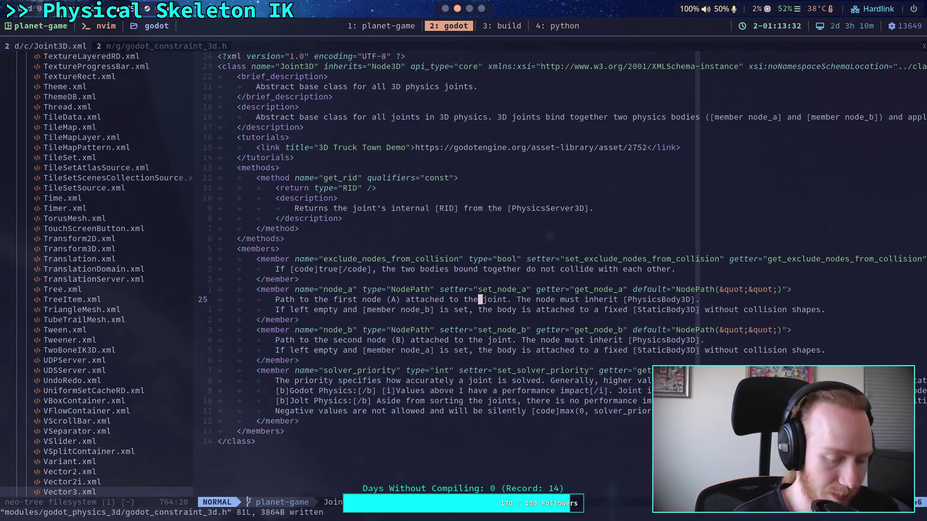
pyautogui.write(':e!')
pyautogui.press('Return')
pyautogui.scroll(-3, 448, 325)
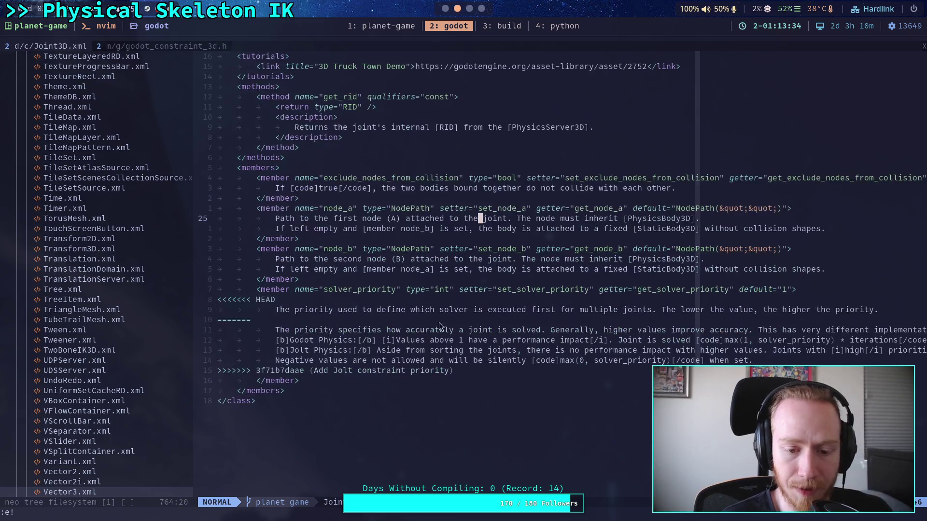
pyautogui.press('8')
pyautogui.press('j')
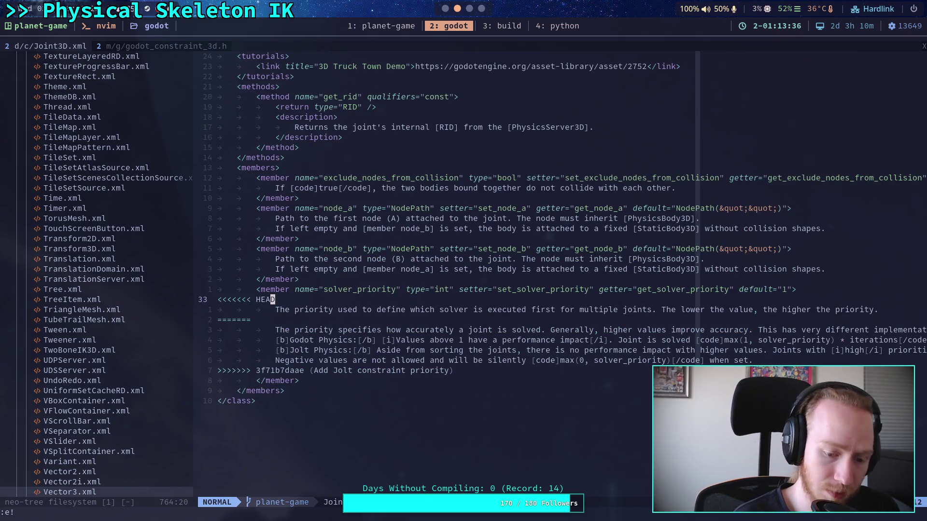
# - Delete the HEAD text, separator and closing marker, keeping the solver_priority description, and save
pyautogui.press('V')
pyautogui.press('j')
pyautogui.press('j')
pyautogui.press('d')
pyautogui.press('j')
pyautogui.press('j')
pyautogui.press('j')
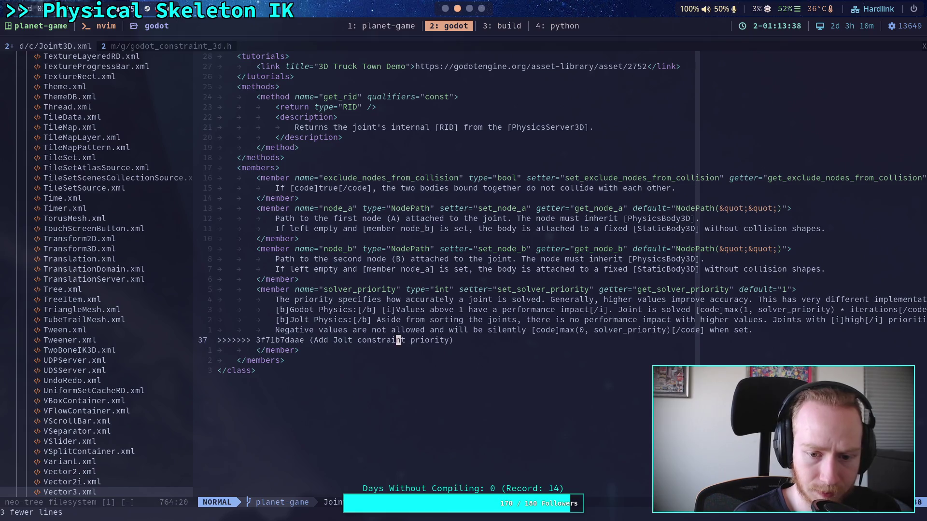
pyautogui.press('d')
pyautogui.press('d')
pyautogui.write(':Q')
pyautogui.press('Return')
pyautogui.press('super+3')
pyautogui.write('n')
pyautogui.press('BackSpace')
# - Check git status and git diff for the remaining Joint3D.xml changes
pyautogui.write('git status')
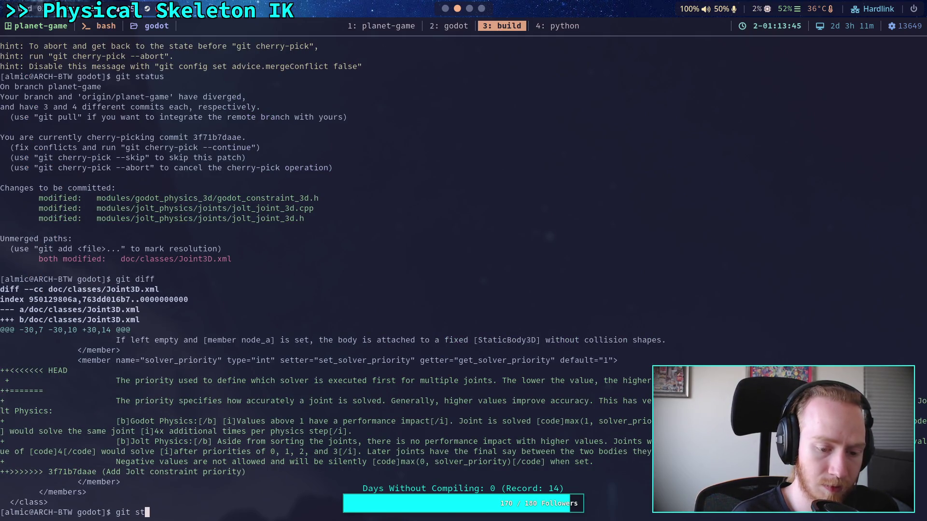
pyautogui.press('Return')
pyautogui.write('git add')
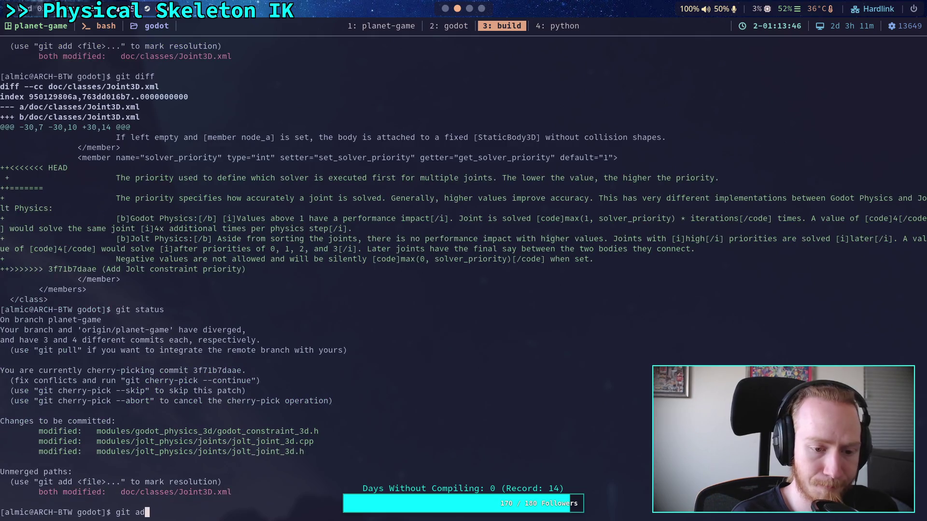
pyautogui.press('BackSpace')
pyautogui.press('BackSpace')
pyautogui.press('BackSpace')
pyautogui.write('diff')
pyautogui.press('Return')
# - Stage the resolved doc/classes/Joint3D.xml with git add
pyautogui.write('gi')
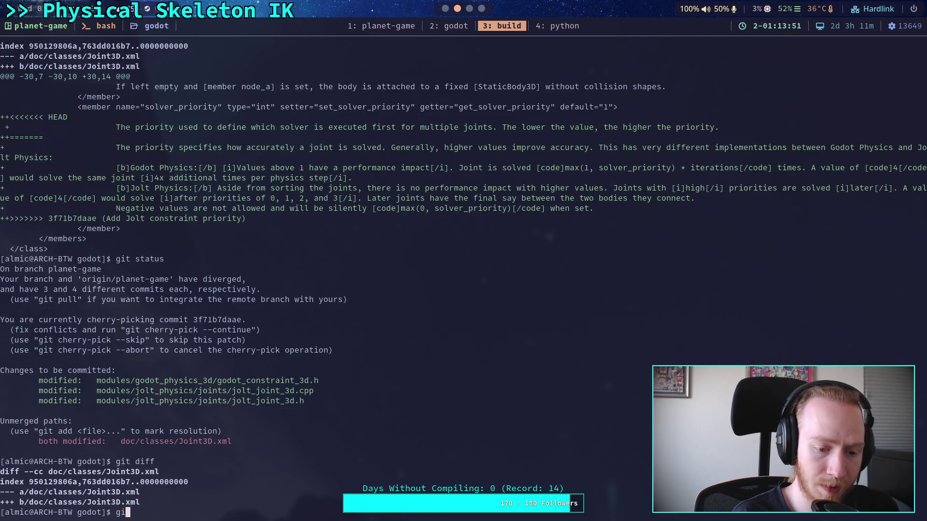
pyautogui.write('t add doc/classJ')
pyautogui.press('BackSpace')
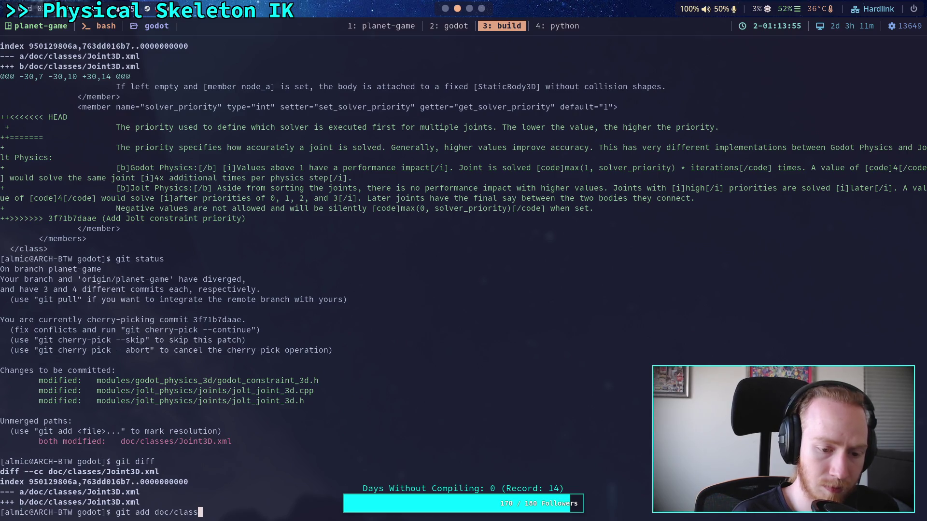
pyautogui.write('es/Je')
pyautogui.press('Tab')
pyautogui.write('3')
pyautogui.press('Tab')
pyautogui.press('Return')
# - Finish the cherry-pick with git cherry-pick --continue, saving the commit message with :wq
pyautogui.write('git robes')
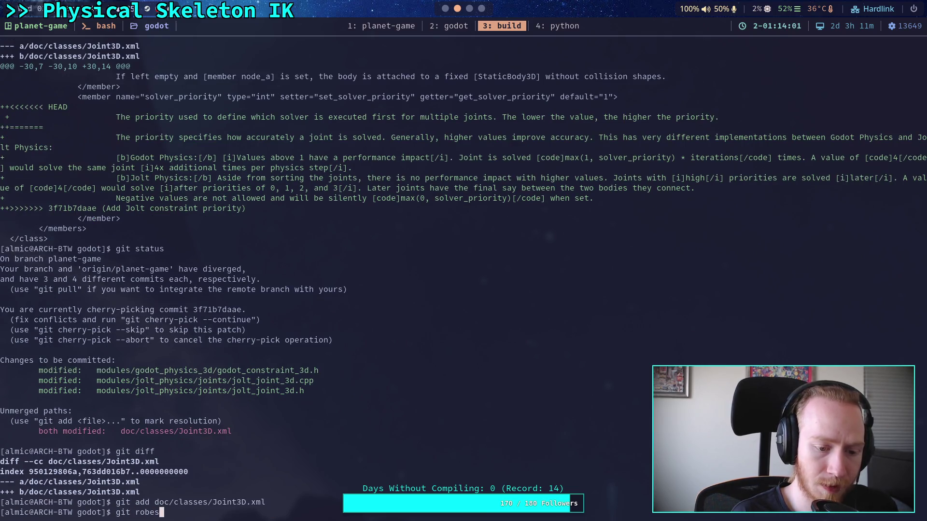
pyautogui.press('BackSpace')
pyautogui.press('BackSpace')
pyautogui.press('BackSpace')
pyautogui.press('BackSpace')
pyautogui.press('BackSpace')
pyautogui.write('cherry-pcik')
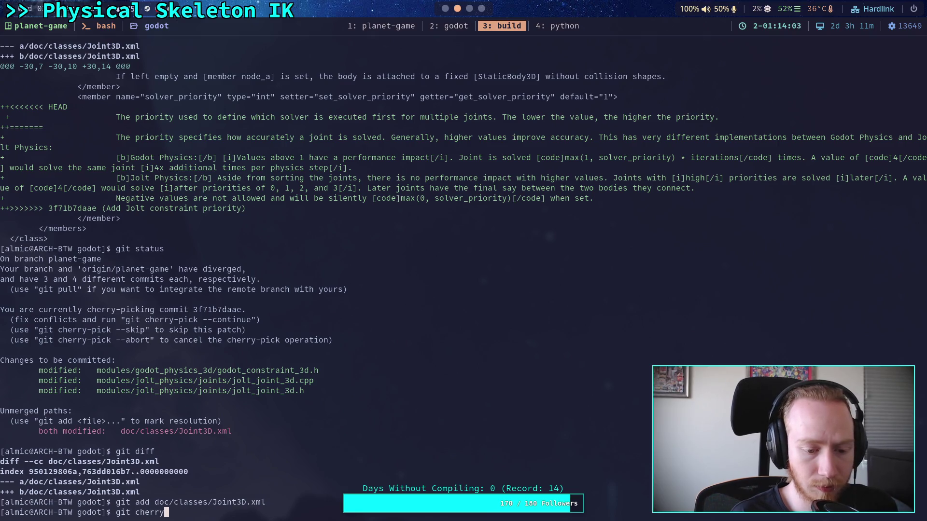
pyautogui.press('BackSpace')
pyautogui.press('BackSpace')
pyautogui.press('BackSpace')
pyautogui.write('ick ')
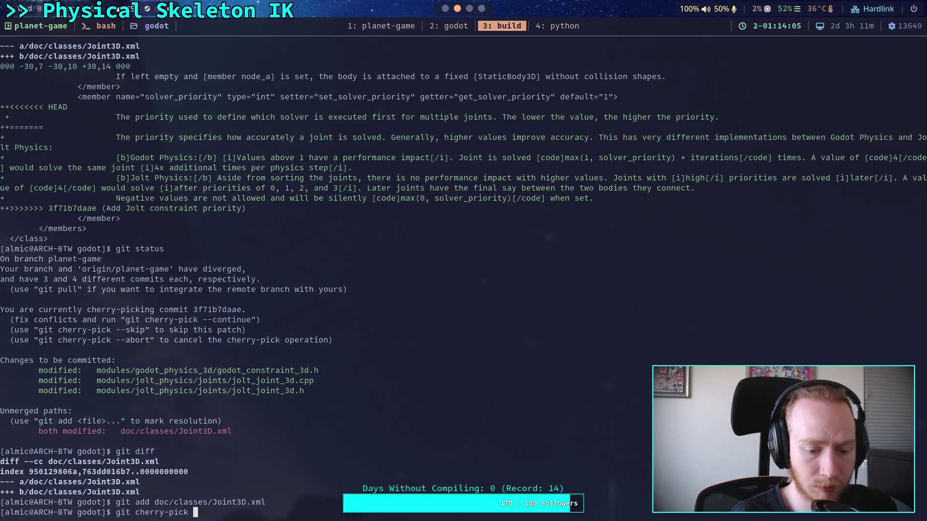
pyautogui.write('--continue')
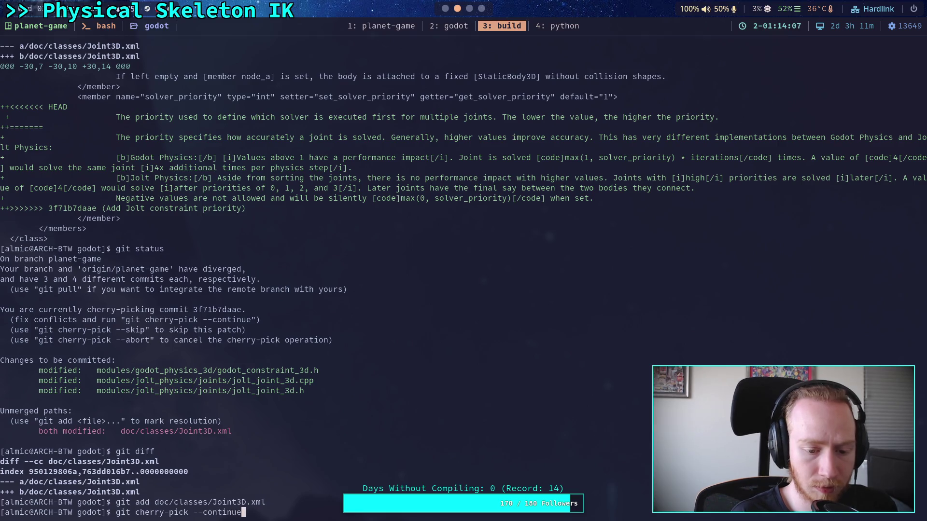
pyautogui.press('Return')
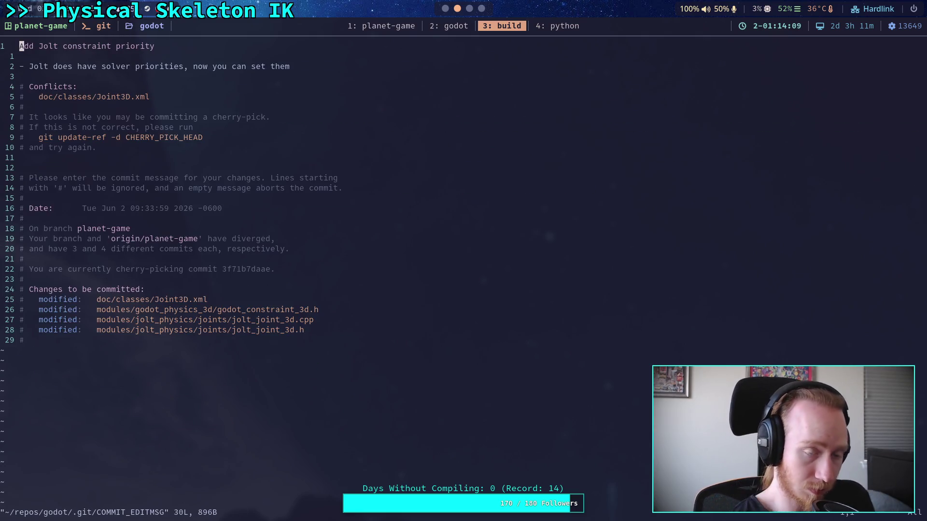
pyautogui.write(':wq')
pyautogui.press('Return')
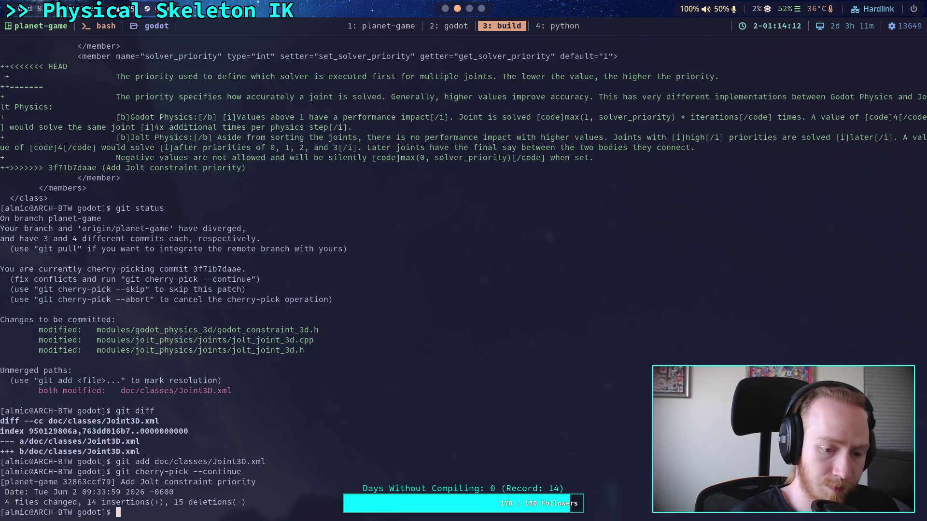
# - Check git status and force-push planet-game to origin with git push -f
pyautogui.write('git status')
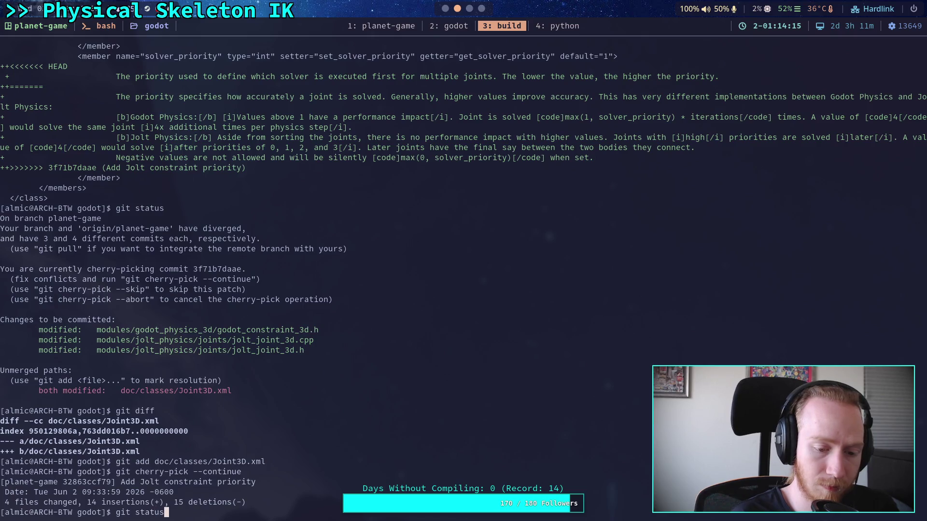
pyautogui.press('Return')
pyautogui.write('git push -f')
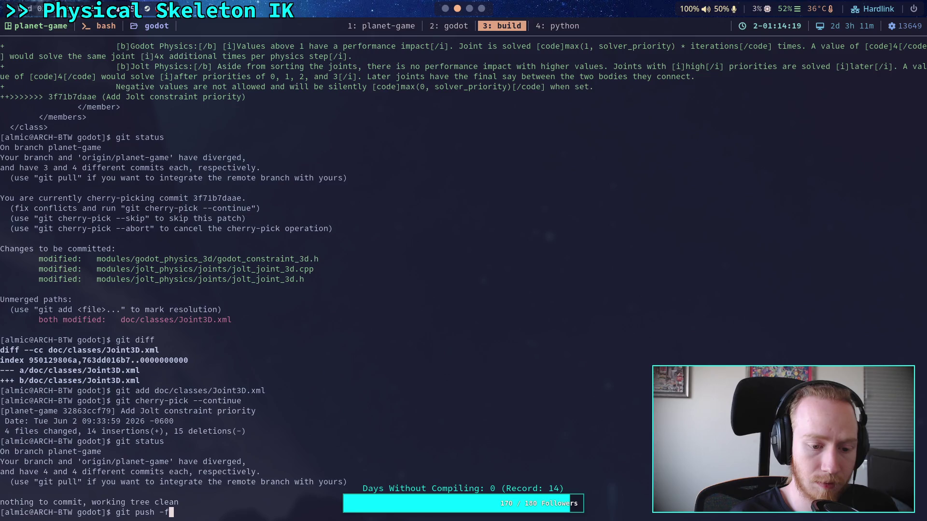
pyautogui.press('Return')
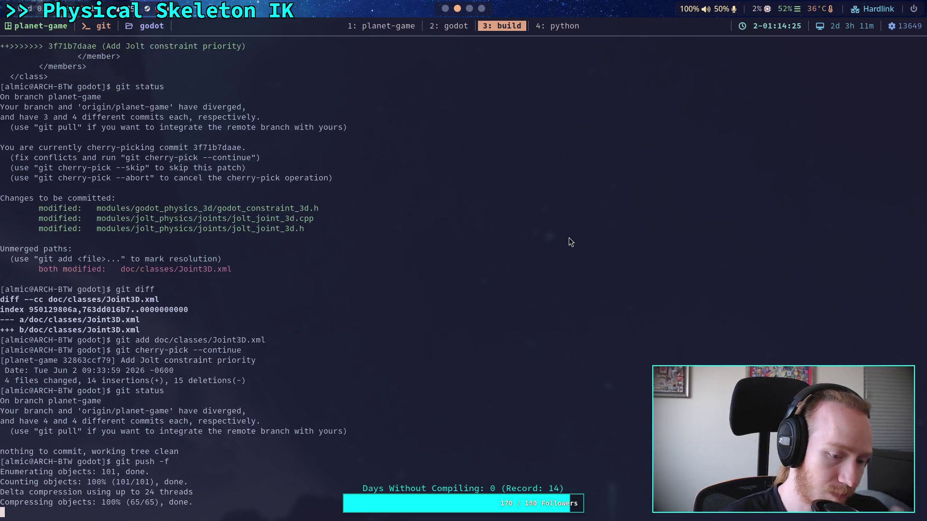
# - Start the full engine build with ./build -a and quit the running Godot editor via Scene > Quit
pyautogui.write('./build -a')
pyautogui.press('Return')
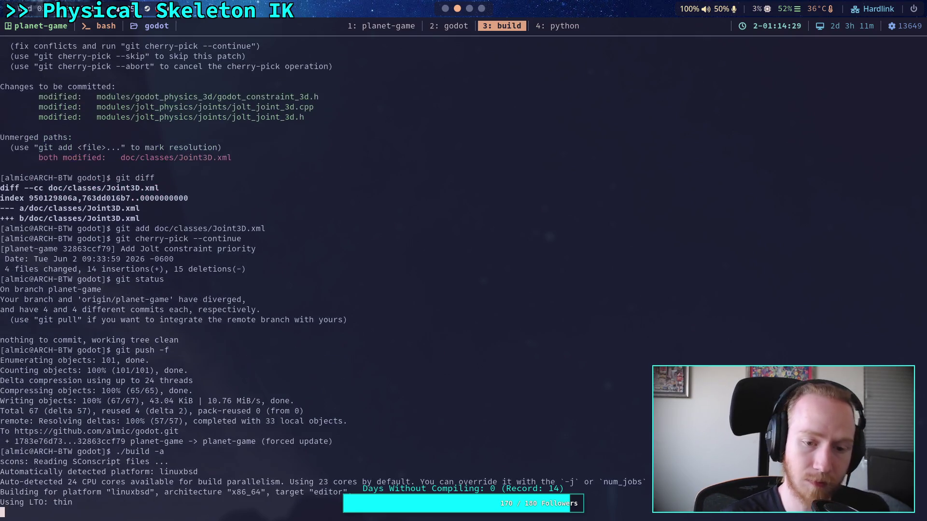
pyautogui.press('super+2')
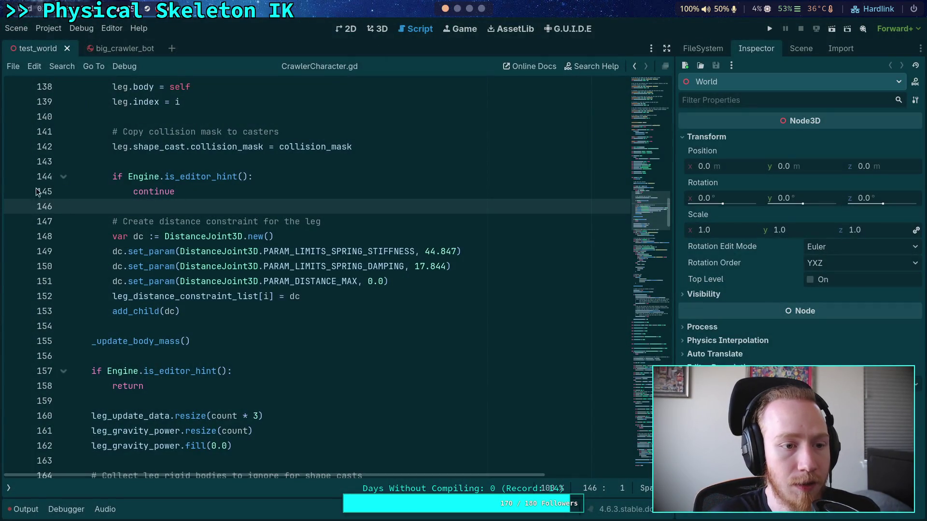
pyautogui.click(16, 28)
pyautogui.click(29, 278)
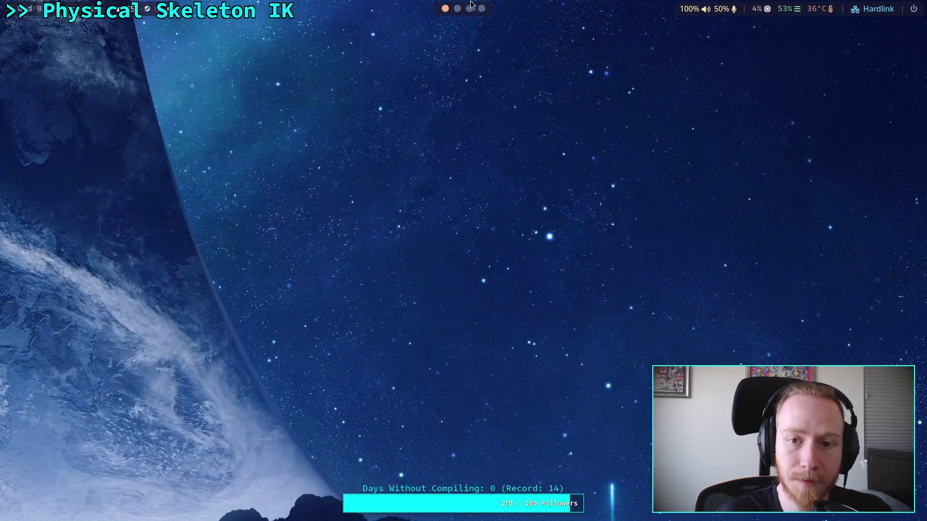
pyautogui.click(458, 8)
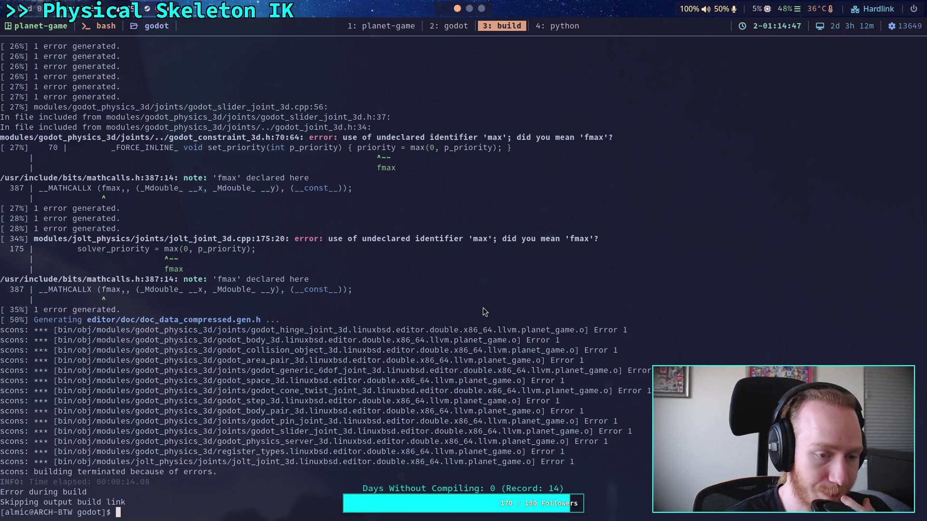
# - Scroll through the build errors about undeclared 'max' in godot_constraint_3d.h and jolt_joint_3d.cpp
pyautogui.scroll(8, 477, 304)
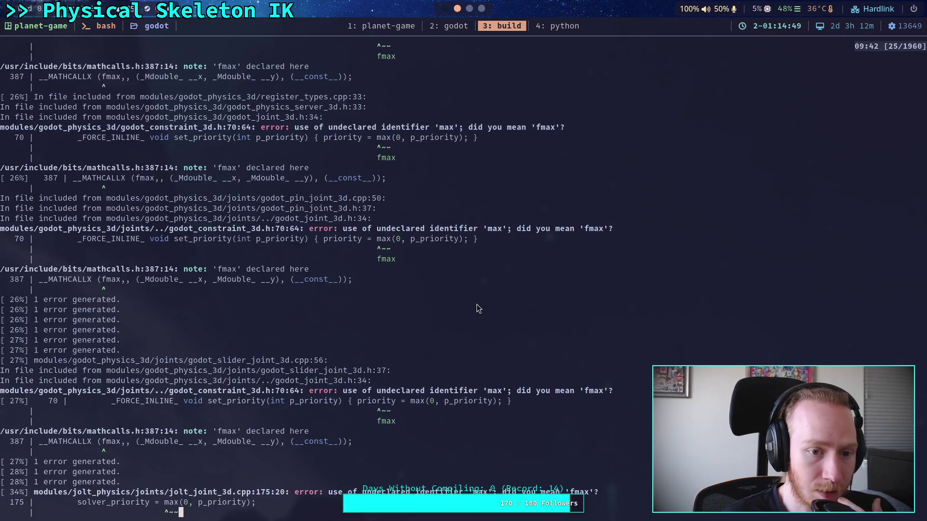
pyautogui.scroll(19, 476, 305)
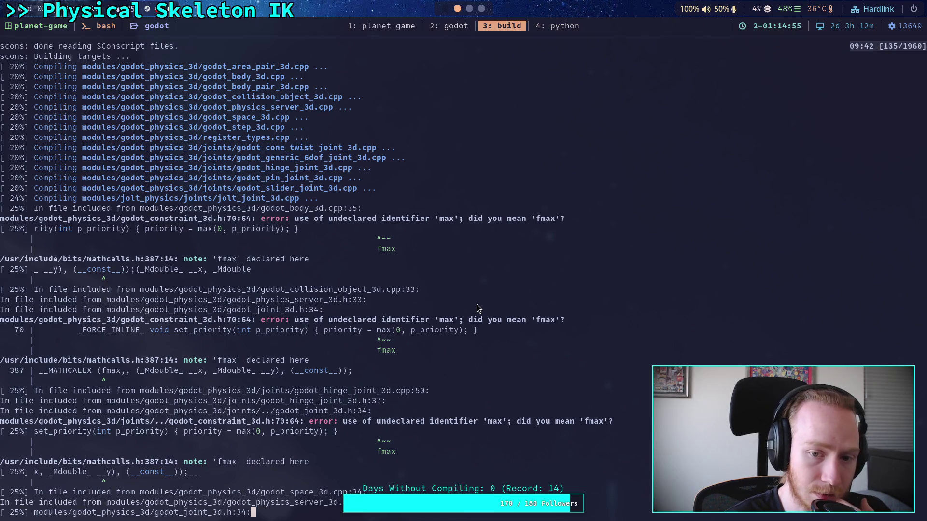
pyautogui.scroll(-20, 477, 309)
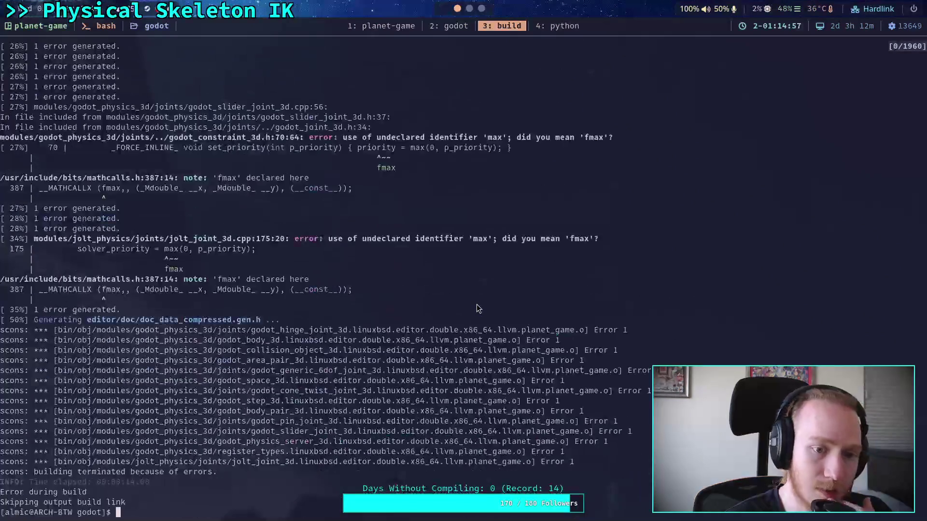
pyautogui.scroll(-1, 476, 309)
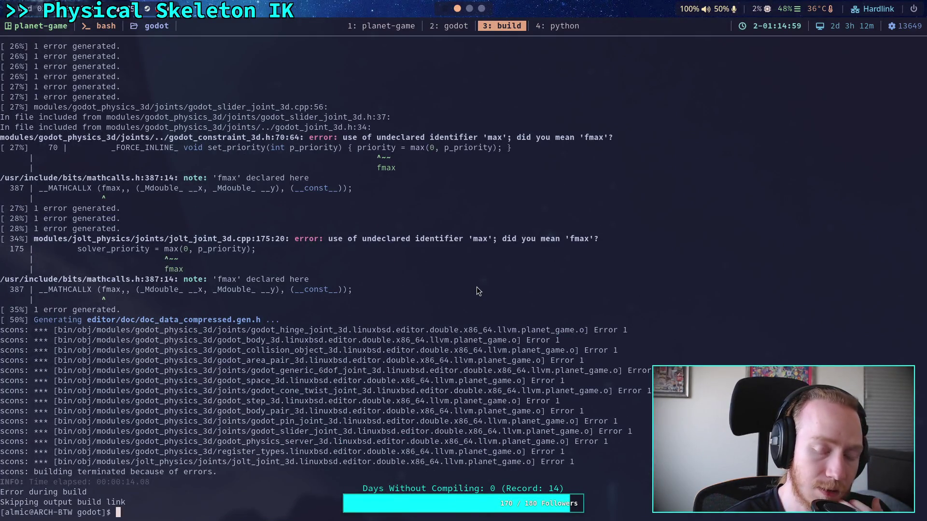
pyautogui.press('super+Right')
pyautogui.press('super+Right')
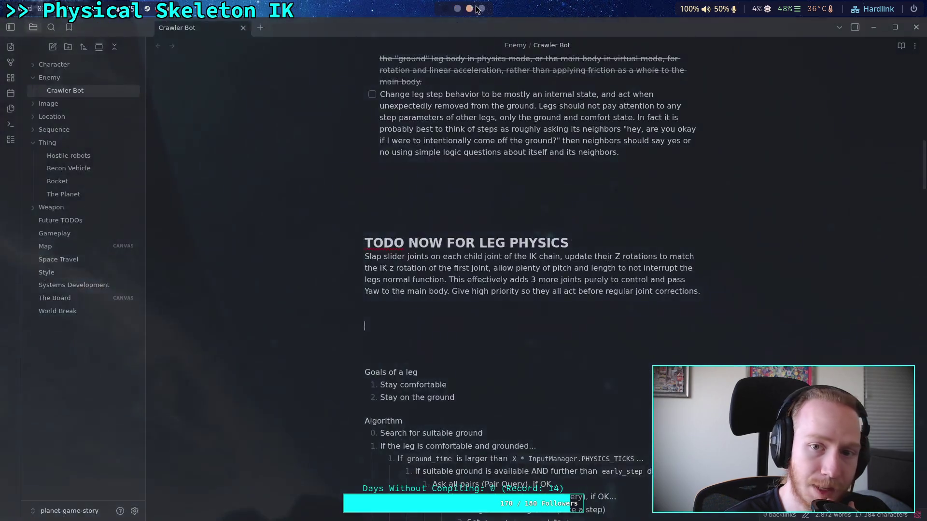
# - Open the Conversation tab of the solver_priority pull request on GitHub
pyautogui.click(13, 121)
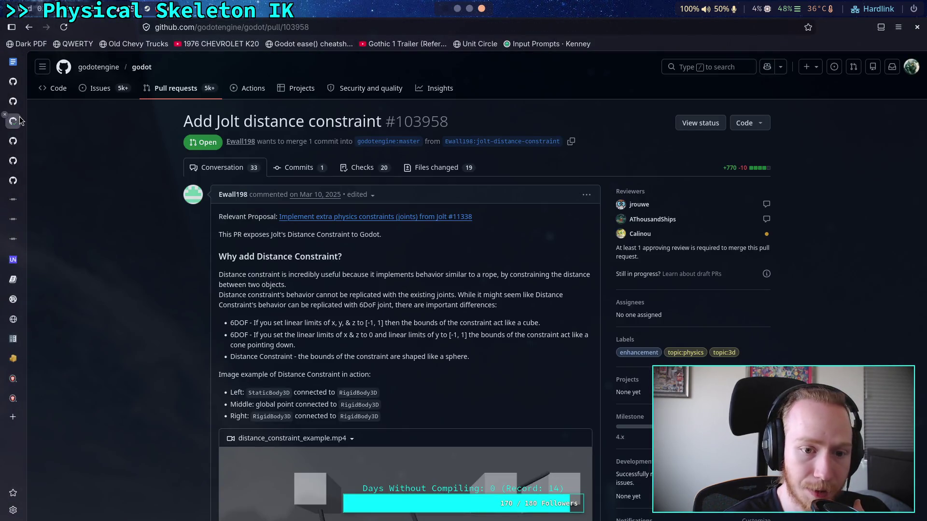
pyautogui.click(13, 101)
pyautogui.scroll(5, 274, 209)
pyautogui.click(81, 168)
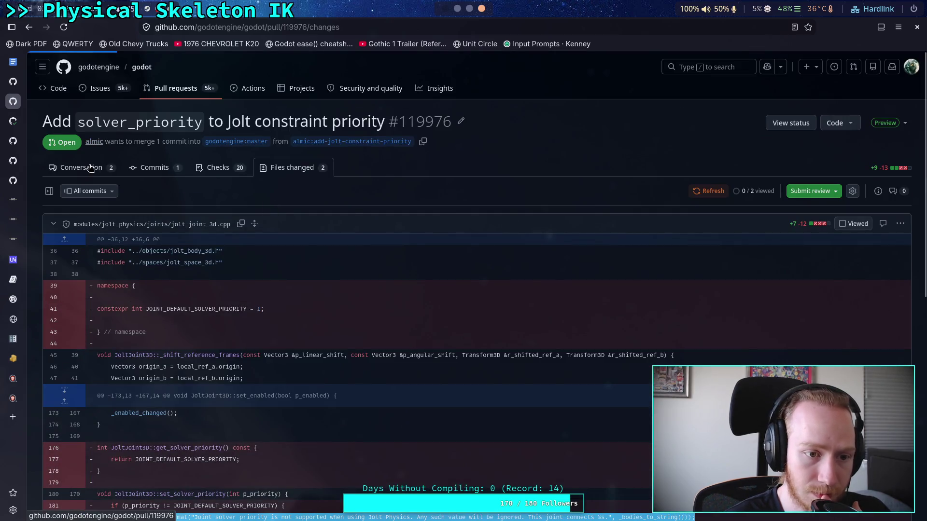
# - Read through the reviewer's suggested changes to use MAX instead of max
pyautogui.scroll(-1, 336, 299)
pyautogui.scroll(-15, 337, 298)
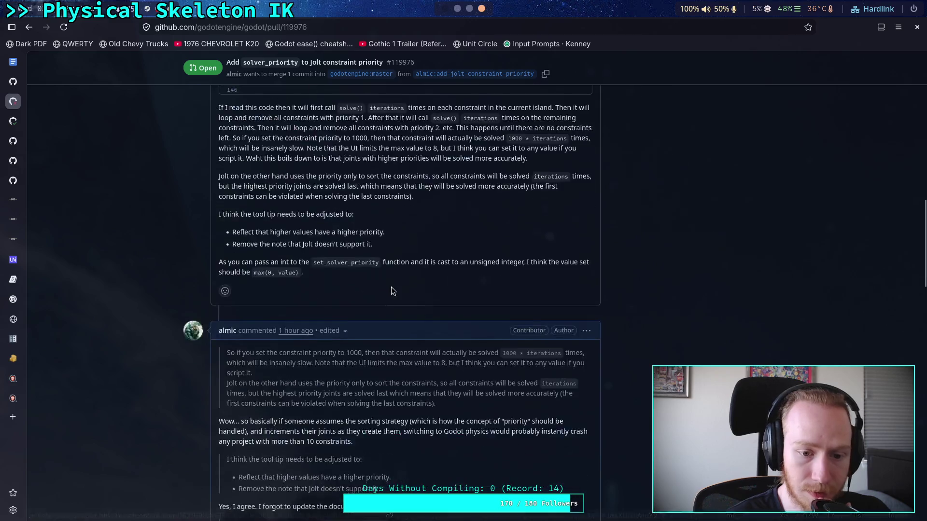
pyautogui.scroll(-9, 392, 287)
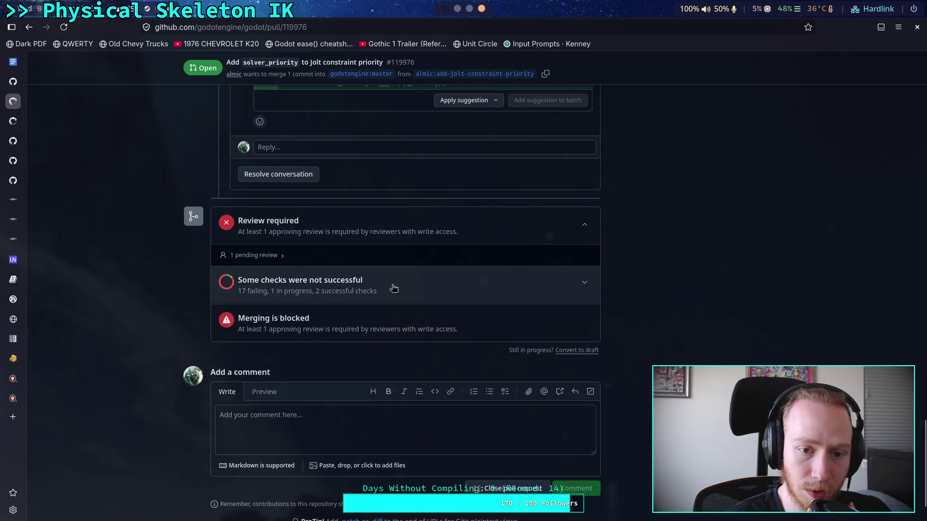
pyautogui.scroll(5, 348, 310)
pyautogui.scroll(-6, 201, 290)
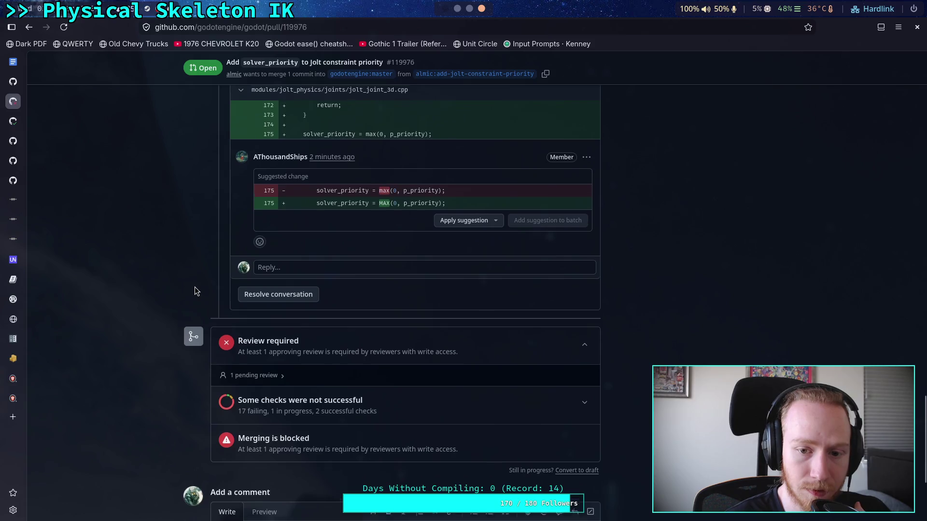
pyautogui.scroll(6, 195, 286)
pyautogui.scroll(5, 195, 289)
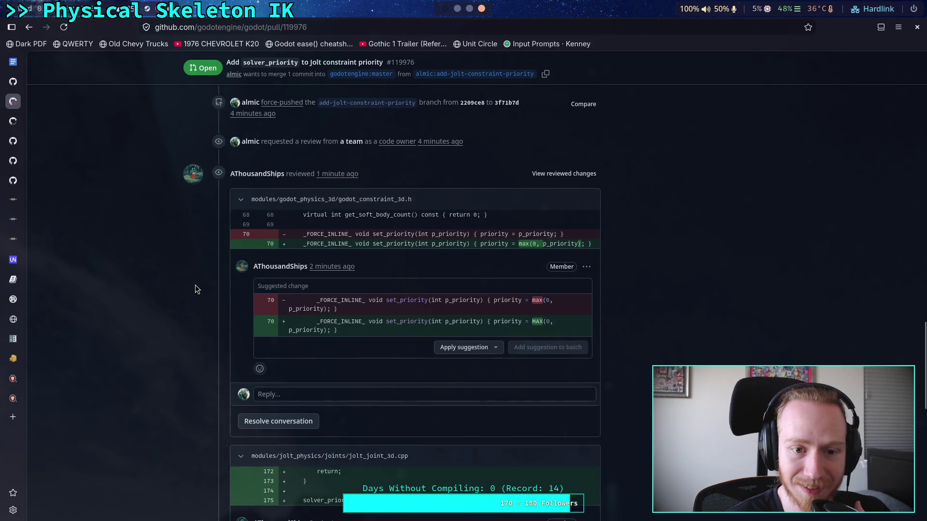
pyautogui.scroll(3, 195, 289)
pyautogui.scroll(-4, 195, 289)
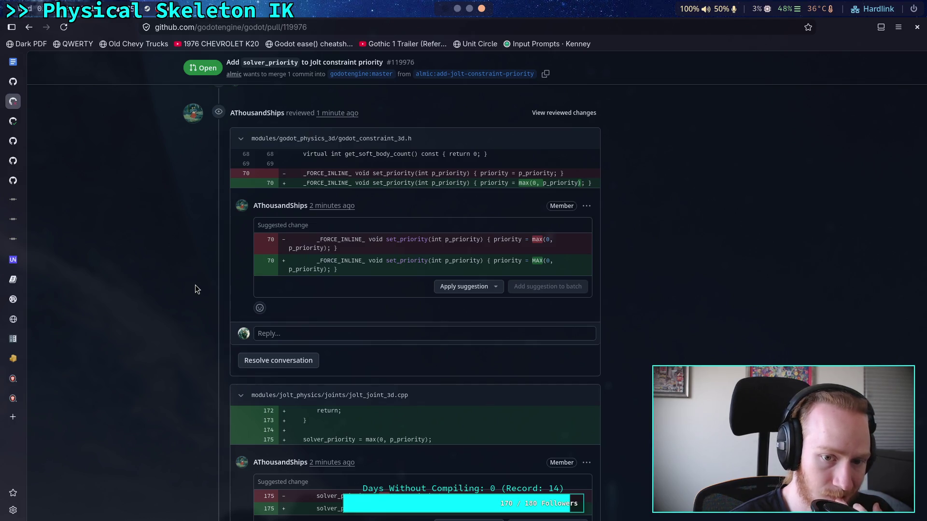
pyautogui.scroll(-3, 195, 288)
pyautogui.scroll(-9, 195, 289)
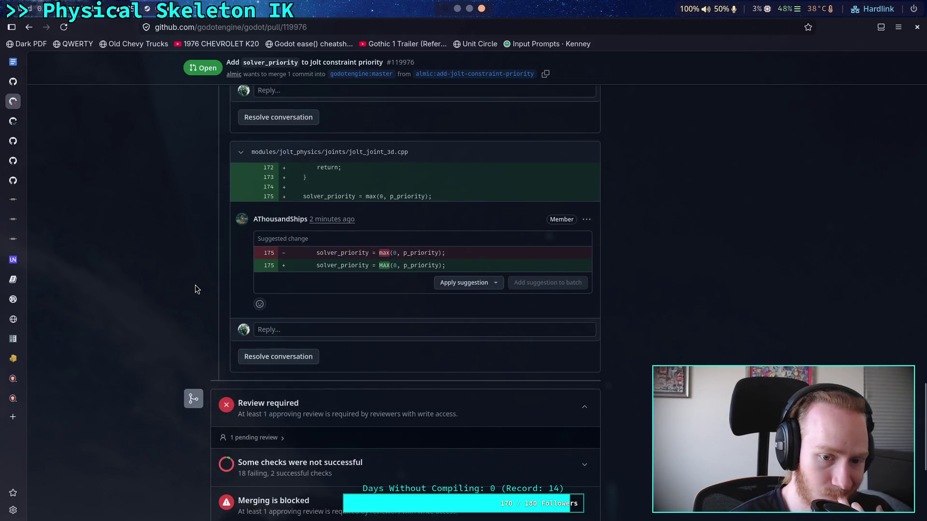
pyautogui.scroll(-6, 195, 289)
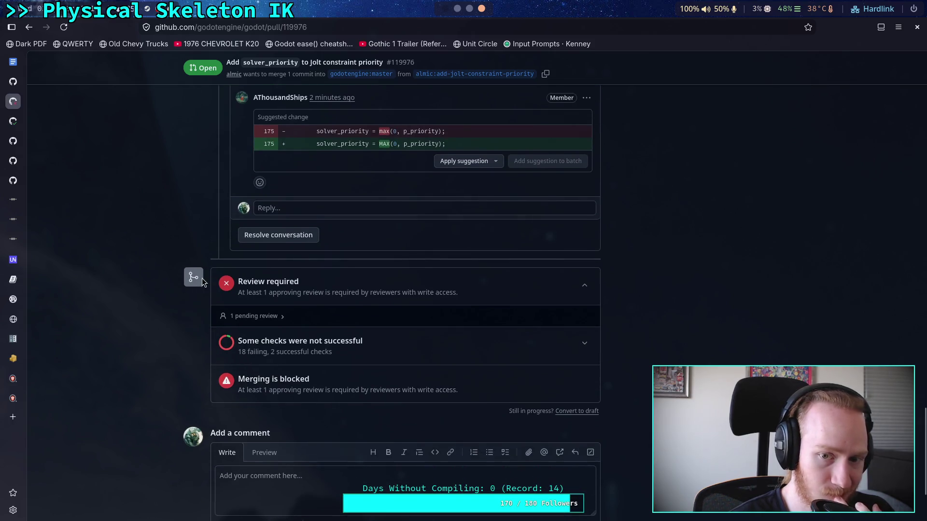
pyautogui.scroll(3, 187, 280)
pyautogui.press('super+3')
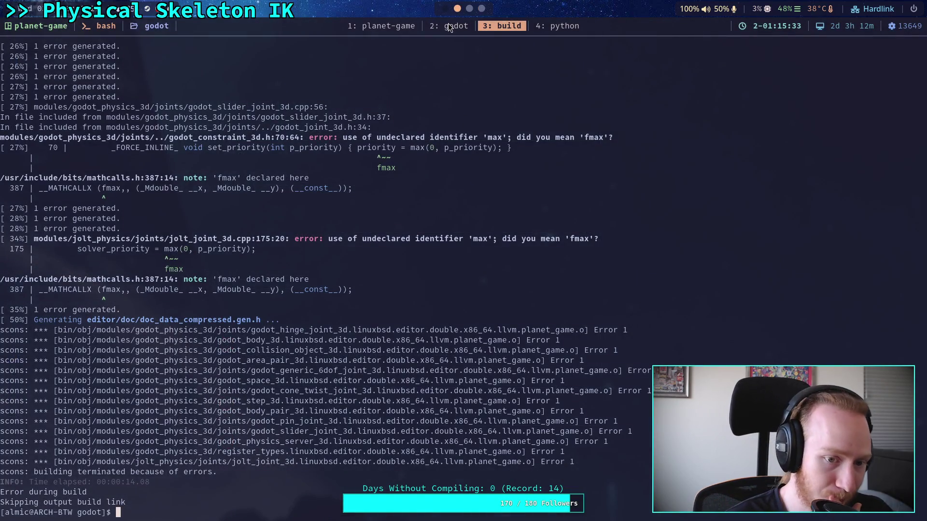
# - Change the max call in set_priority of godot_constraint_3d.h to MAX
pyautogui.click(449, 26)
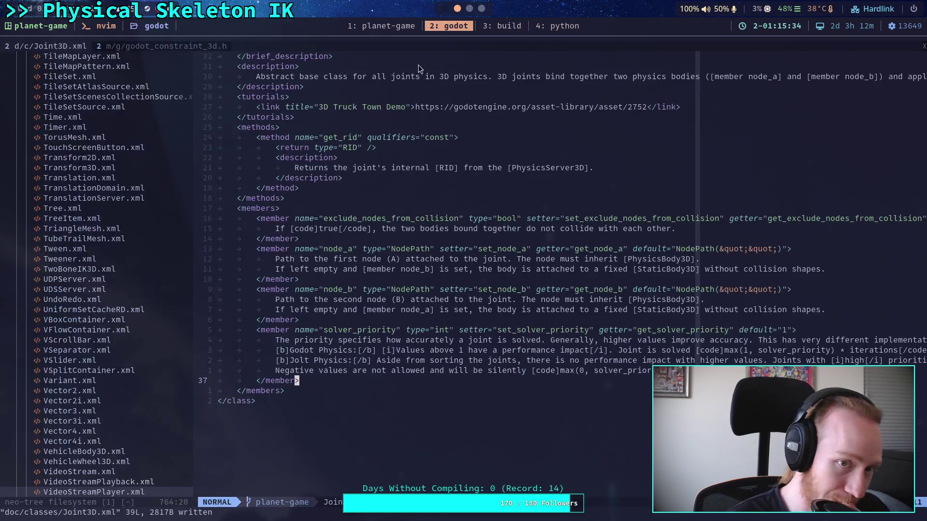
pyautogui.click(155, 48)
pyautogui.scroll(-2, 486, 366)
pyautogui.click(553, 340)
pyautogui.write('ciwMAX')
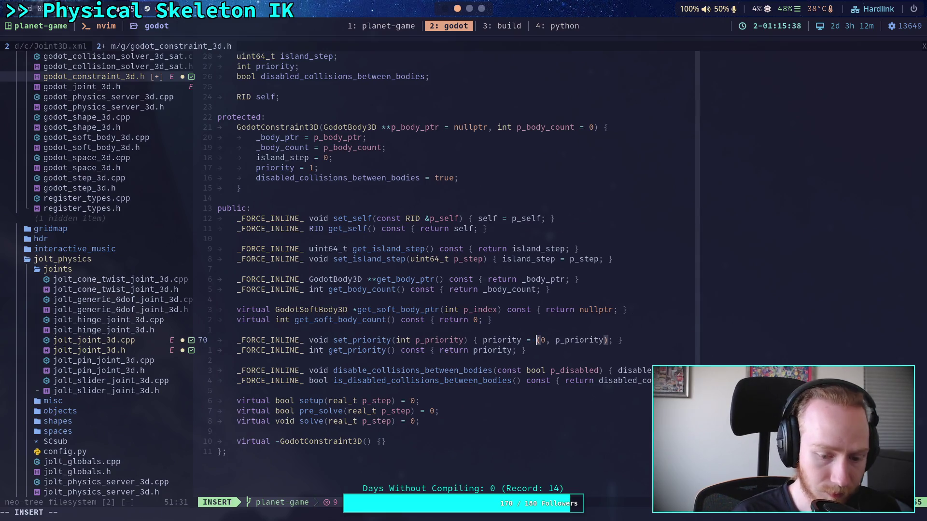
pyautogui.press('Escape')
# - Decline saving the header, undo, and re-add the X so the call reads MAX
pyautogui.write(':w')
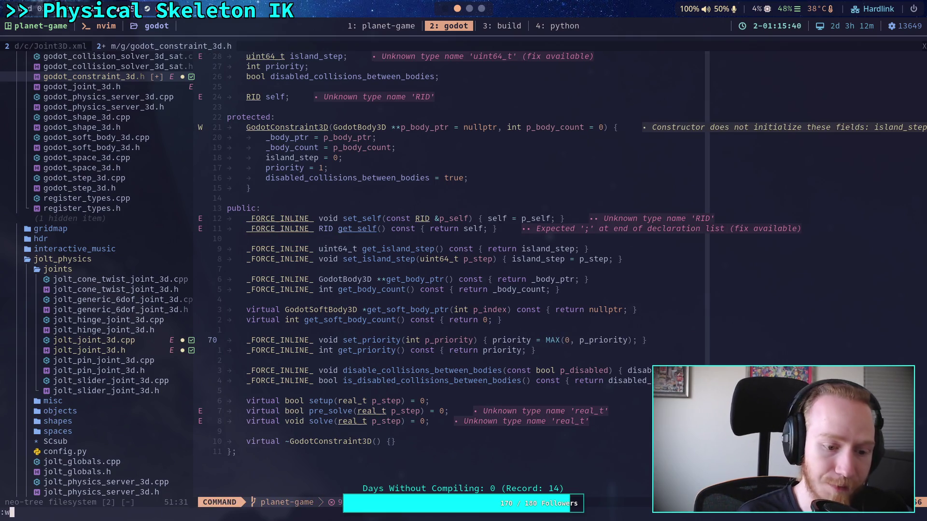
pyautogui.press('Return')
pyautogui.write('n:u')
pyautogui.press('Escape')
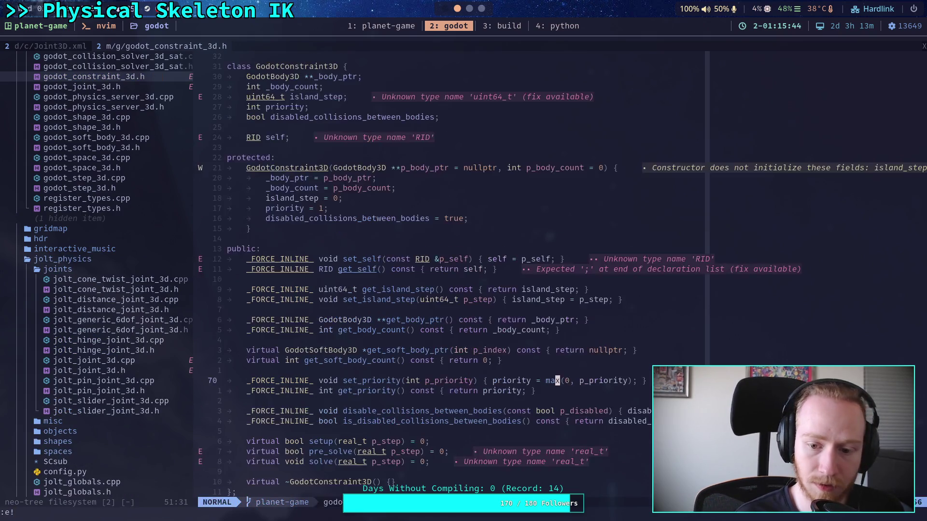
pyautogui.write('i')
pyautogui.write('X')
pyautogui.press('Escape')
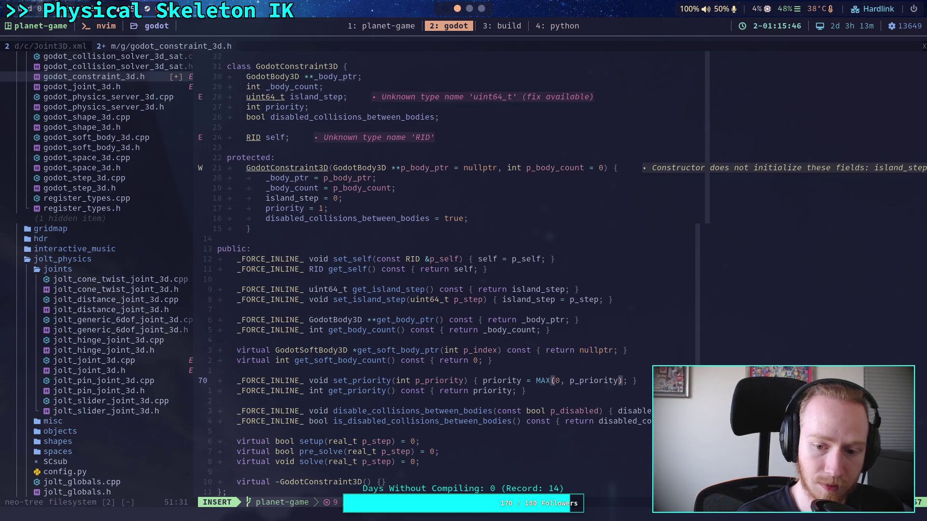
# - Force-quit Neovim with :qa!, discarding the unsaved MAX edit
pyautogui.write(':qa')
pyautogui.press('Return')
pyautogui.write(':qa!')
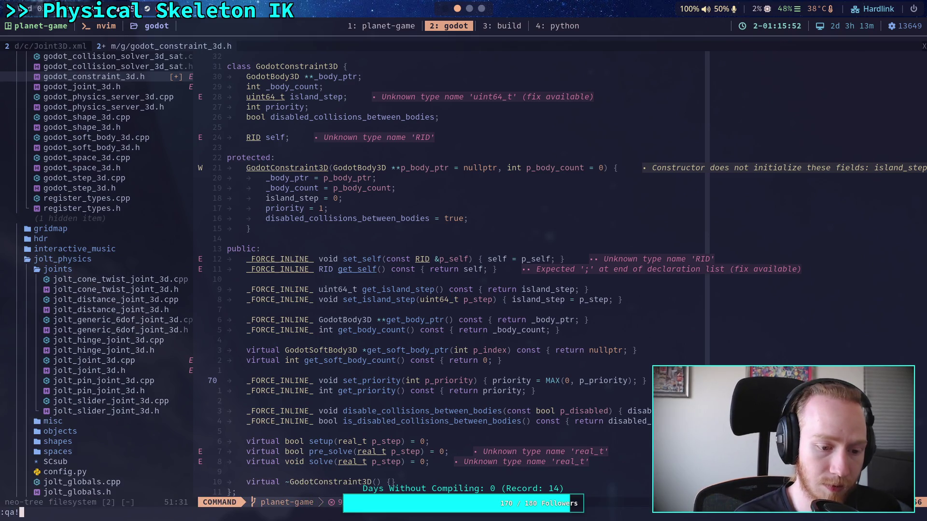
pyautogui.press('Return')
pyautogui.click(487, 28)
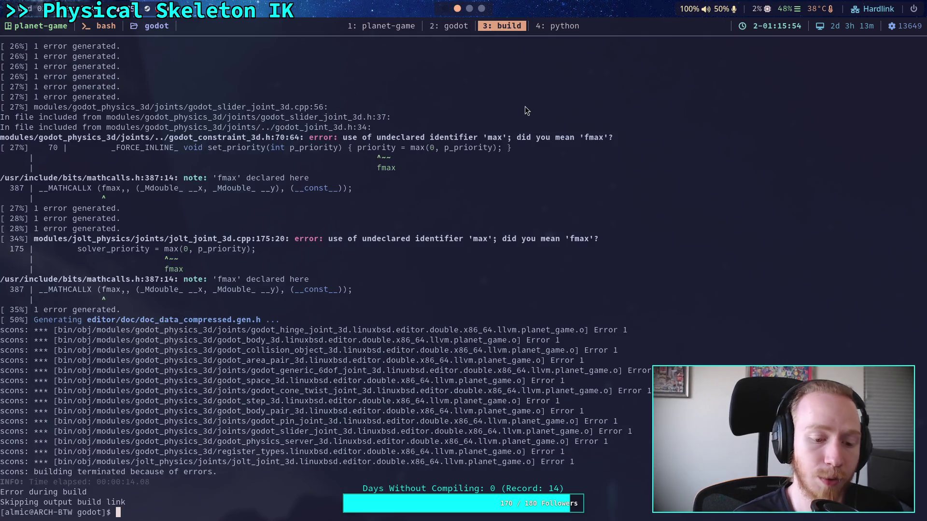
# - Rerun 'git switch add-jolt-constraint-priority' from history, then move to the godot shell
pyautogui.write('git switch')
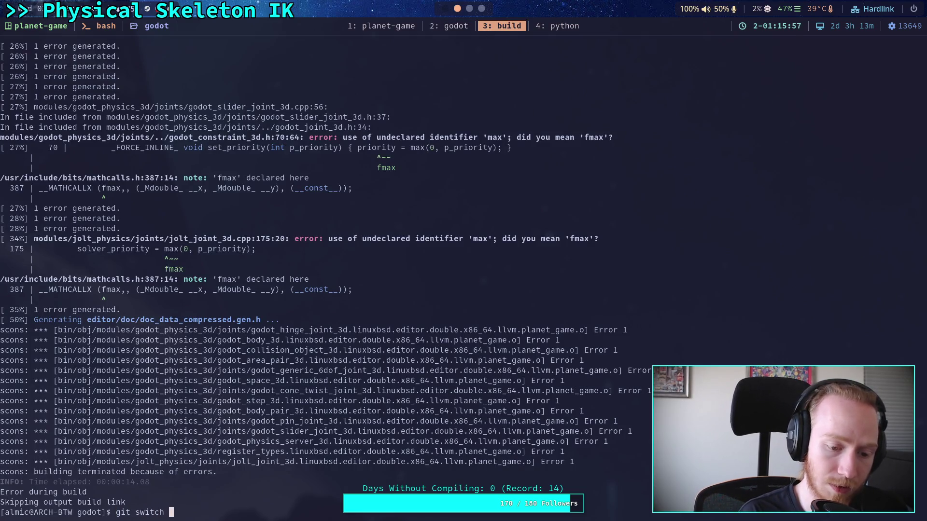
pyautogui.press('Up')
pyautogui.press('Up')
pyautogui.press('Up')
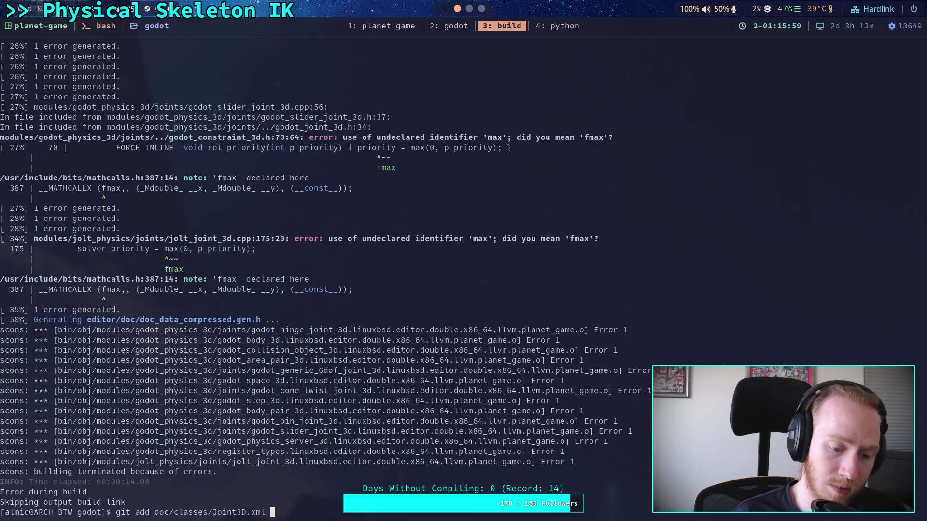
pyautogui.press('Up')
pyautogui.press('Up')
pyautogui.press('Up')
pyautogui.press('Up')
pyautogui.press('Down')
pyautogui.press('Down')
pyautogui.press('Down')
pyautogui.press('Up')
pyautogui.press('Down')
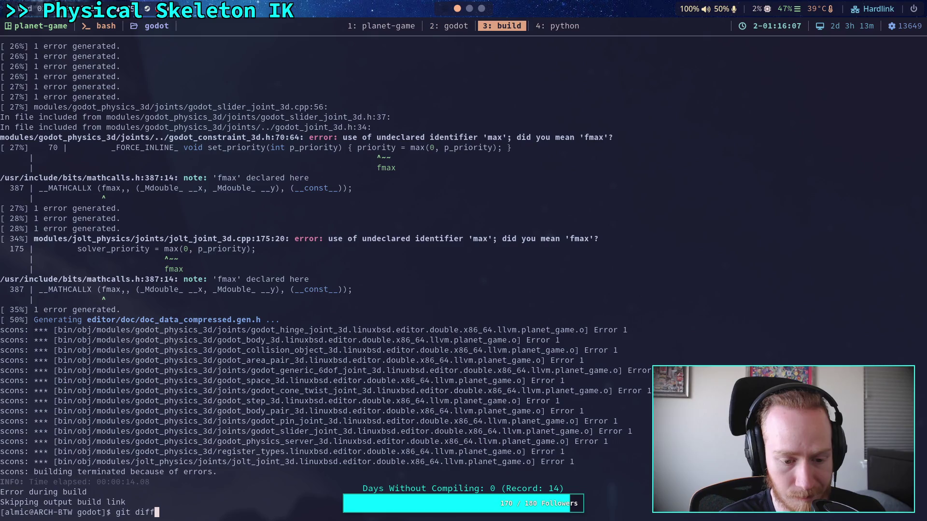
pyautogui.press('Up')
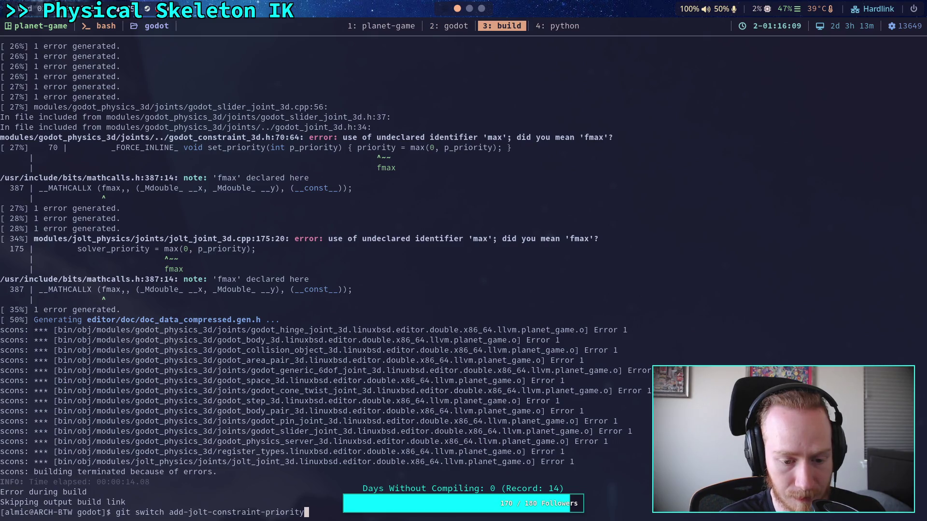
pyautogui.press('Return')
pyautogui.write('git')
pyautogui.press('BackSpace')
pyautogui.press('BackSpace')
pyautogui.press('BackSpace')
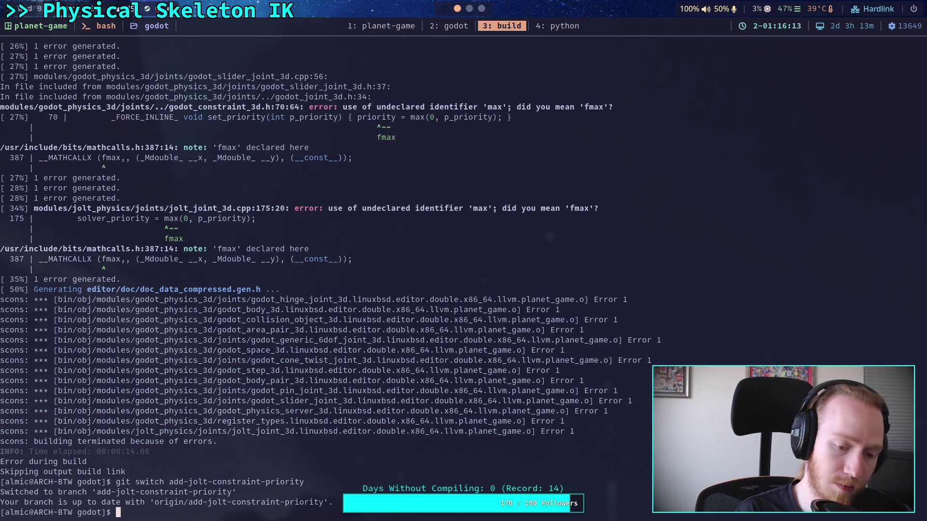
pyautogui.click(466, 22)
# - Launch Neovim on the godot folder and open jolt_joint_3d.cpp through the joint_3d file filter
pyautogui.write('n .')
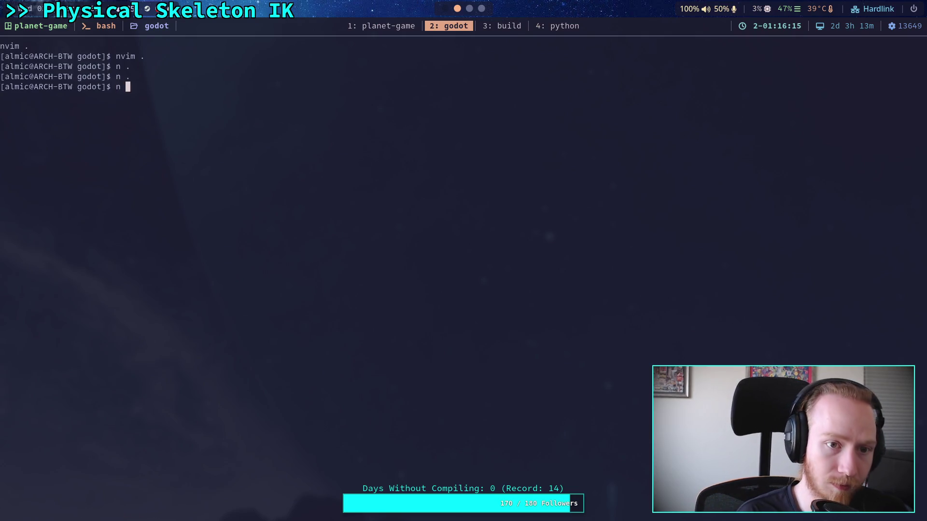
pyautogui.press('Return')
pyautogui.write('/Joint3D')
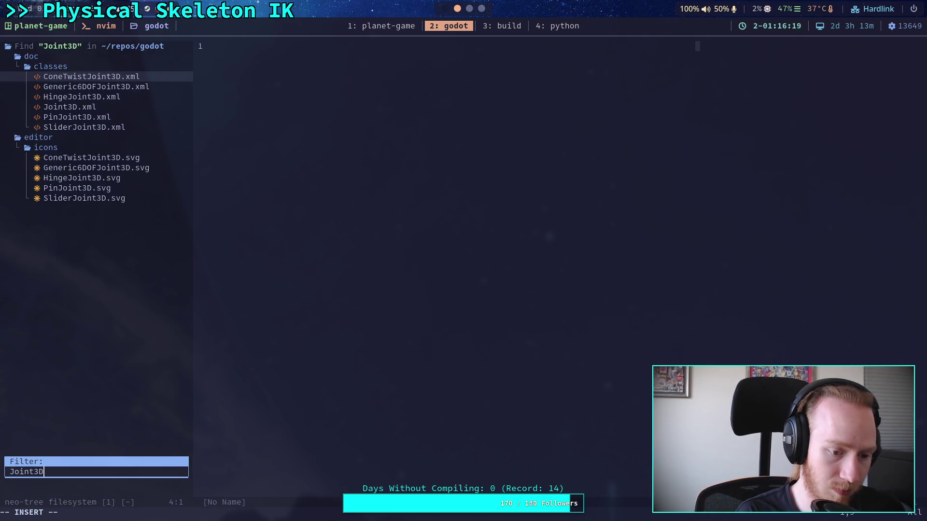
pyautogui.press('Escape')
pyautogui.press('/')
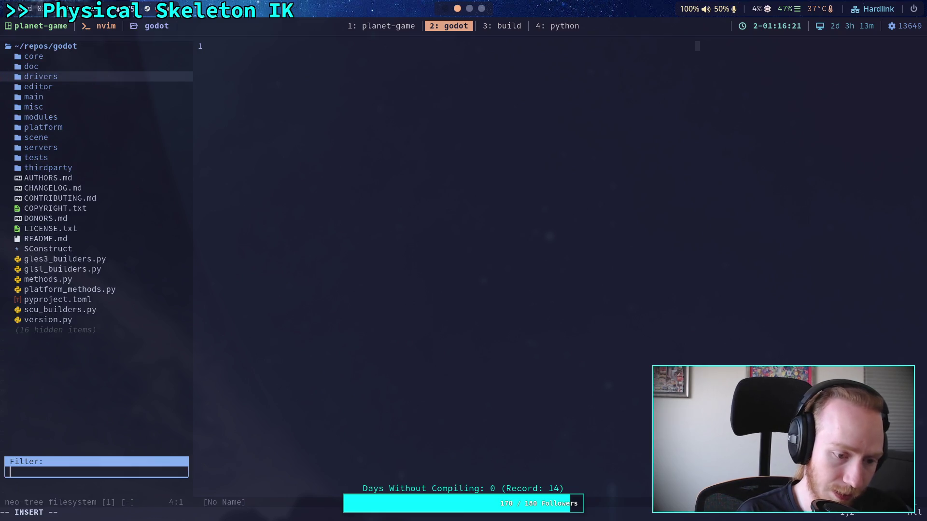
pyautogui.write('joint')
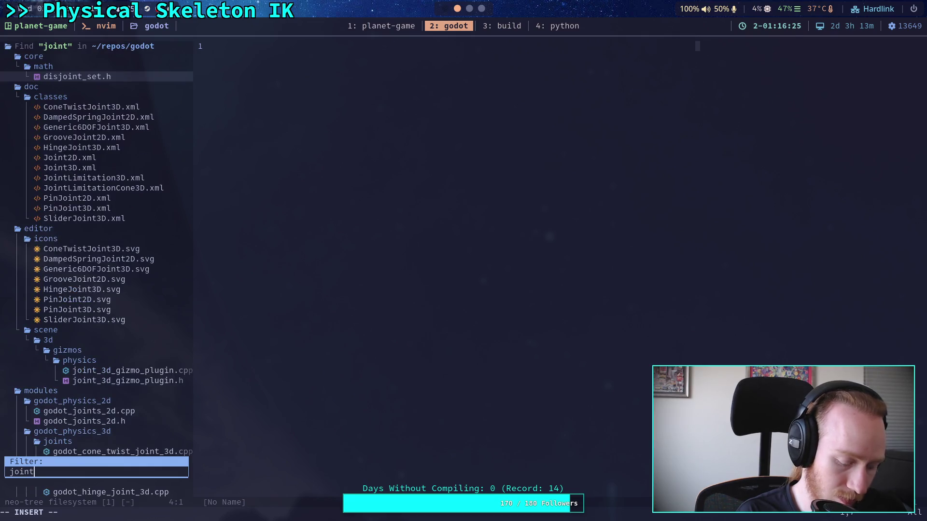
pyautogui.write('_3d')
pyautogui.press('Down')
pyautogui.press('Down')
pyautogui.press('Down')
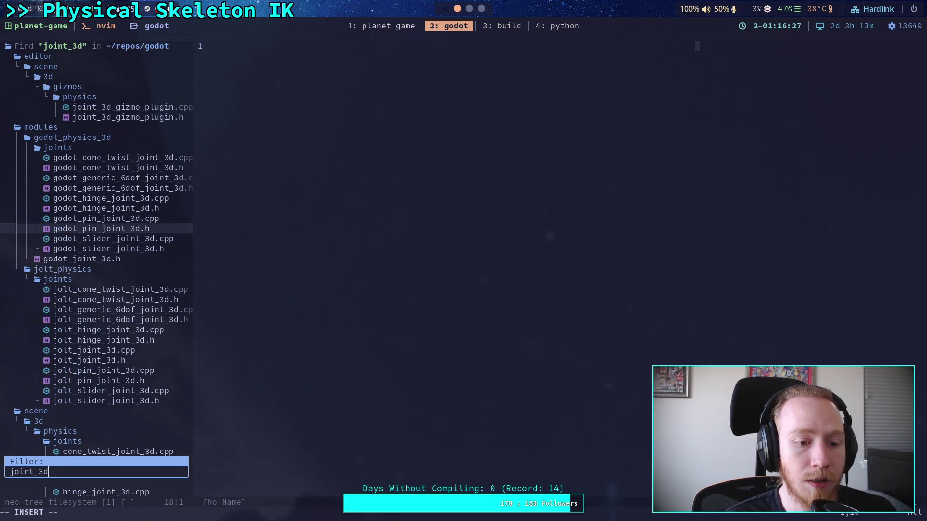
pyautogui.press('Up')
pyautogui.press('Up')
pyautogui.press('Up')
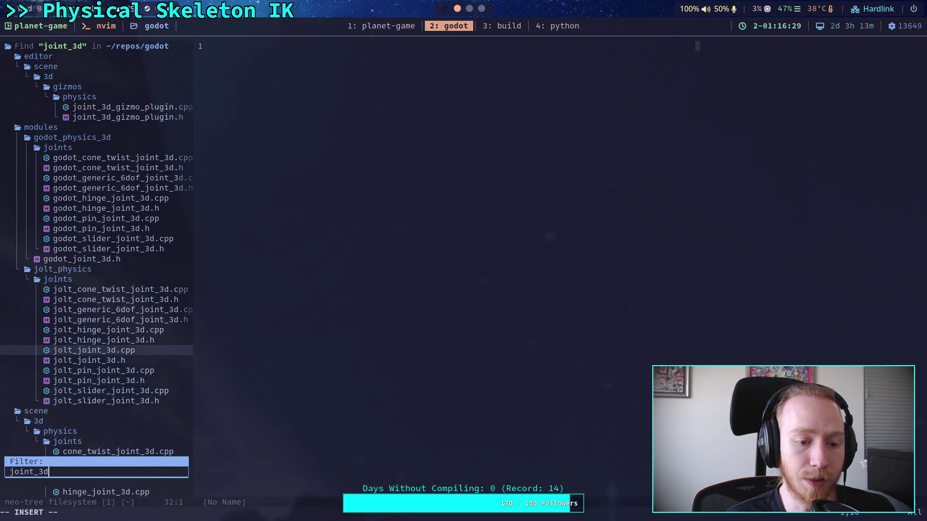
pyautogui.press('Return')
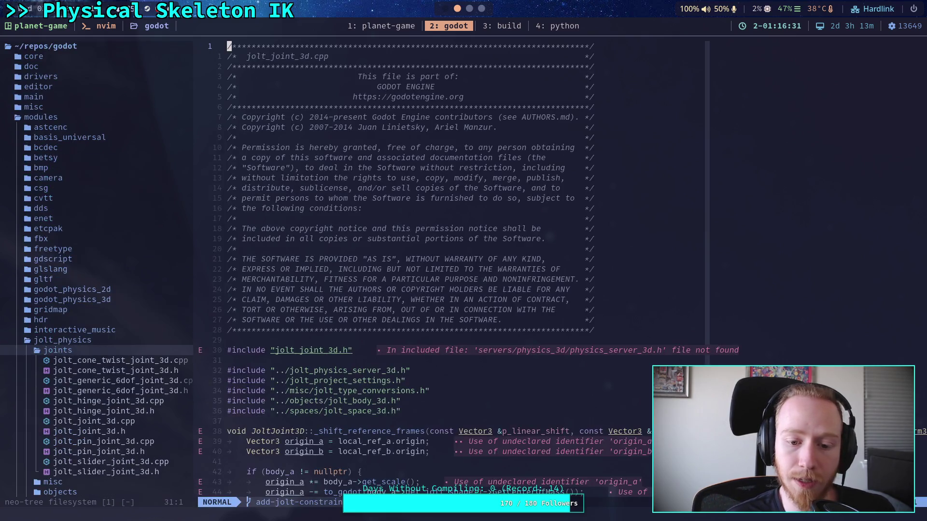
# - Look through jolt_joint_3d.cpp, then reselect it from the joint_3d filter in the file tree
pyautogui.scroll(-10, 420, 285)
pyautogui.scroll(-20, 407, 309)
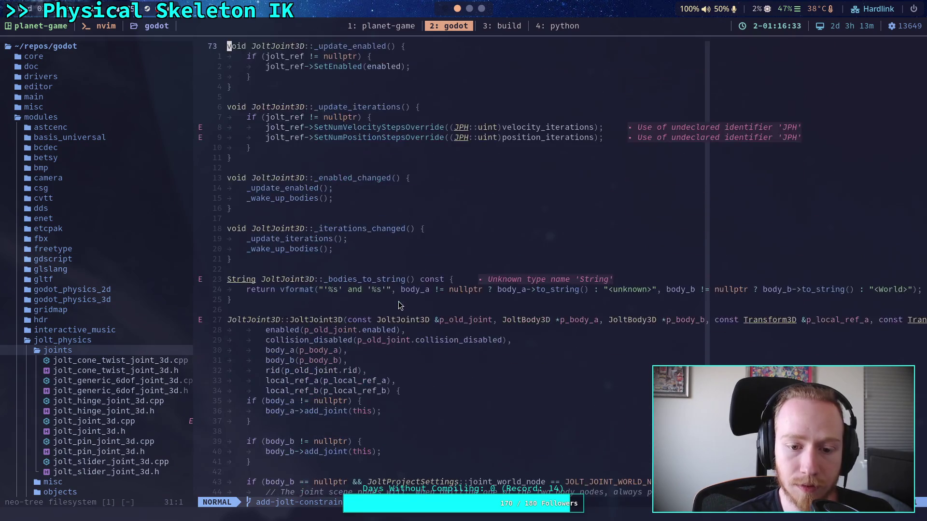
pyautogui.scroll(-9, 358, 295)
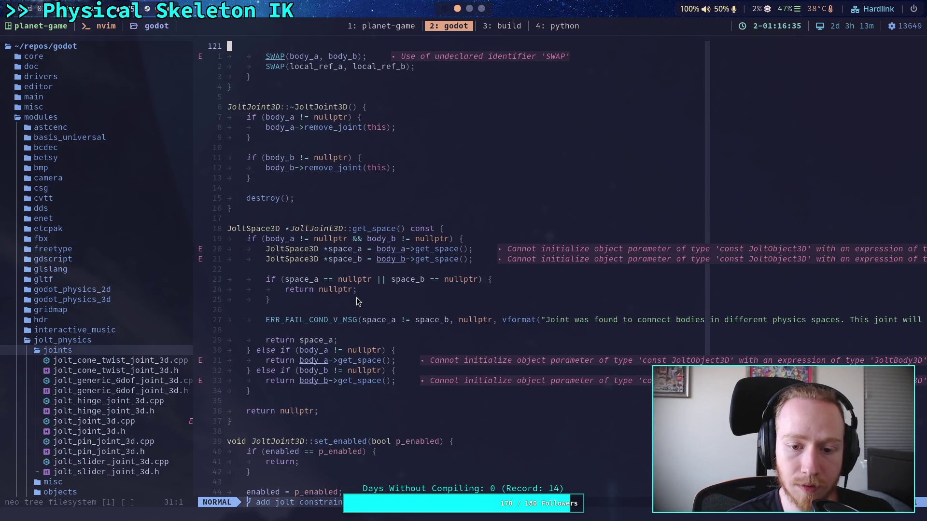
pyautogui.scroll(-15, 323, 292)
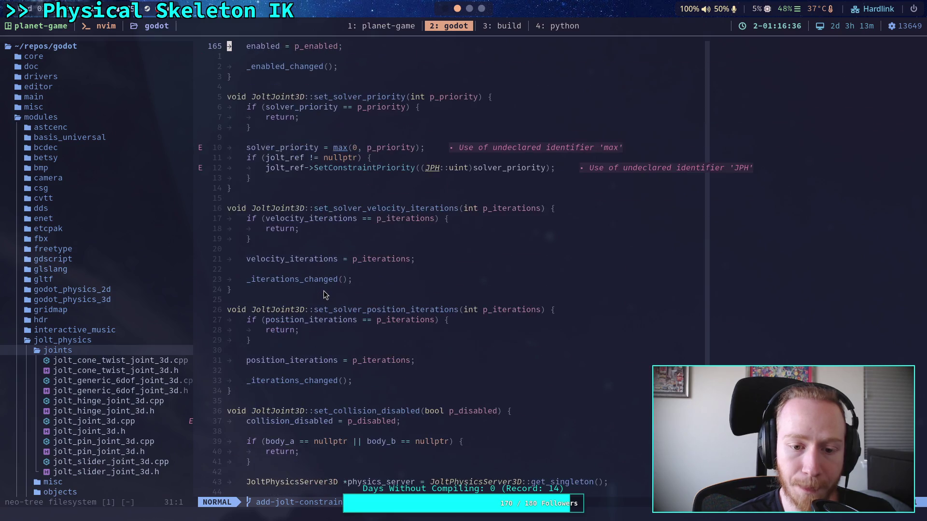
pyautogui.scroll(-5, 324, 290)
pyautogui.scroll(13, 349, 291)
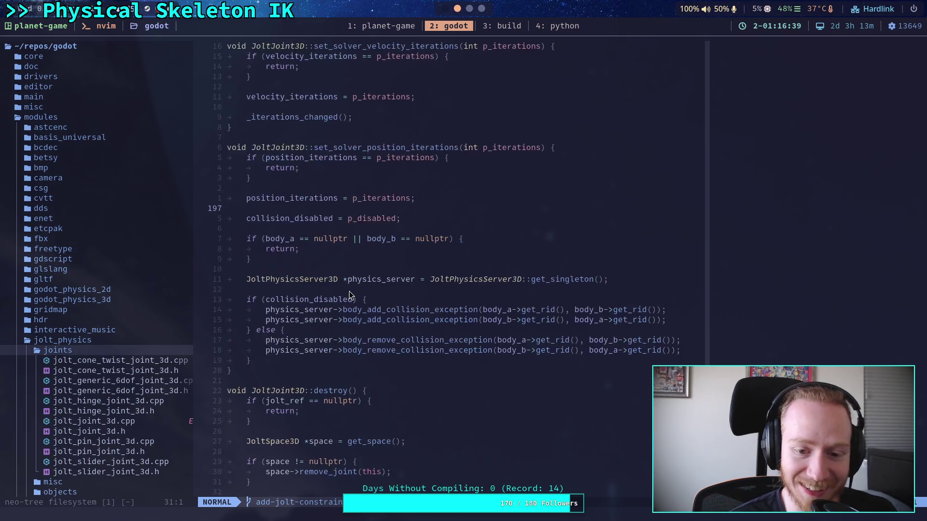
pyautogui.scroll(13, 346, 294)
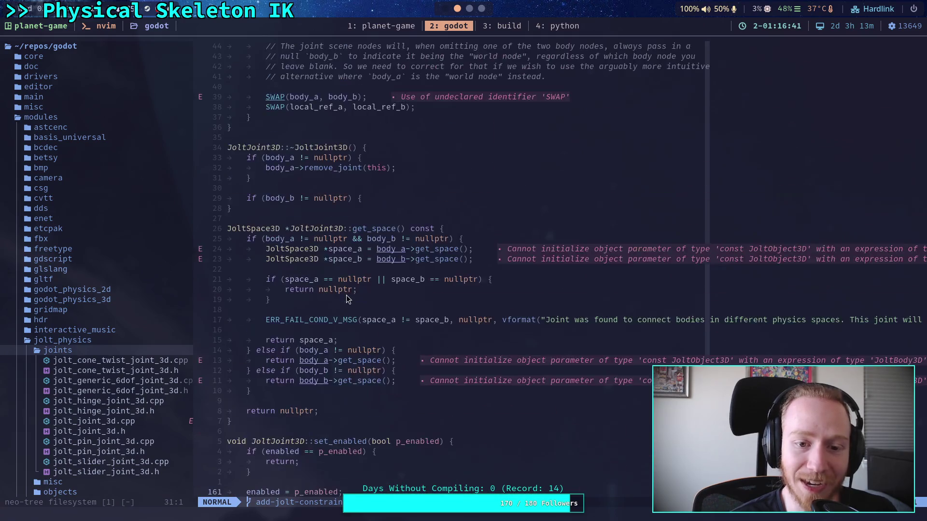
pyautogui.scroll(6, 347, 297)
pyautogui.scroll(3, 346, 297)
pyautogui.click(144, 352)
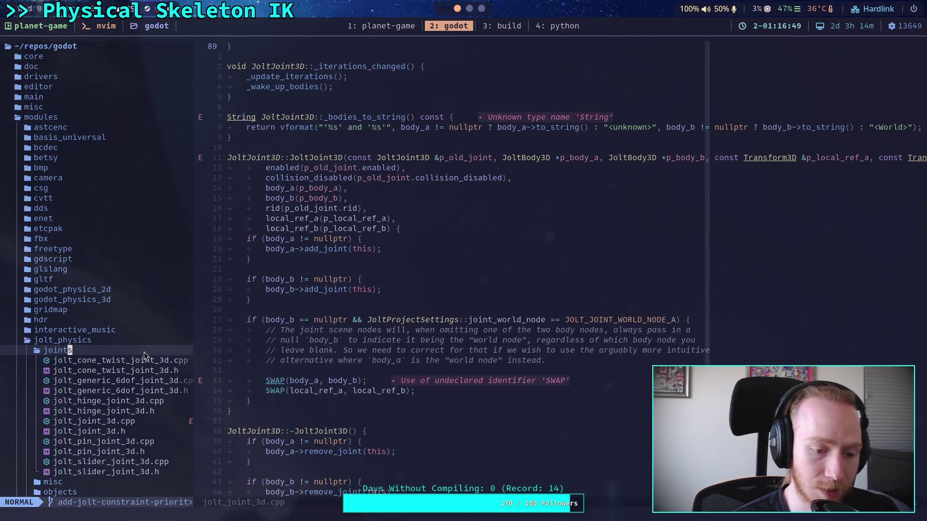
pyautogui.write('/joint_3d')
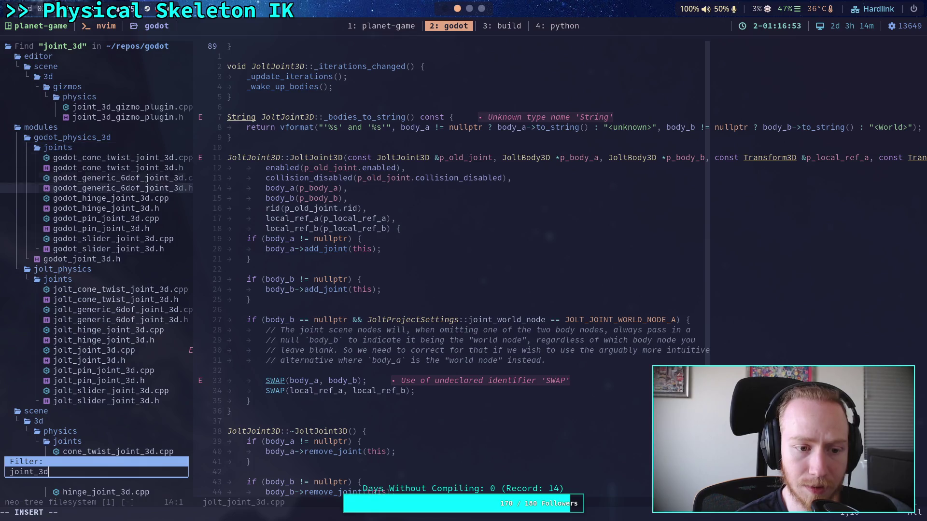
pyautogui.press('Up')
pyautogui.press('Up')
pyautogui.press('Up')
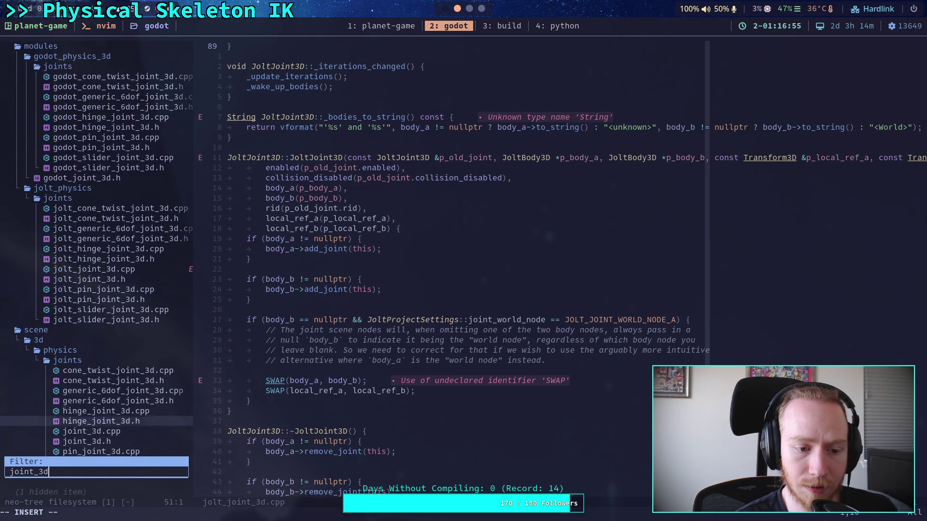
pyautogui.press('Up')
pyautogui.press('Up')
pyautogui.press('Up')
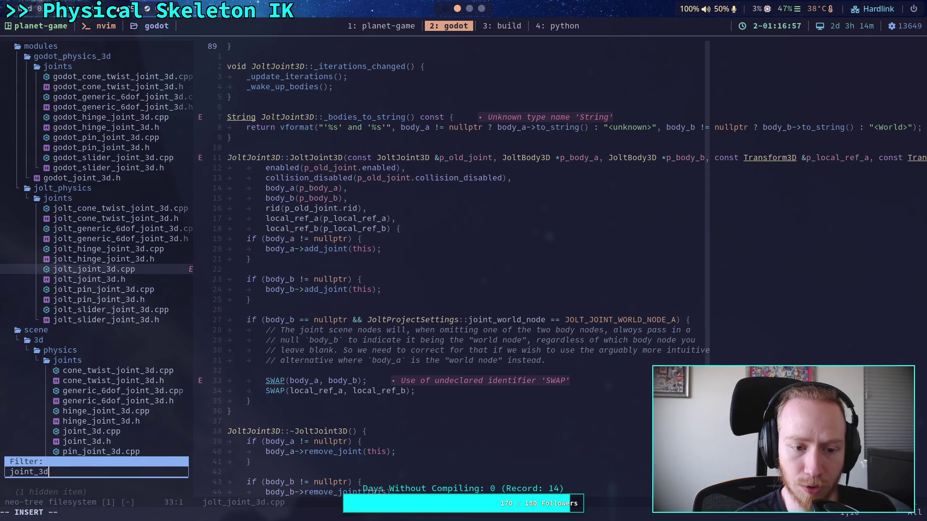
pyautogui.press('Return')
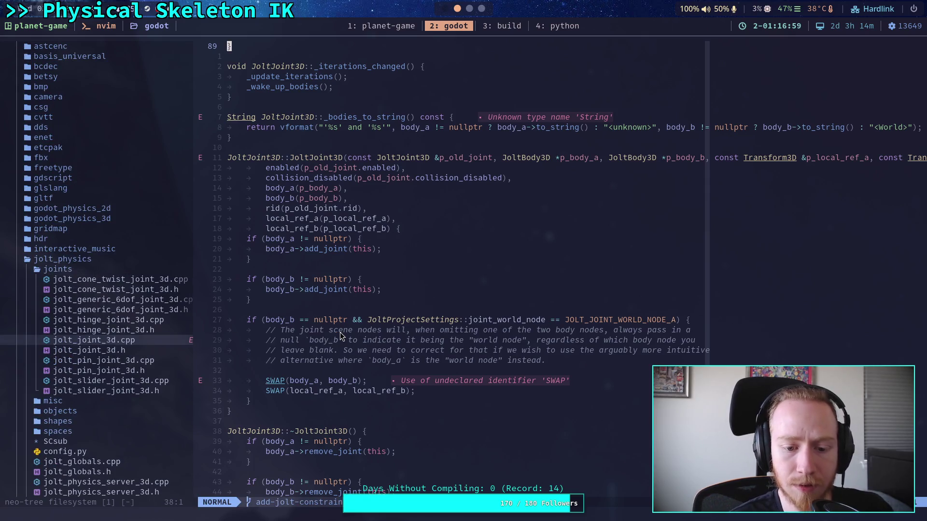
# - Change max to MAX at line 175 in set_solver_priority and save jolt_joint_3d.cpp
pyautogui.scroll(-16, 340, 332)
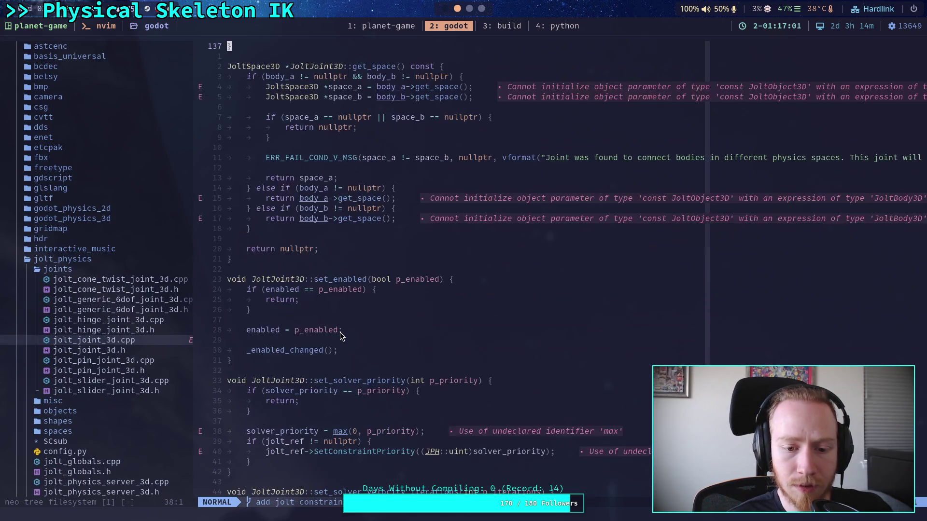
pyautogui.scroll(-3, 340, 332)
pyautogui.click(349, 350)
pyautogui.click(347, 350)
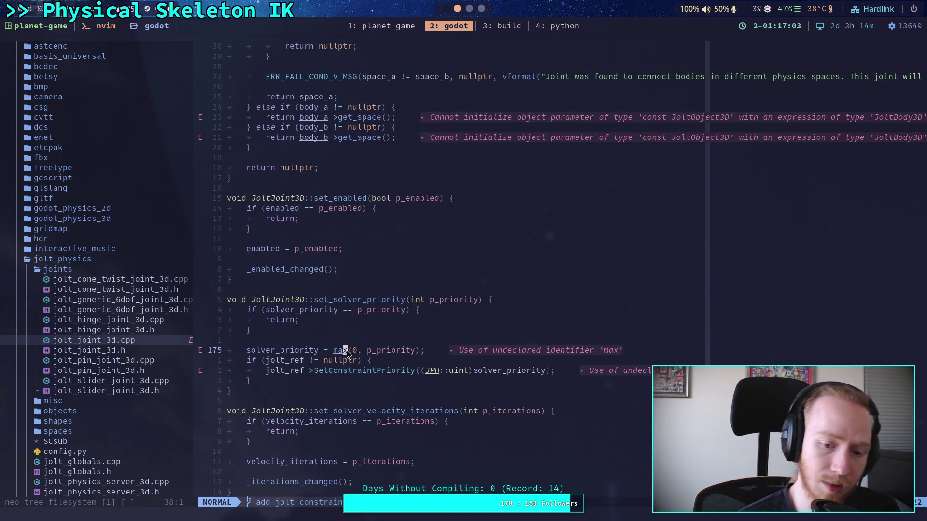
pyautogui.write('ciwMAX')
pyautogui.press('Escape')
pyautogui.write(':w')
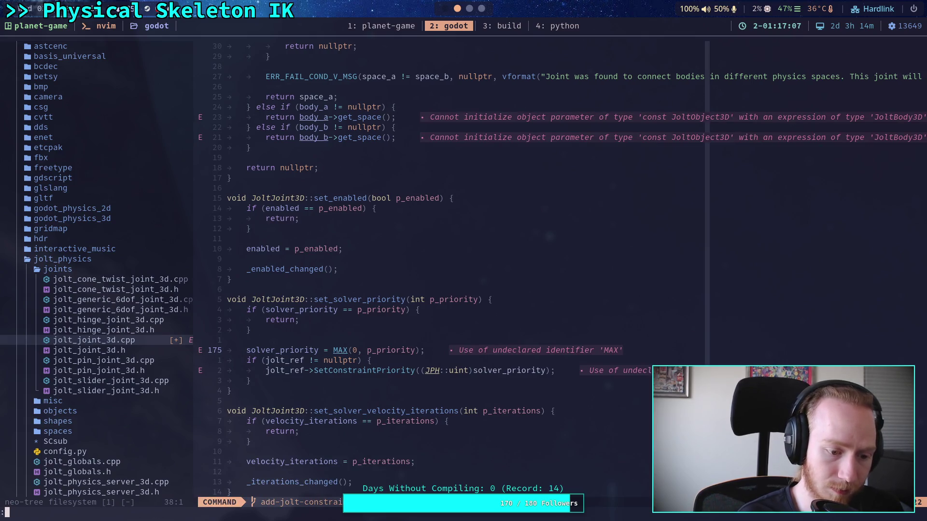
pyautogui.press('Return')
# - Filter the file tree for constraint_3d
pyautogui.scroll(-3, 126, 316)
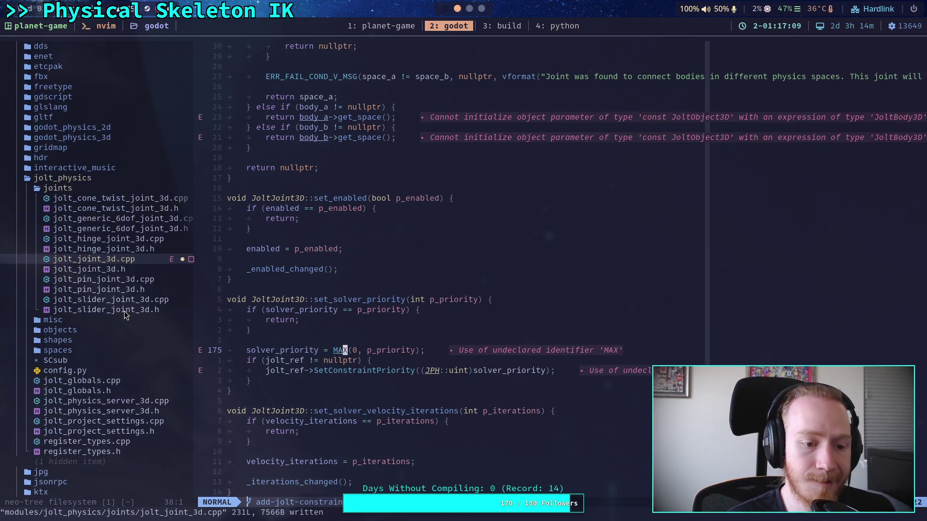
pyautogui.scroll(5, 116, 312)
pyautogui.click(116, 313)
pyautogui.write('/joint_3d')
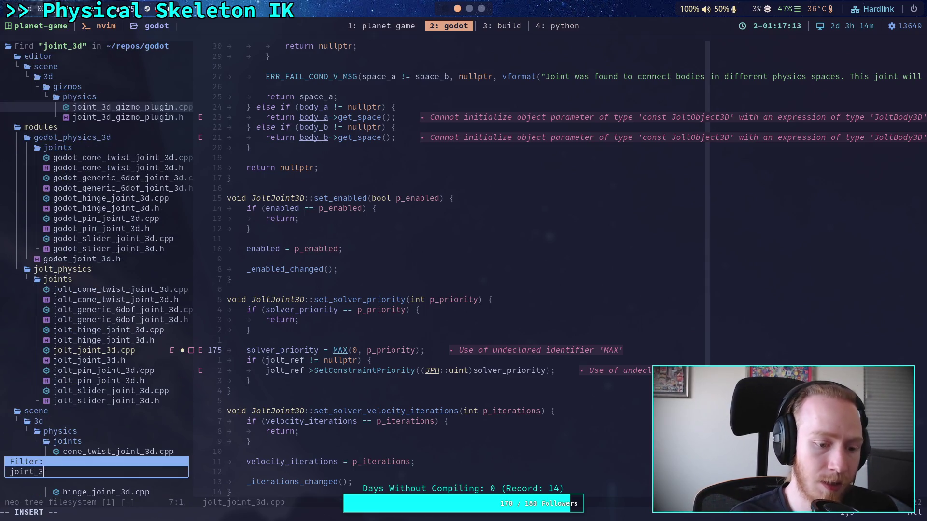
pyautogui.press('BackSpace')
pyautogui.press('BackSpace')
pyautogui.press('BackSpace')
pyautogui.write('constar')
pyautogui.press('BackSpace')
pyautogui.press('BackSpace')
pyautogui.write('raint_3d')
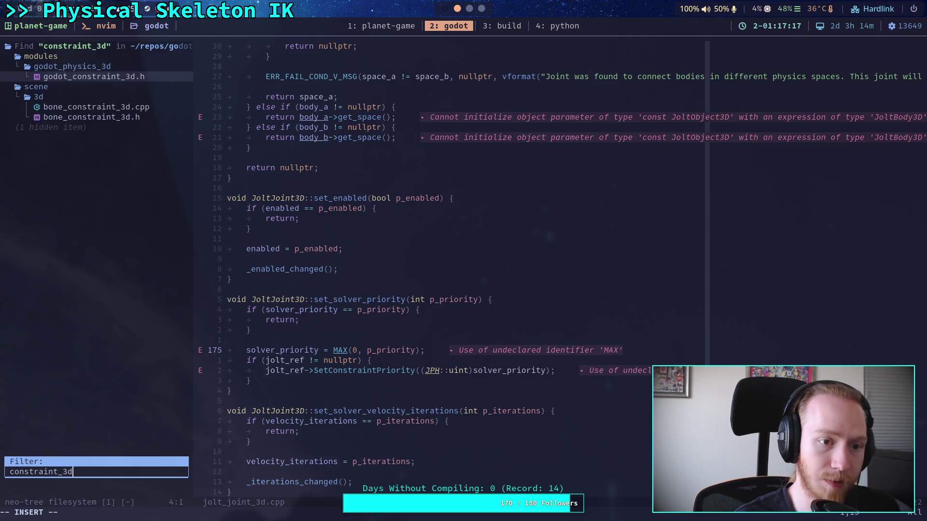
# - Open godot_constraint_3d.h, replace max with MAX on the set_priority line, and save
pyautogui.press('Return')
pyautogui.scroll(-15, 284, 372)
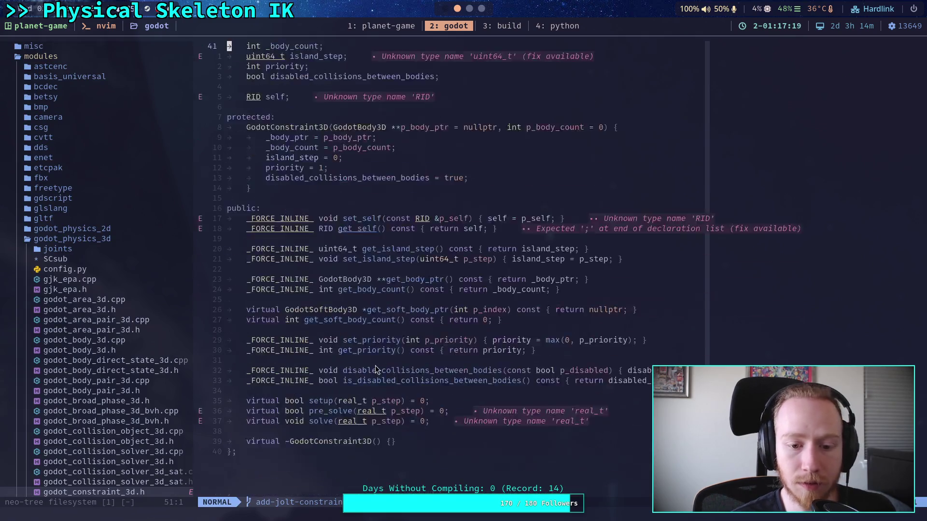
pyautogui.click(555, 297)
pyautogui.write('ciwMAX')
pyautogui.press('Escape')
pyautogui.write(':w')
pyautogui.press('Return')
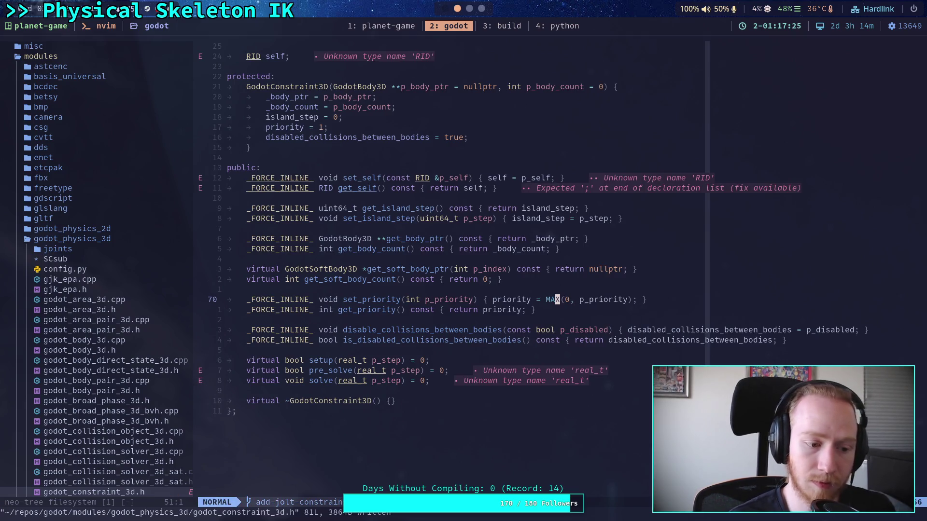
pyautogui.scroll(3, 575, 304)
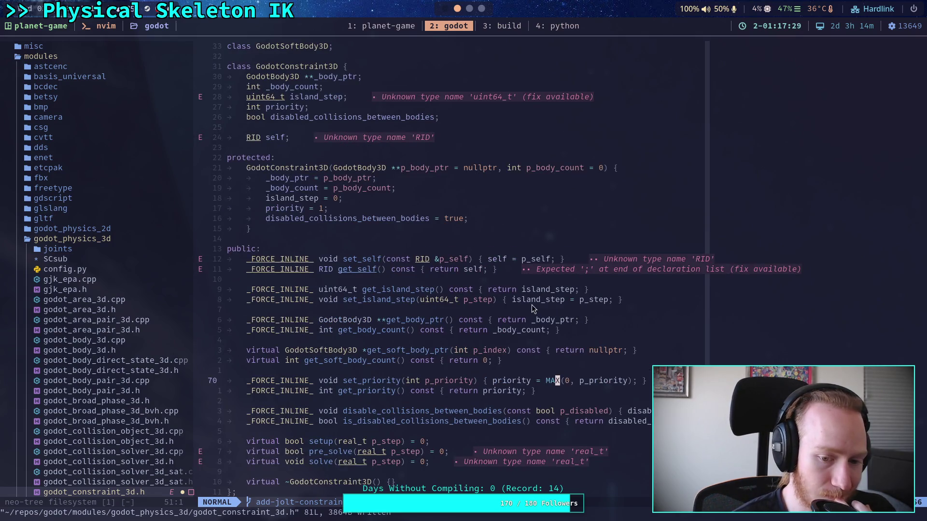
pyautogui.click(470, 10)
pyautogui.scroll(-1, 469, 11)
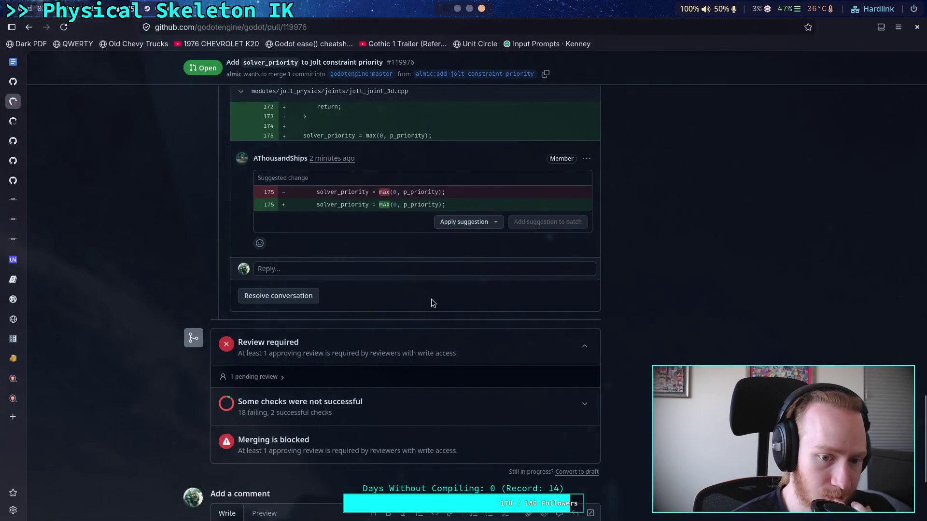
# - Check both reviewer MAX suggestions on the pull request, then return to the build terminal
pyautogui.scroll(-4, 459, 319)
pyautogui.scroll(10, 389, 358)
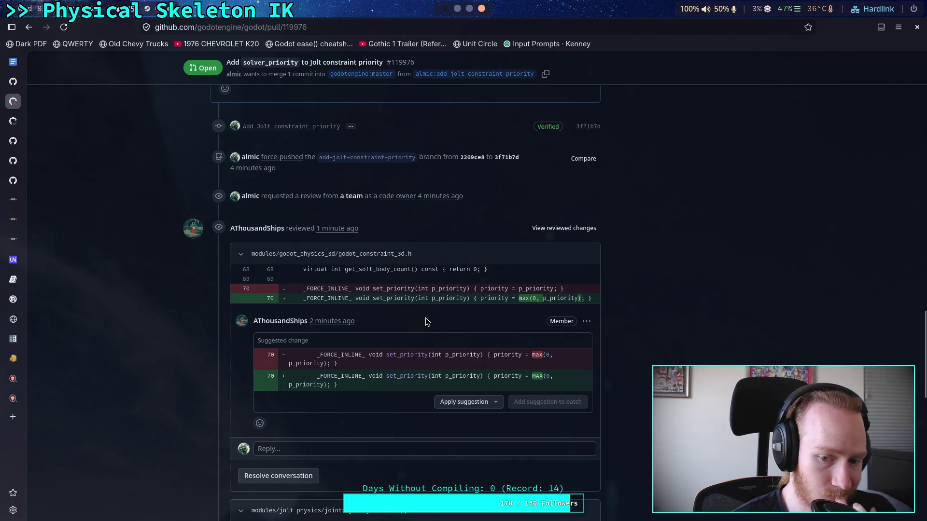
pyautogui.click(457, 9)
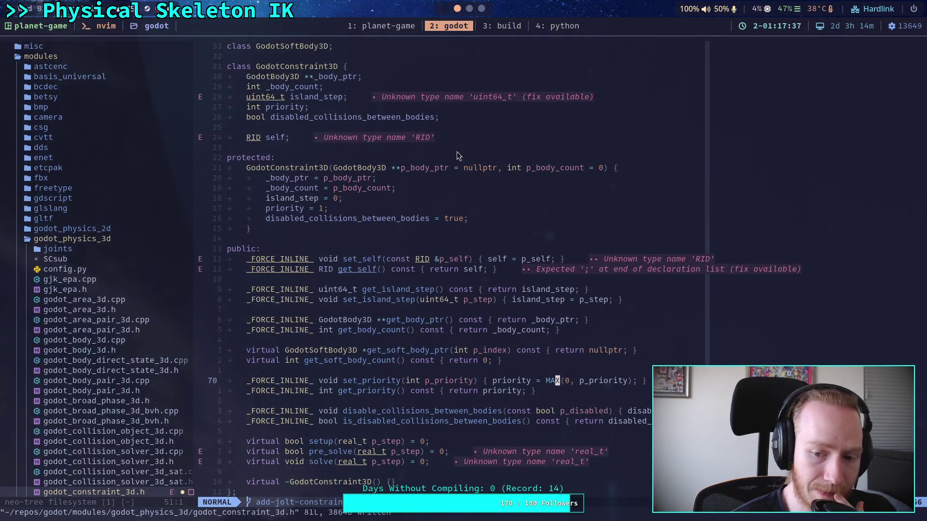
pyautogui.click(505, 28)
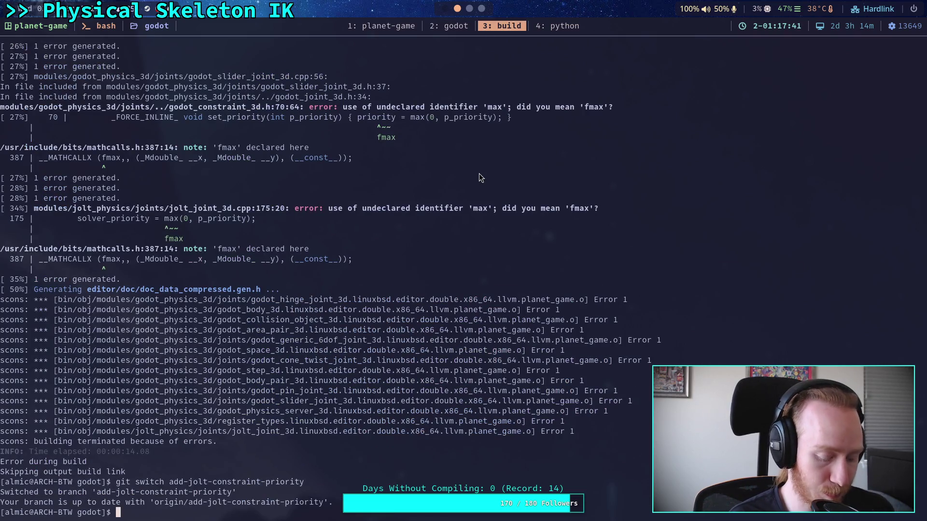
# - Show the uncommitted MAX changes with git diff
pyautogui.write('git stat')
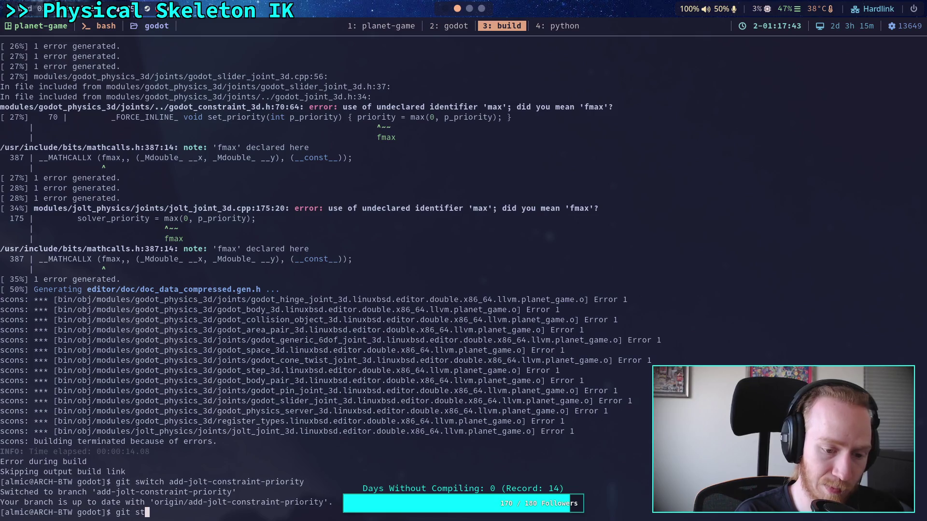
pyautogui.press('BackSpace')
pyautogui.press('BackSpace')
pyautogui.press('BackSpace')
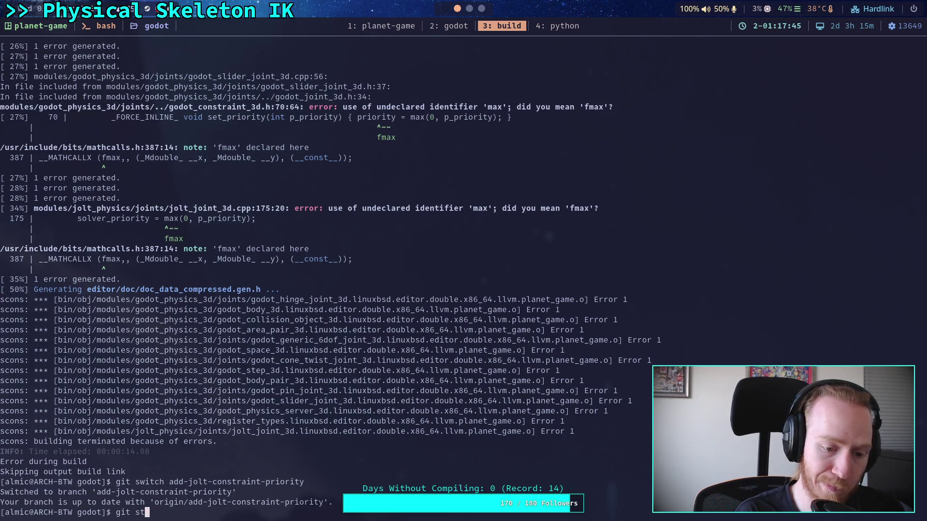
pyautogui.write('diff')
pyautogui.press('Return')
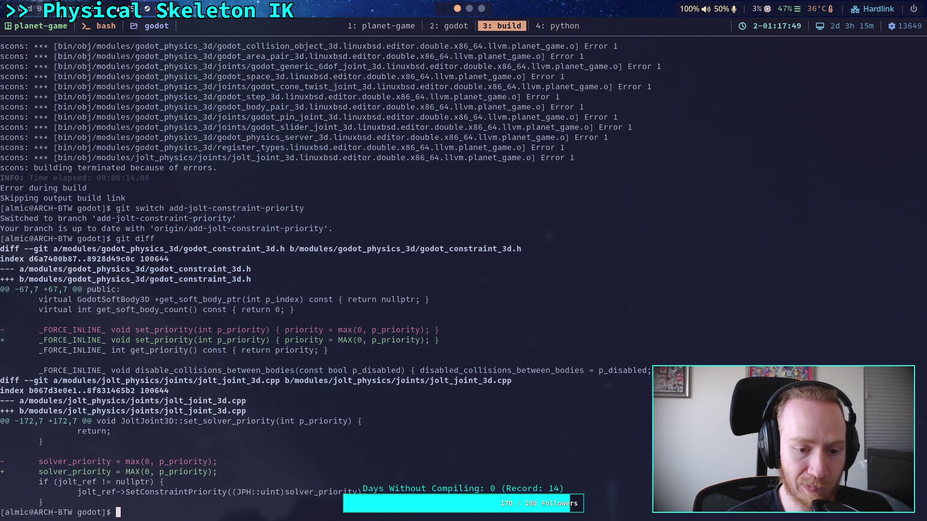
pyautogui.press('super+3')
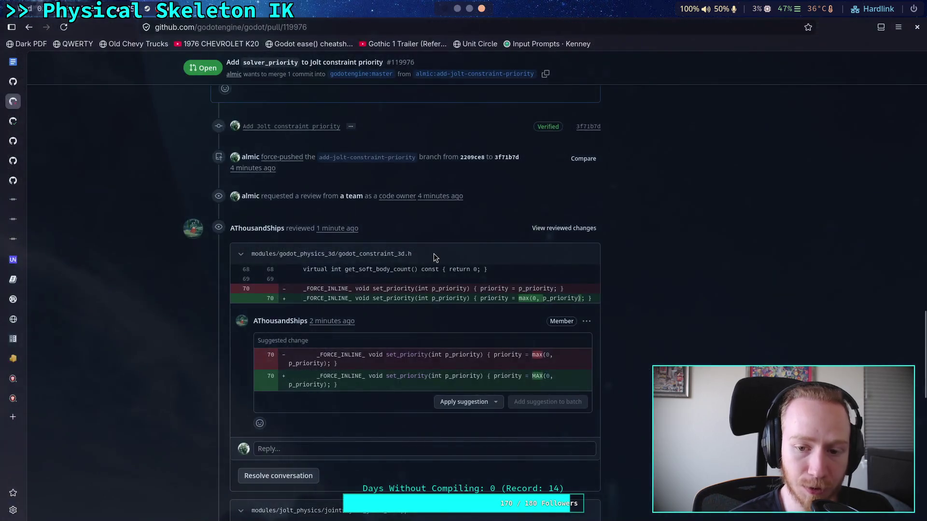
pyautogui.press('super+2')
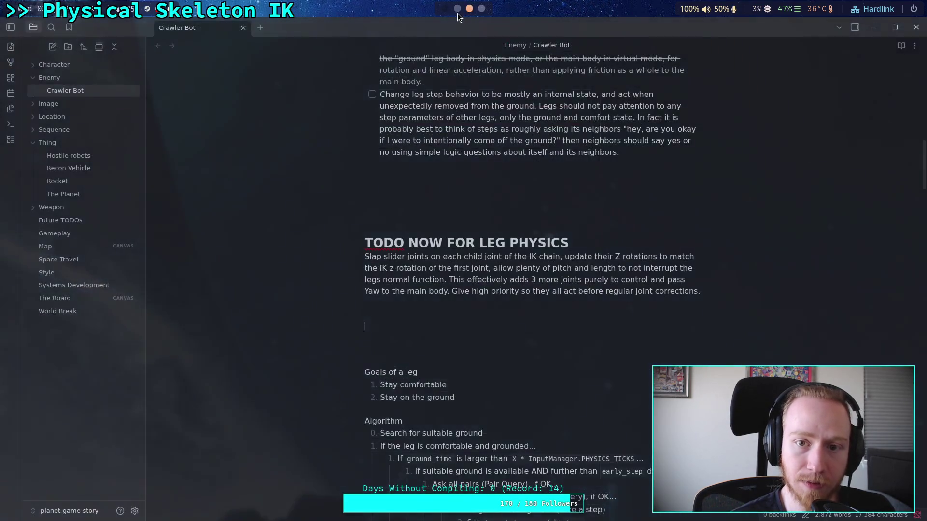
pyautogui.press('super+1')
# - Stage all changes with git add . and amend them into the Add Jolt constraint priority commit
pyautogui.write('git ')
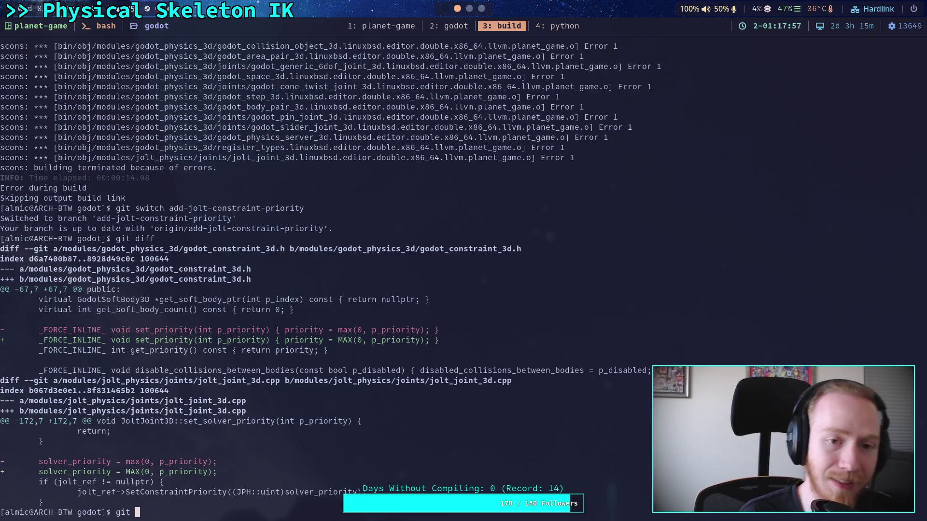
pyautogui.write('commit --amend')
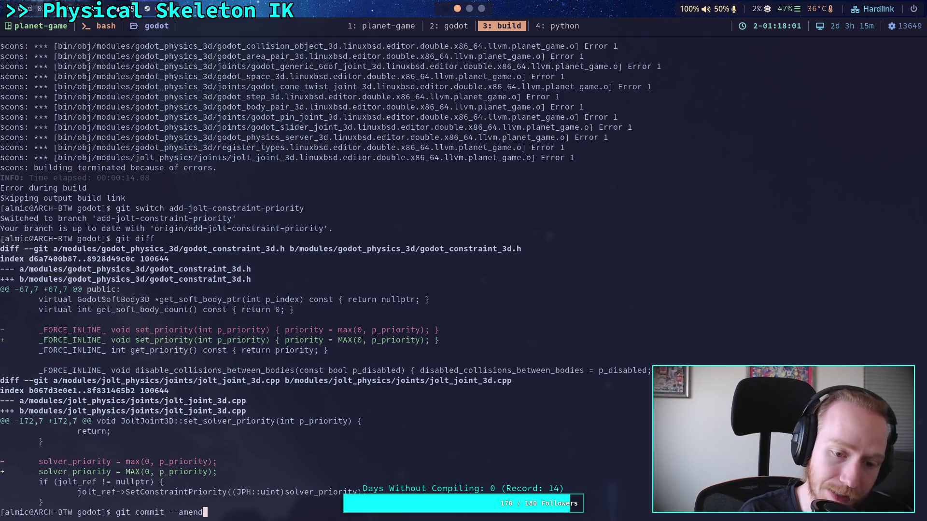
pyautogui.press('Return')
pyautogui.write(':wq')
pyautogui.press('Return')
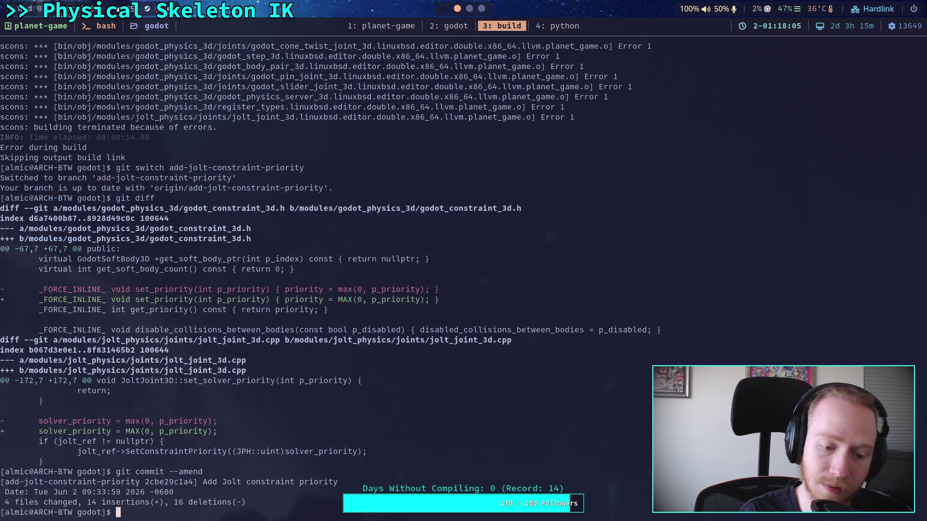
pyautogui.write('git add .')
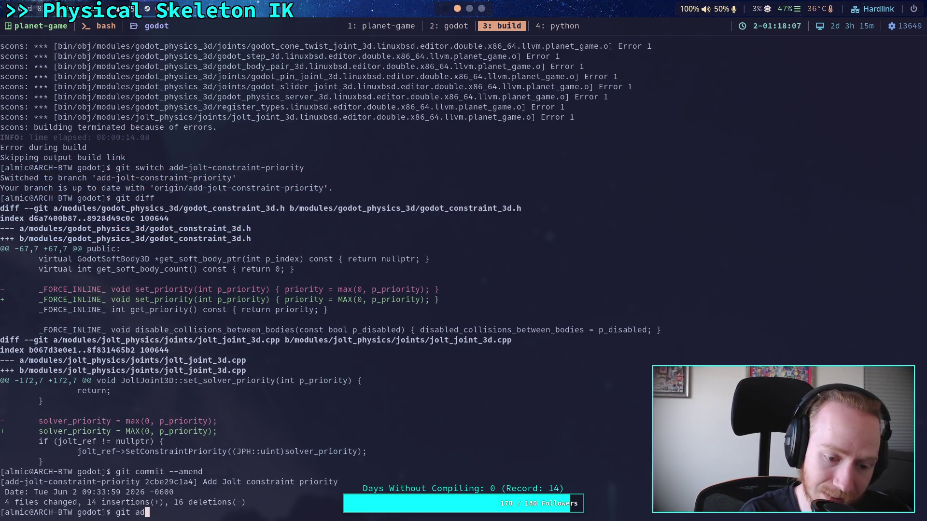
pyautogui.press('Return')
pyautogui.write('git commit')
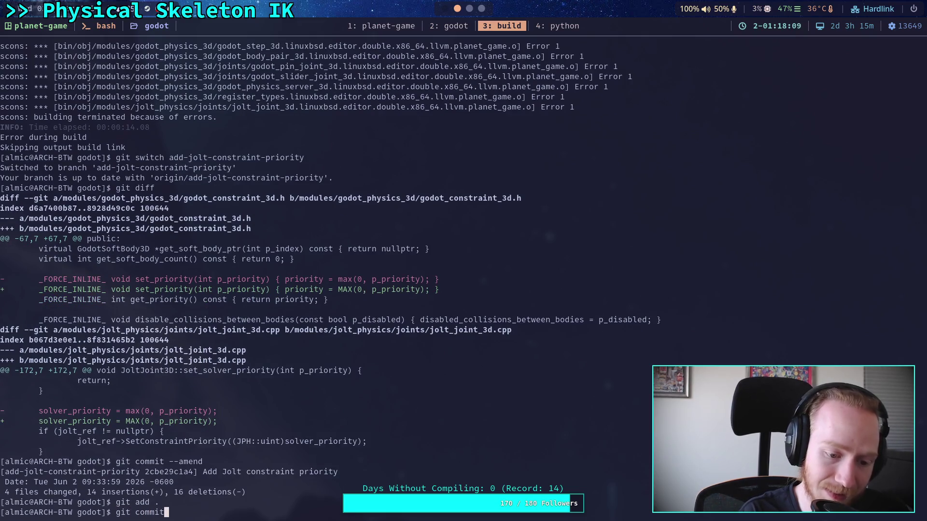
pyautogui.write(' a-amend')
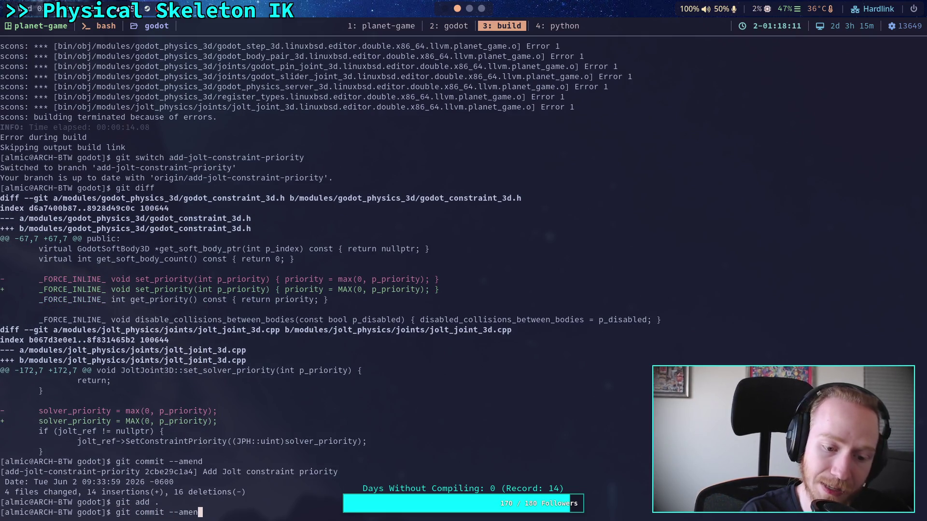
pyautogui.press('Return')
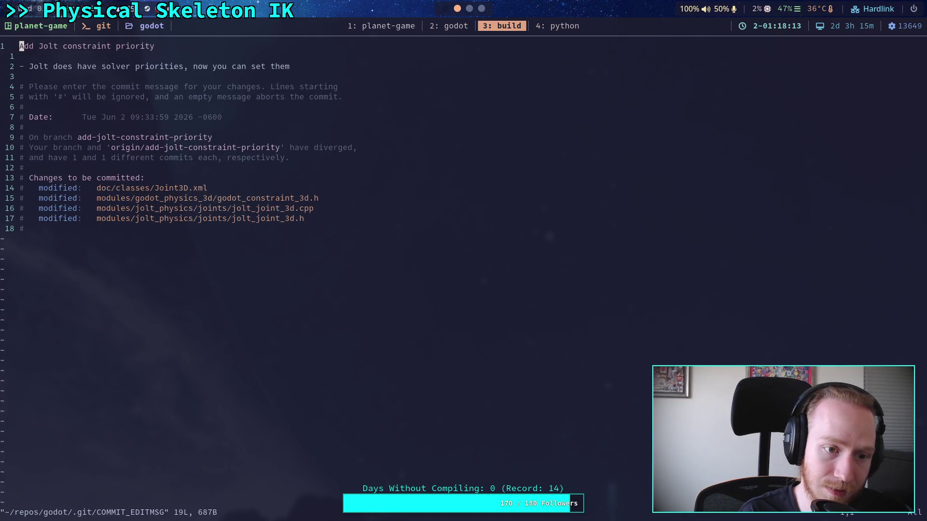
pyautogui.write(':wq')
pyautogui.press('Return')
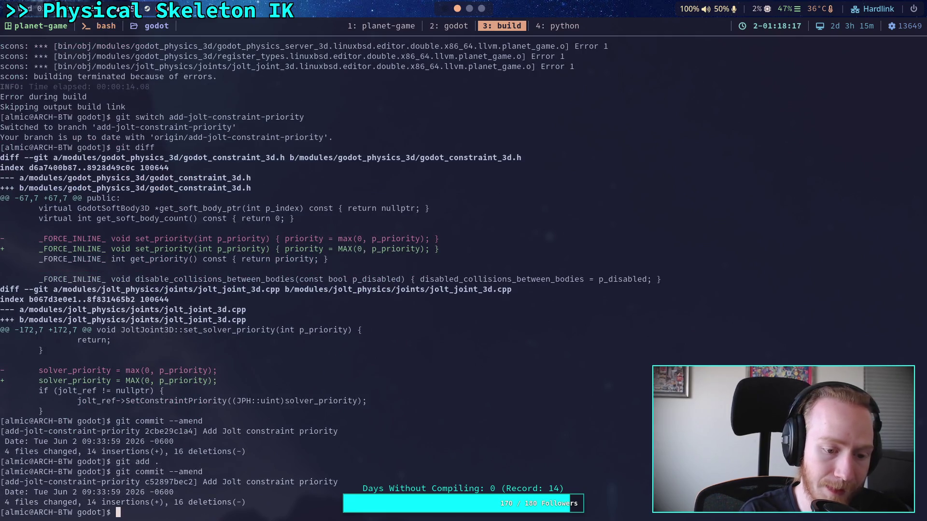
# - Switch to planet-game and drop its latest commit with git reset --hard HEAD~1
pyautogui.write('git log')
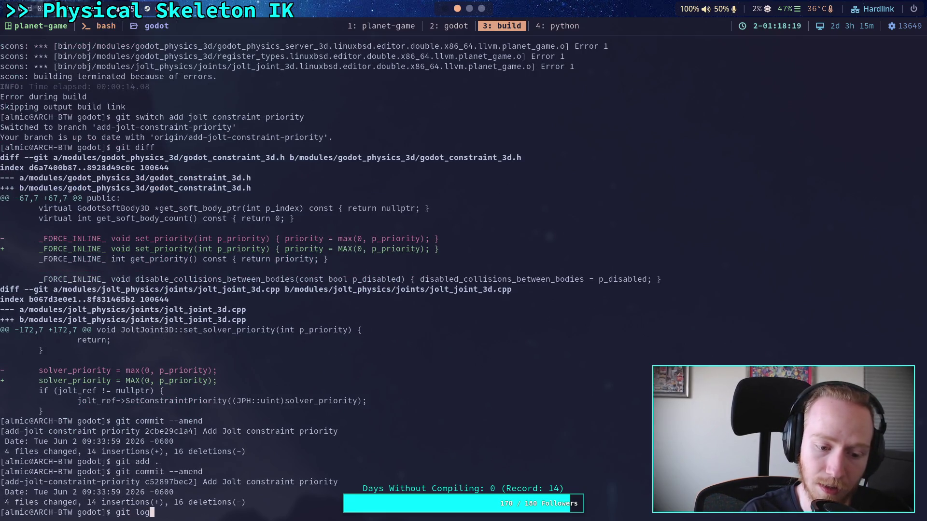
pyautogui.press('Return')
pyautogui.write('qgit switc')
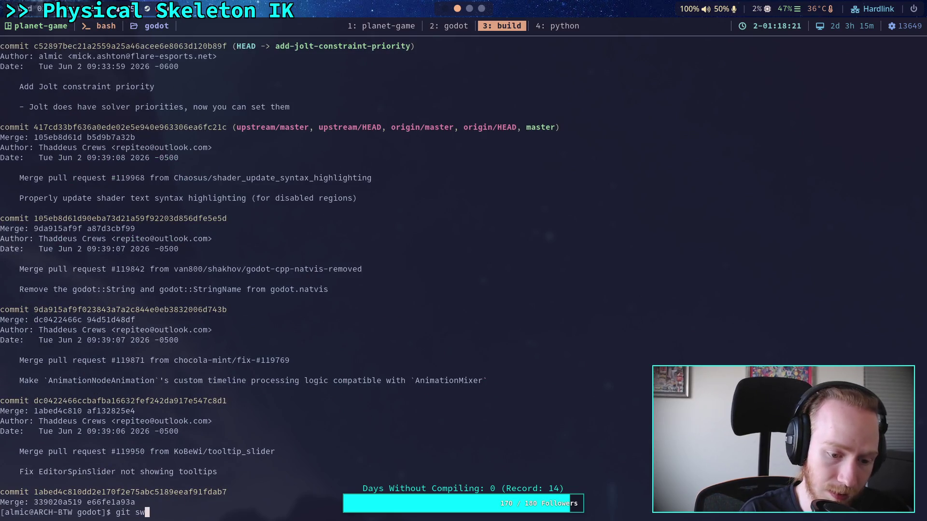
pyautogui.write('h plane')
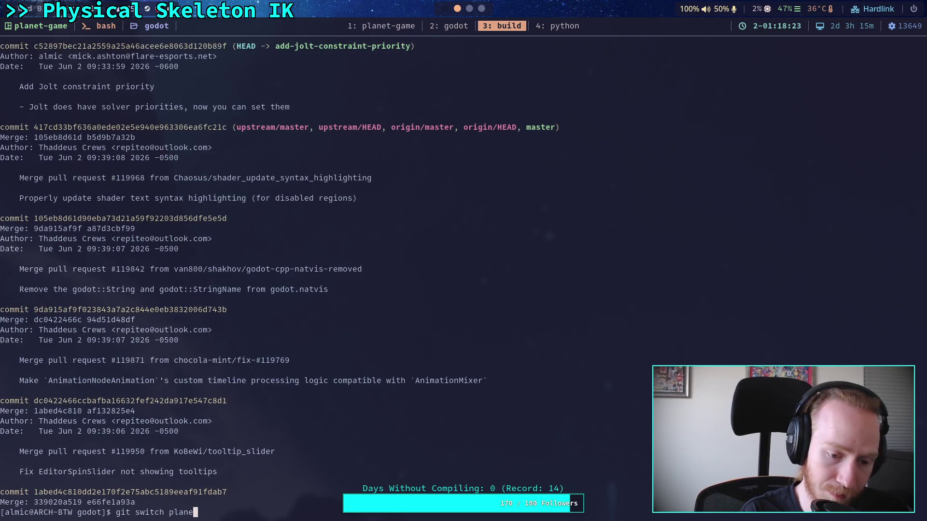
pyautogui.write('t-game')
pyautogui.press('Return')
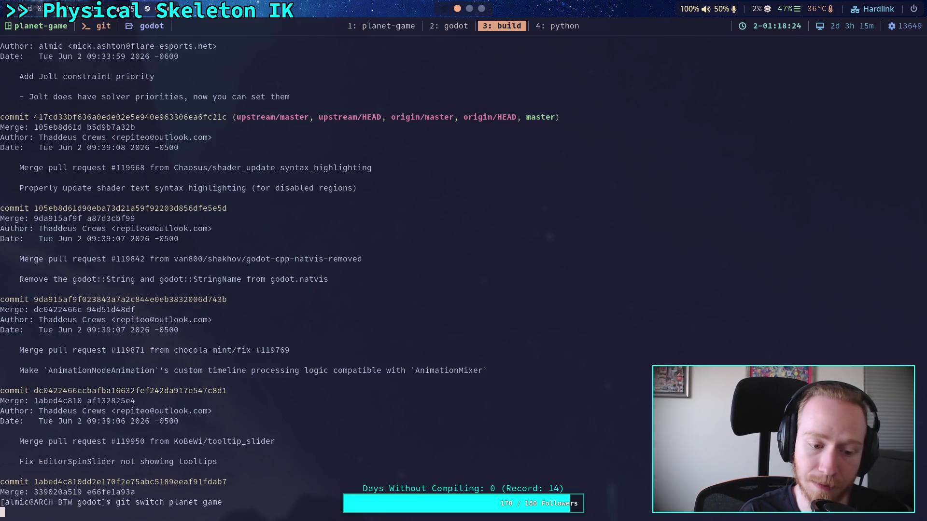
pyautogui.write('git ')
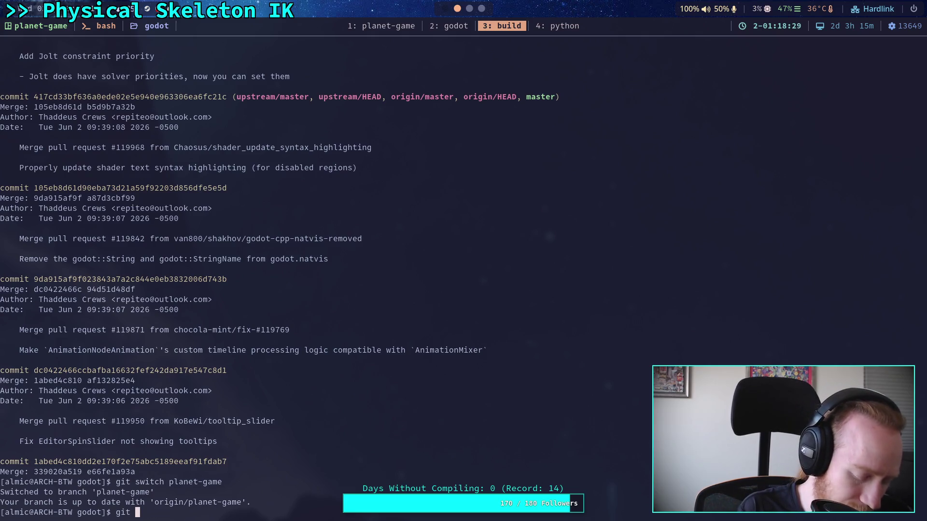
pyautogui.write('rese')
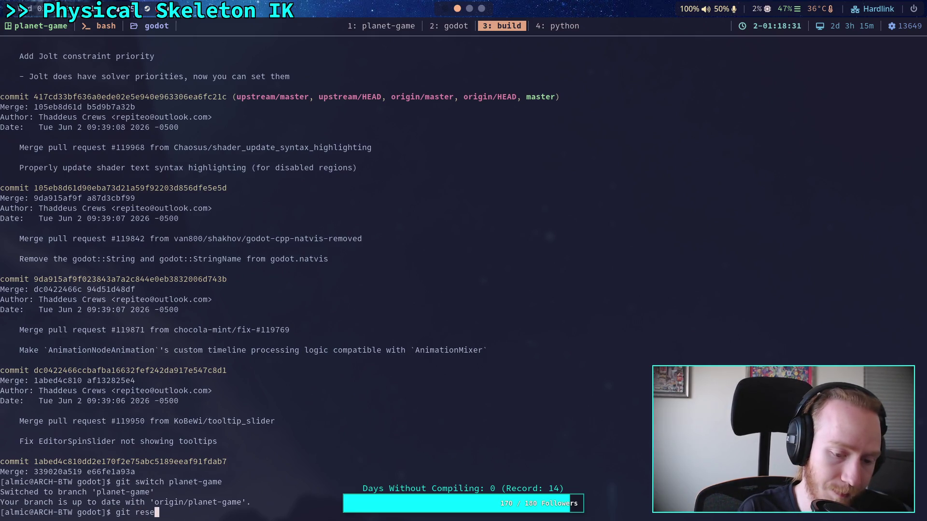
pyautogui.write('t --hard HEAD')
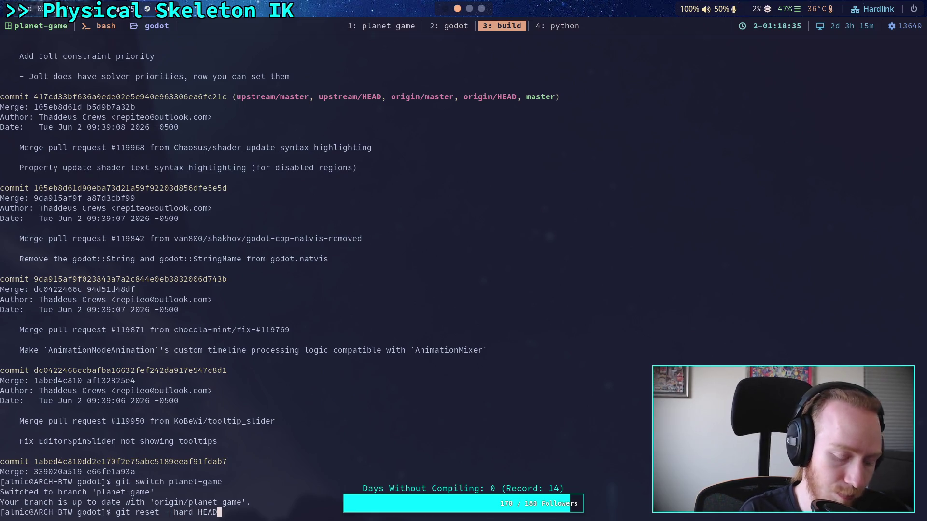
pyautogui.write('~1')
pyautogui.press('Return')
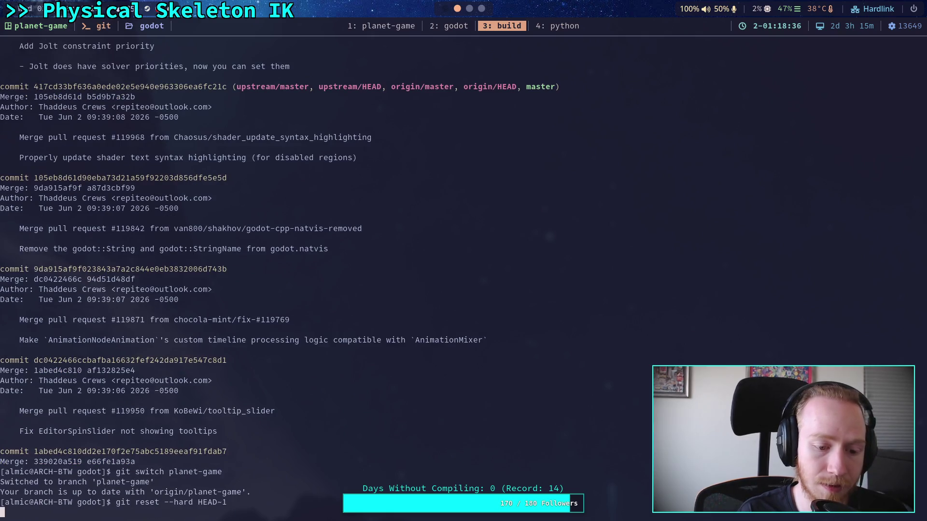
# - Cherry-pick the amended commit by pasting its hash from the log
pyautogui.write('git ')
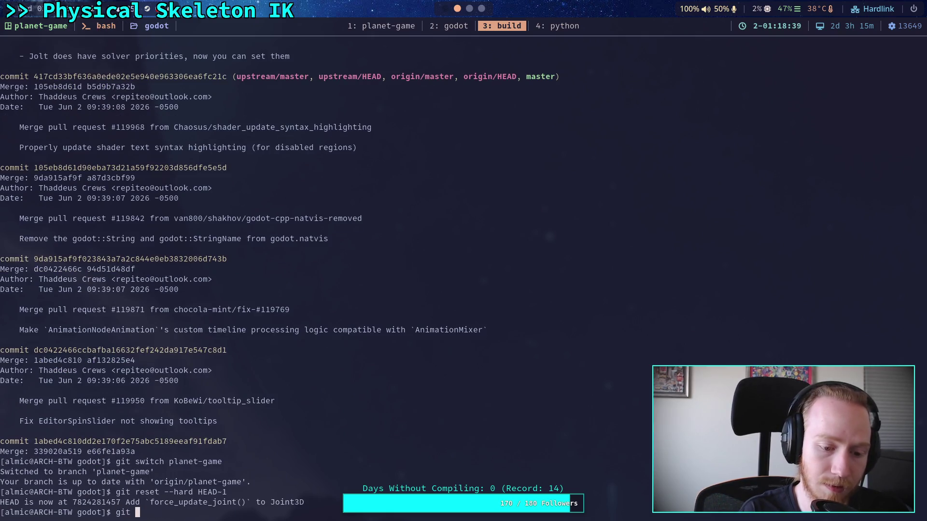
pyautogui.write('cherry-pci')
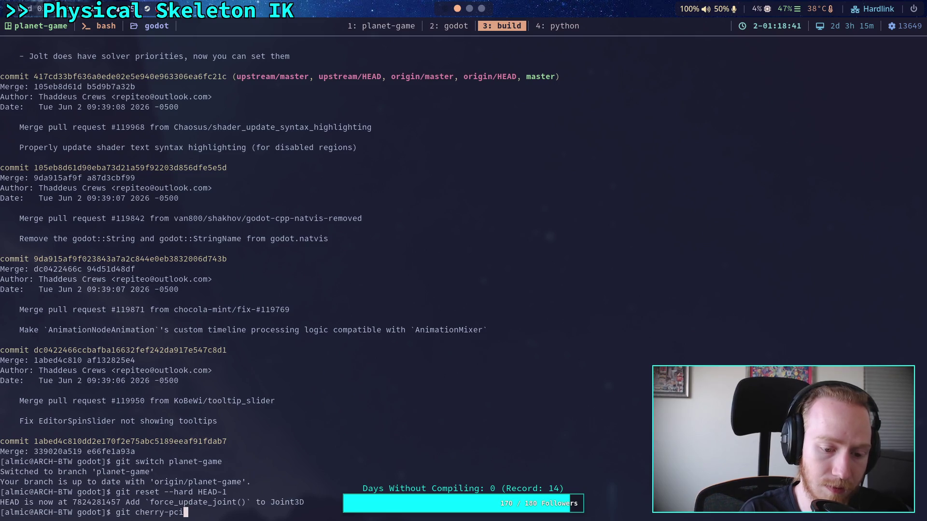
pyautogui.press('BackSpace')
pyautogui.press('BackSpace')
pyautogui.write('ick')
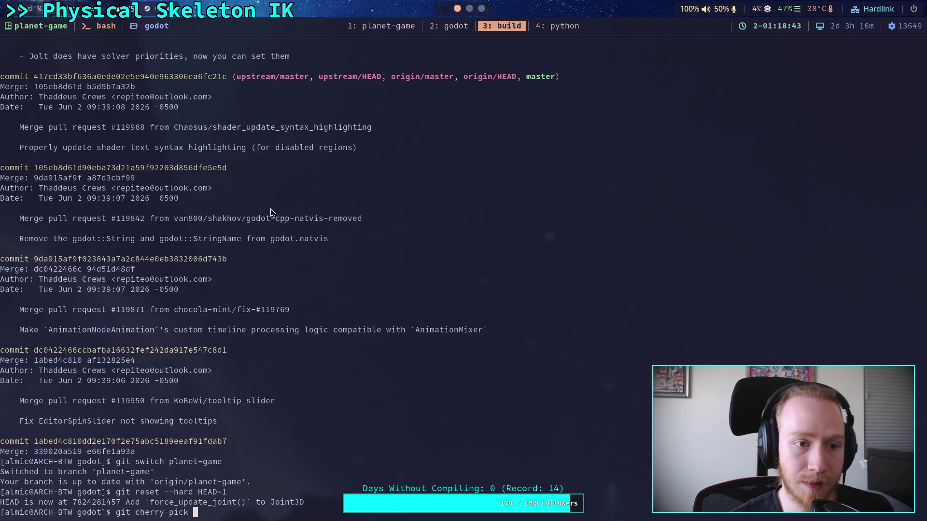
pyautogui.scroll(4, 160, 200)
pyautogui.moveTo(36, 200); pyautogui.dragTo(230, 197)
pyautogui.middleClick(427, 391)
pyautogui.press('Return')
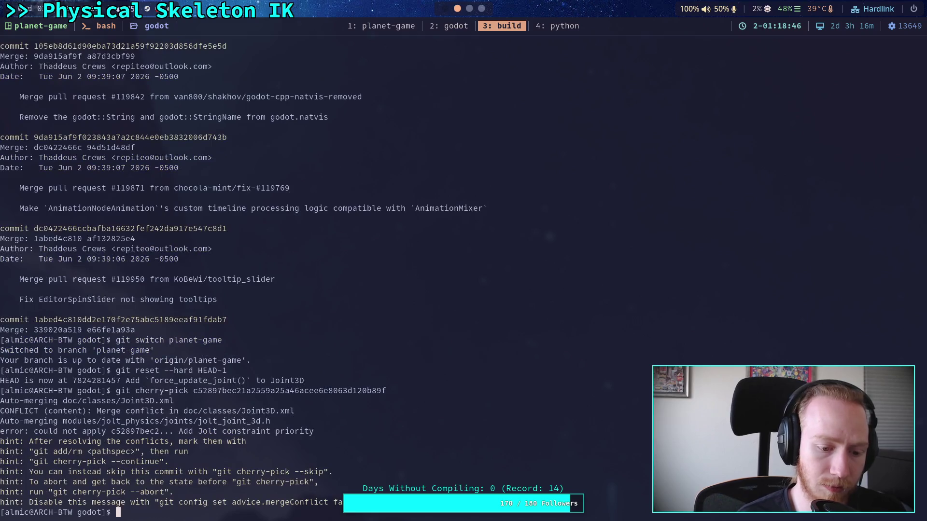
pyautogui.write('git')
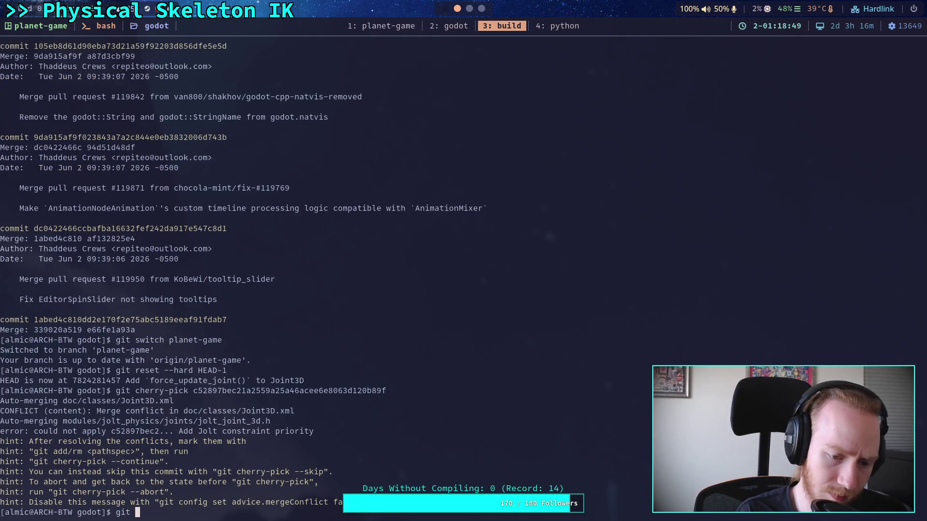
pyautogui.press('BackSpace')
pyautogui.press('BackSpace')
pyautogui.press('BackSpace')
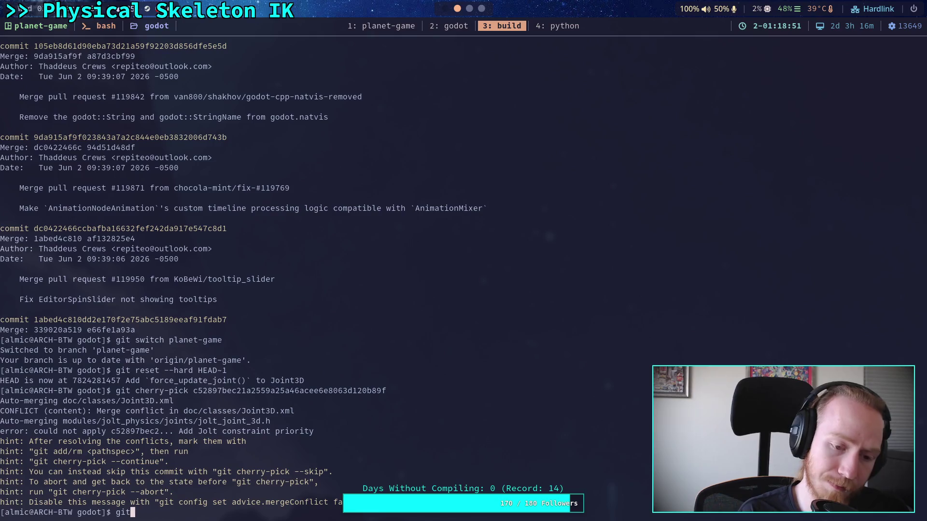
pyautogui.hotkey('ctrl', 'b')
# - Open Joint3D.xml via the Joint3D file-tree filter
pyautogui.press('2')
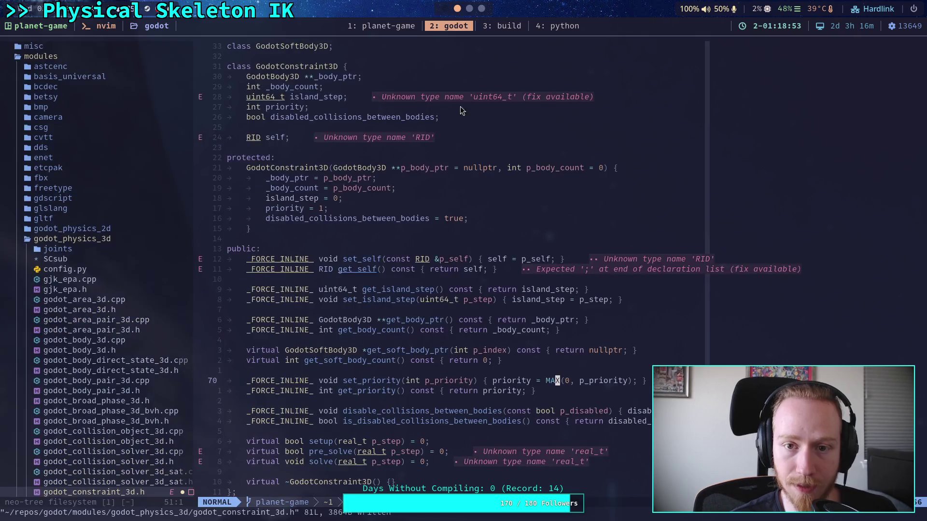
pyautogui.click(289, 310)
pyautogui.click(76, 311)
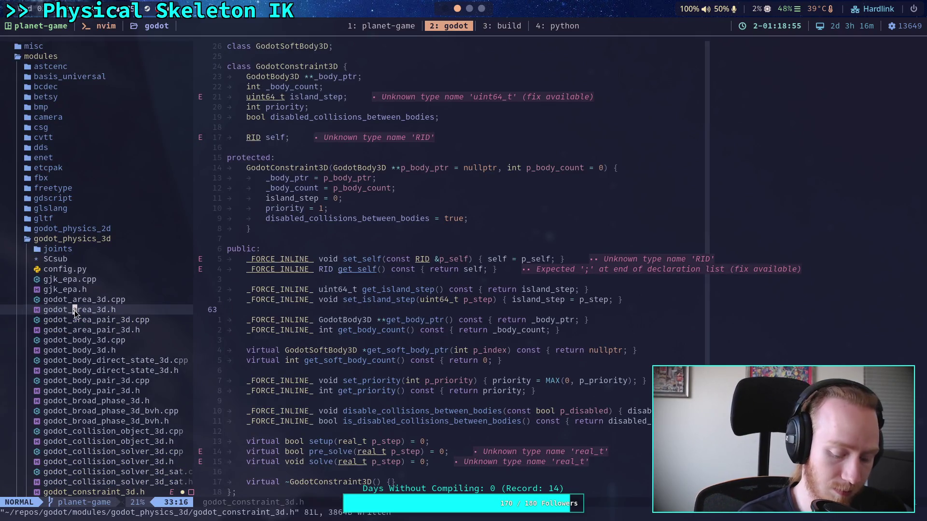
pyautogui.press('/')
pyautogui.write('Joint3D')
pyautogui.press('Down')
pyautogui.press('Down')
pyautogui.press('Down')
pyautogui.press('Return')
# - Delete the HEAD block and conflict markers, keeping the new solver_priority text, then save and quit
pyautogui.click(312, 370)
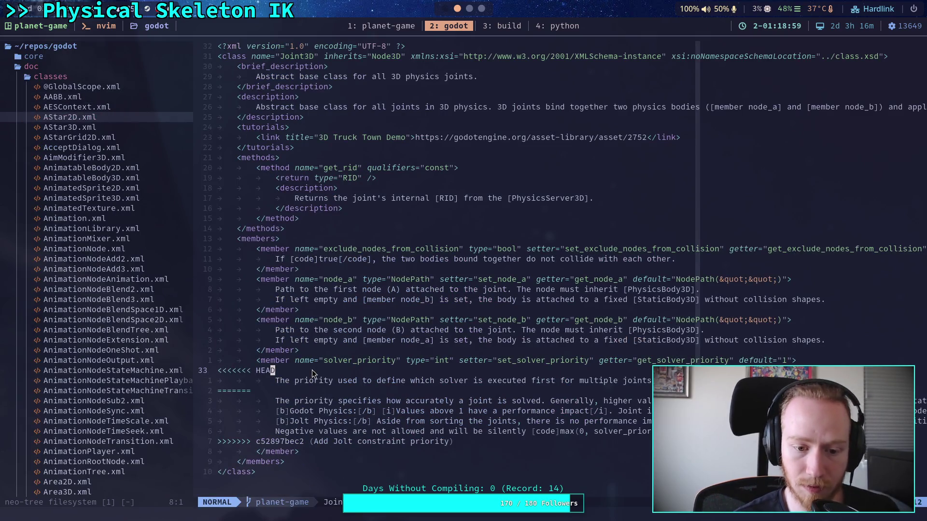
pyautogui.press('V')
pyautogui.press('j')
pyautogui.press('j')
pyautogui.press('d')
pyautogui.press('j')
pyautogui.press('j')
pyautogui.press('j')
pyautogui.press('d')
pyautogui.press('d')
pyautogui.write(':wq')
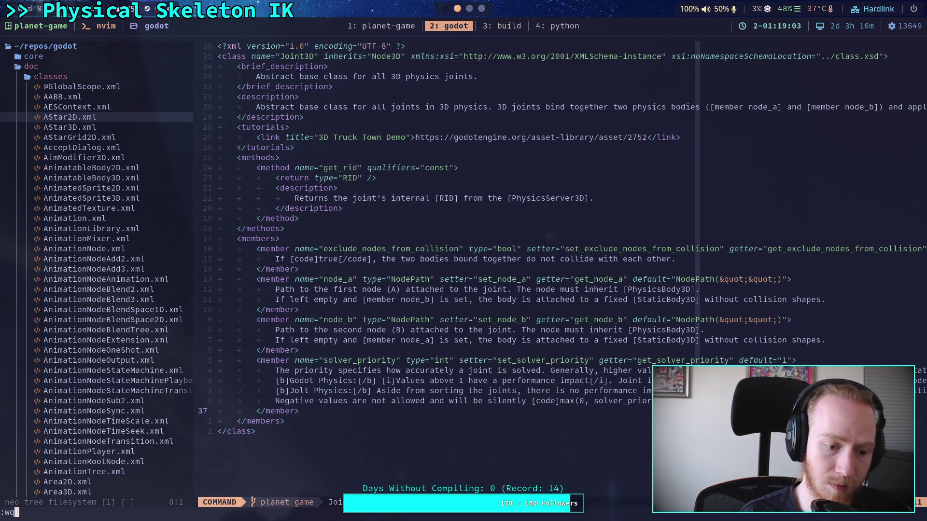
pyautogui.press('Return')
pyautogui.write(':q')
pyautogui.press('Return')
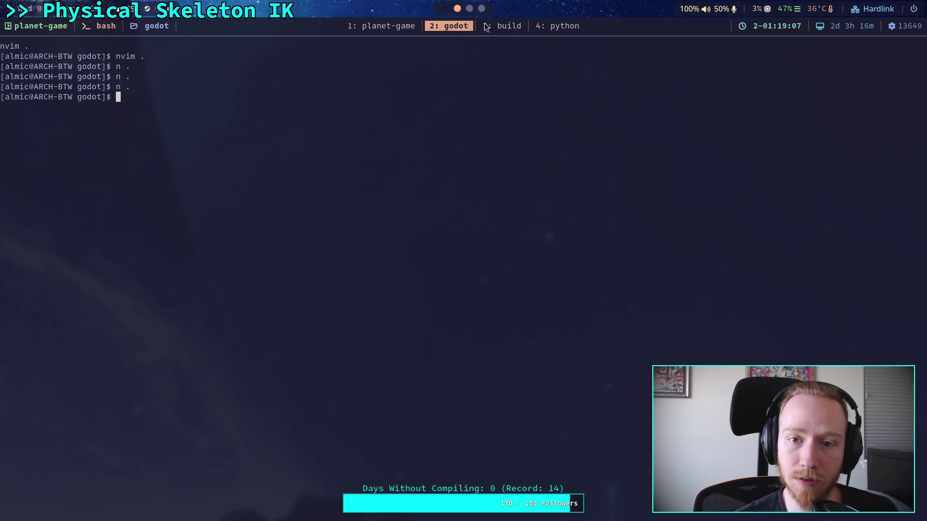
# - Stage the resolved files and finish the cherry-pick with git cherry-pick --continue
pyautogui.click(481, 22)
pyautogui.press('Up')
pyautogui.press('BackSpace')
pyautogui.press('BackSpace')
pyautogui.press('BackSpace')
pyautogui.press('BackSpace')
pyautogui.press('BackSpace')
pyautogui.press('BackSpace')
pyautogui.write('add .')
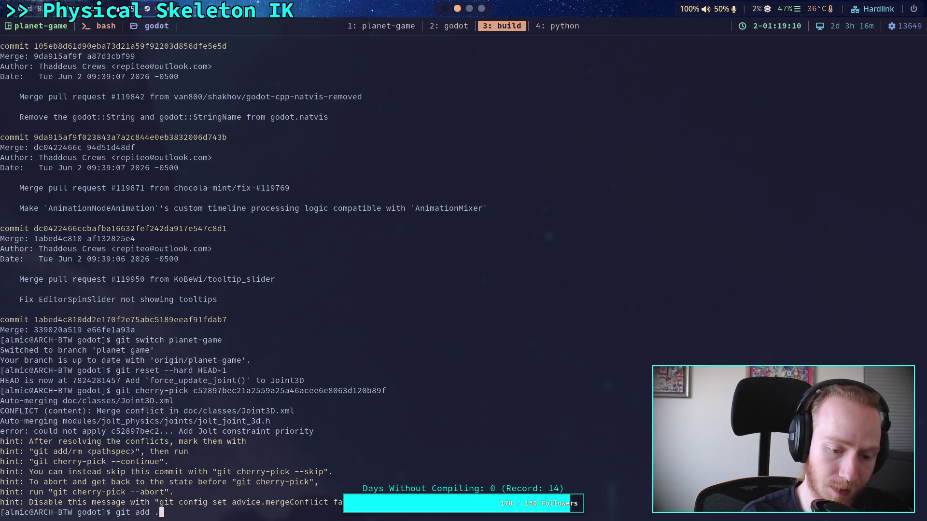
pyautogui.press('Return')
pyautogui.write('git cherry-pick --continue')
pyautogui.press('Return')
pyautogui.write(':wq')
pyautogui.press('Return')
# - Rebuild the engine with ./build -a
pyautogui.write('git')
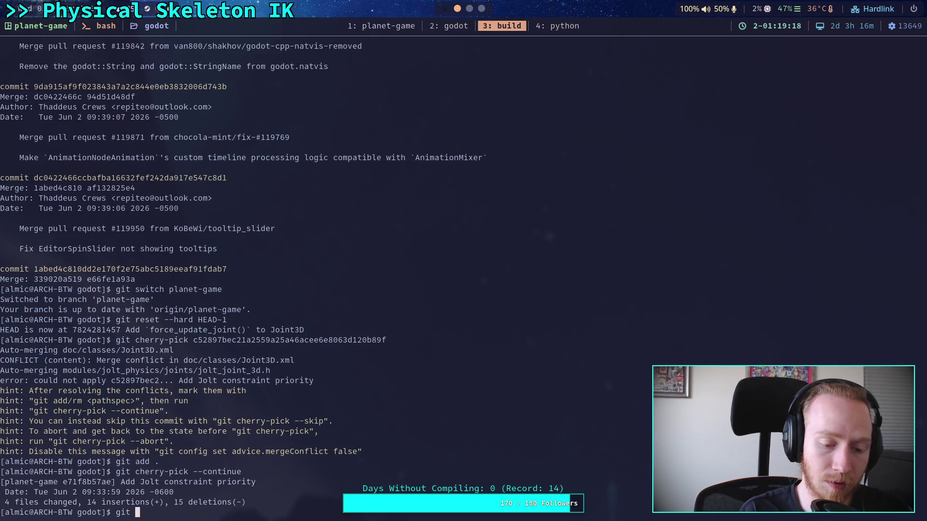
pyautogui.press('BackSpace')
pyautogui.press('BackSpace')
pyautogui.press('BackSpace')
pyautogui.write('./build -a')
pyautogui.press('Return')
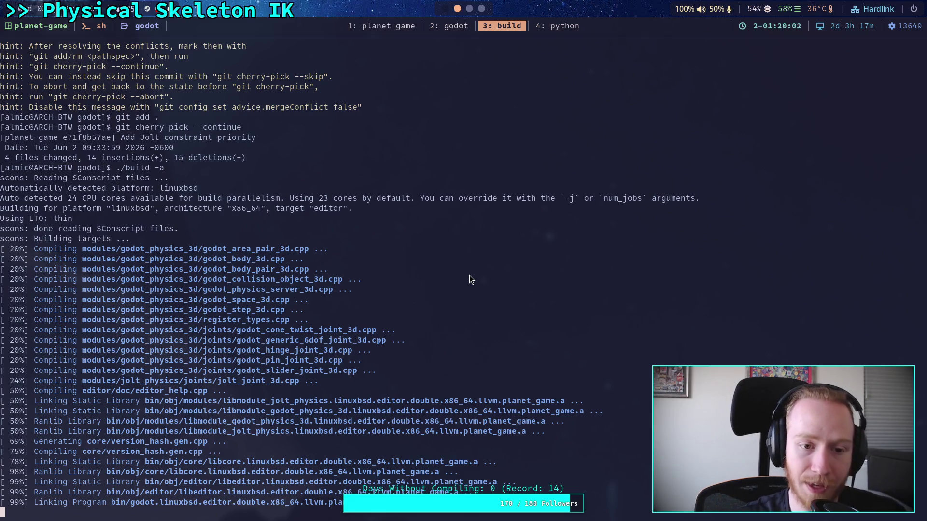
pyautogui.press('super+3')
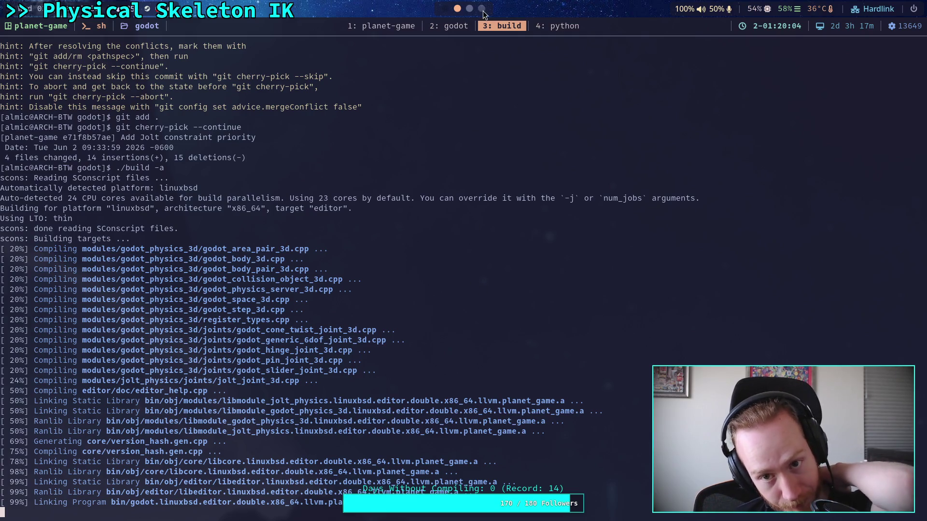
pyautogui.click(468, 8)
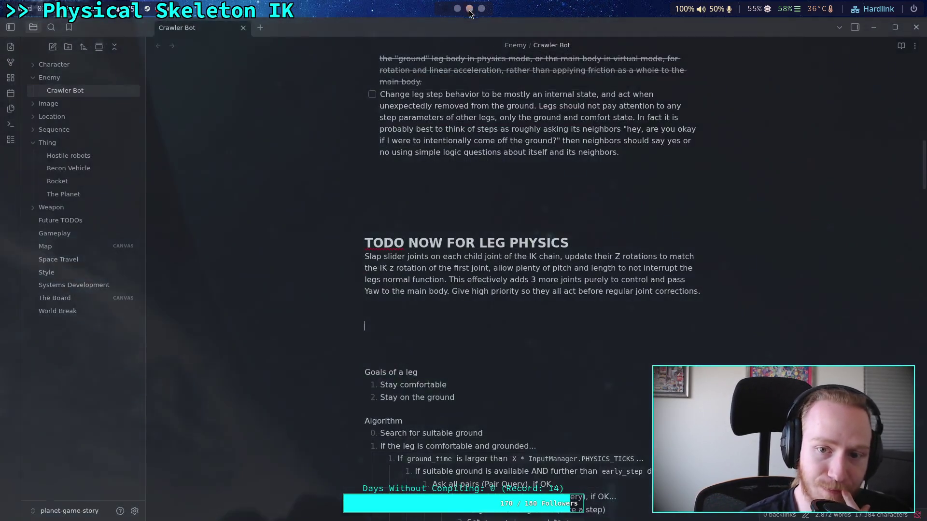
pyautogui.click(461, 14)
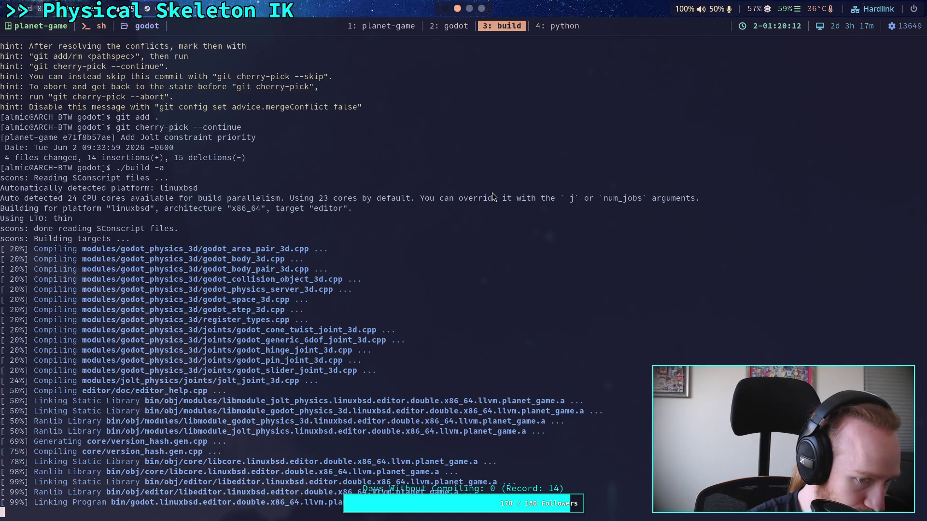
pyautogui.click(481, 8)
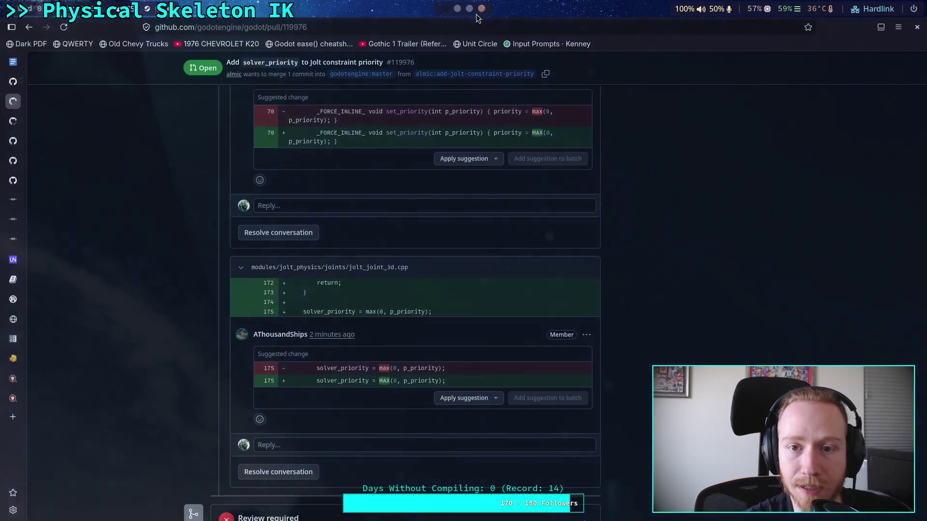
pyautogui.scroll(5, 178, 305)
pyautogui.scroll(9, 178, 305)
pyautogui.scroll(-4, 179, 305)
pyautogui.scroll(1, 179, 305)
pyautogui.scroll(-20, 179, 304)
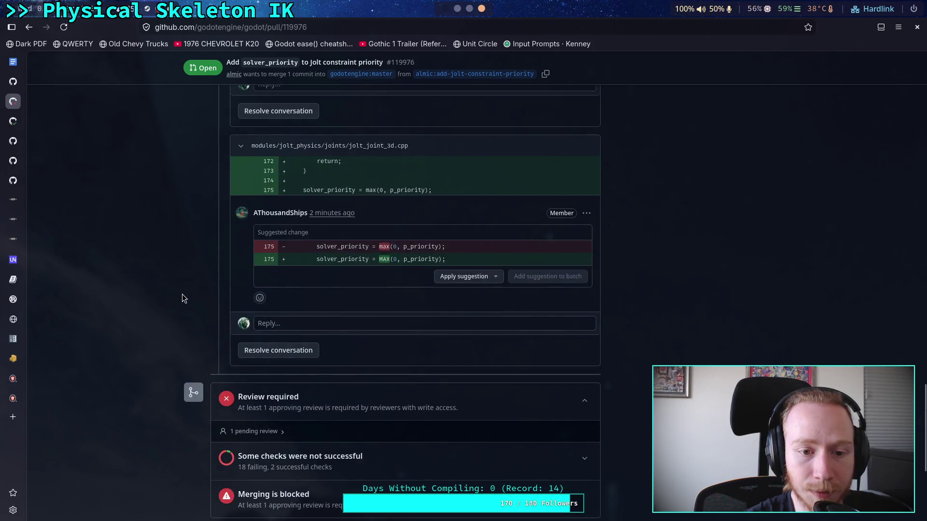
pyautogui.click(469, 8)
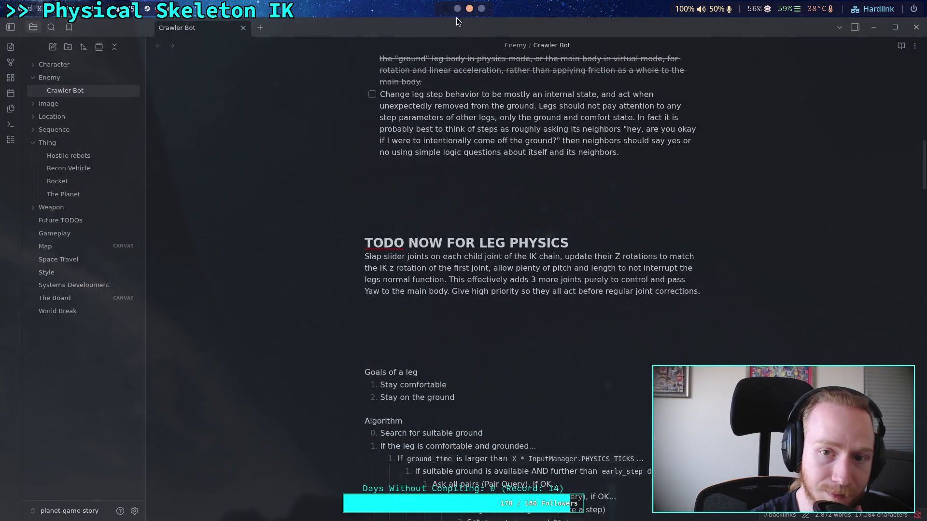
pyautogui.click(457, 8)
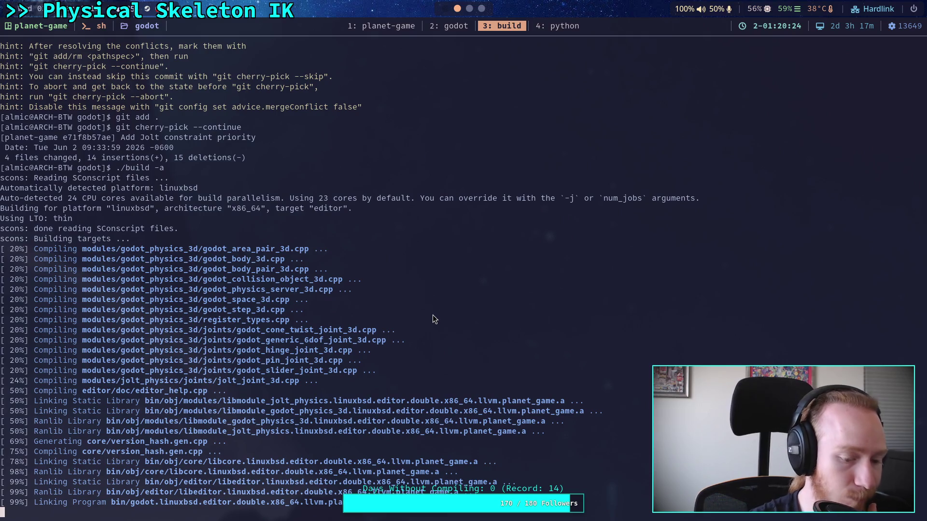
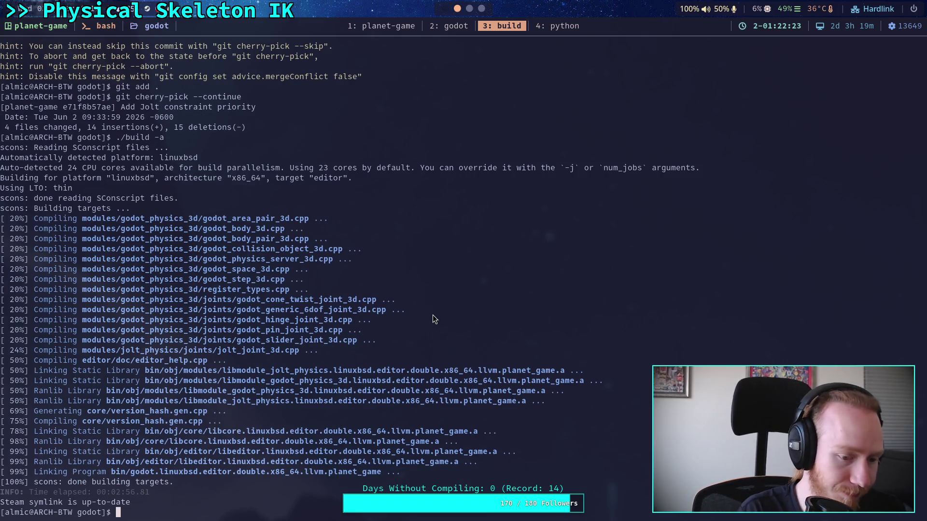
# - Switch the repository to the add-jolt-constraint-priority branch with git switch
pyautogui.write('git switch')
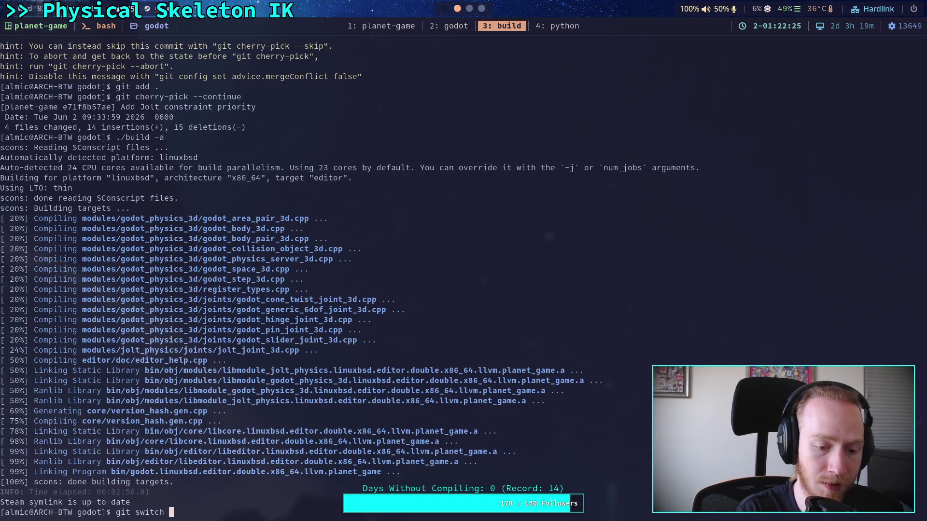
pyautogui.press('BackSpace')
pyautogui.press('BackSpace')
pyautogui.press('BackSpace')
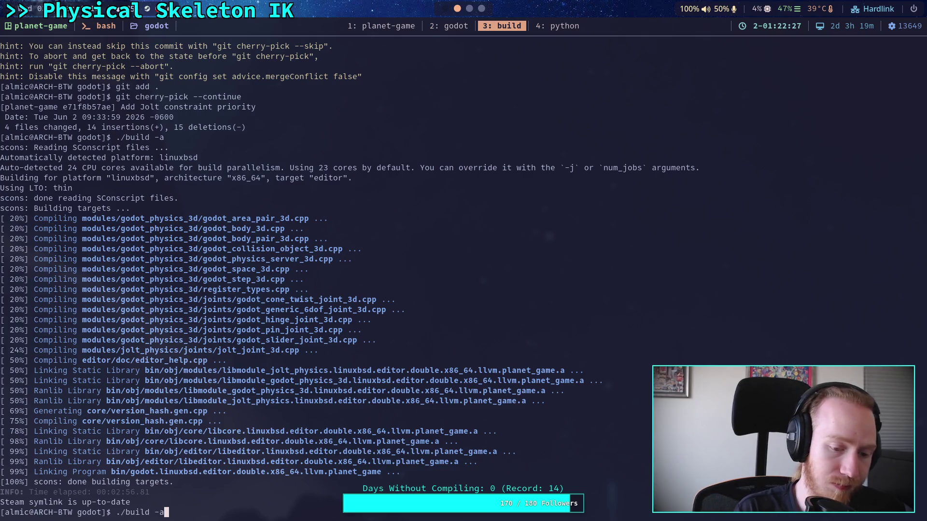
pyautogui.write('log')
pyautogui.press('BackSpace')
pyautogui.press('BackSpace')
pyautogui.press('BackSpace')
pyautogui.write('switch add-jolt-constraint-priority')
pyautogui.press('Return')
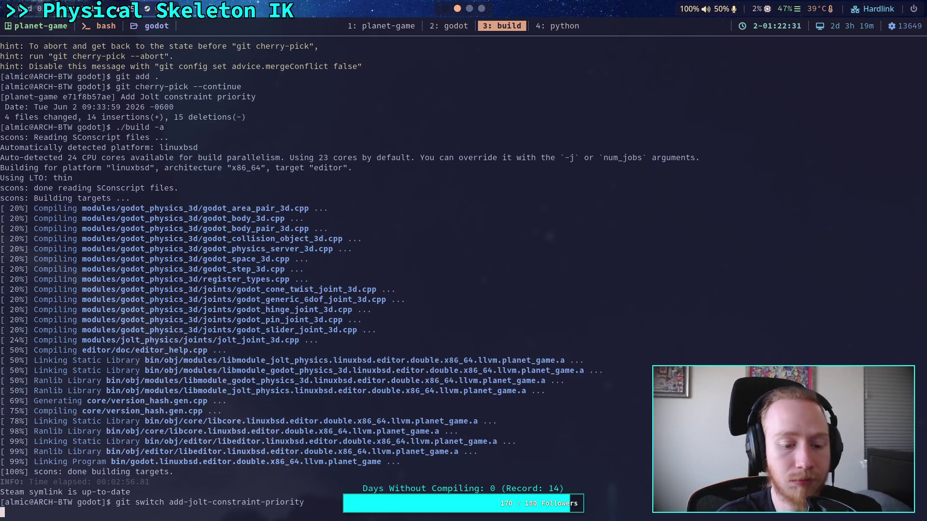
# - Confirm a clean working tree with git status, then force-push the branch with git push -f
pyautogui.write('git ')
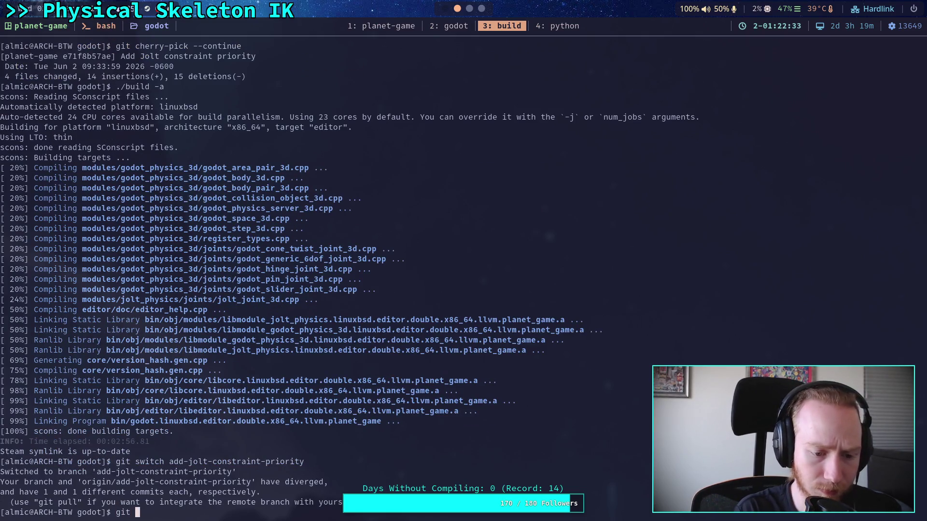
pyautogui.write('status')
pyautogui.press('Return')
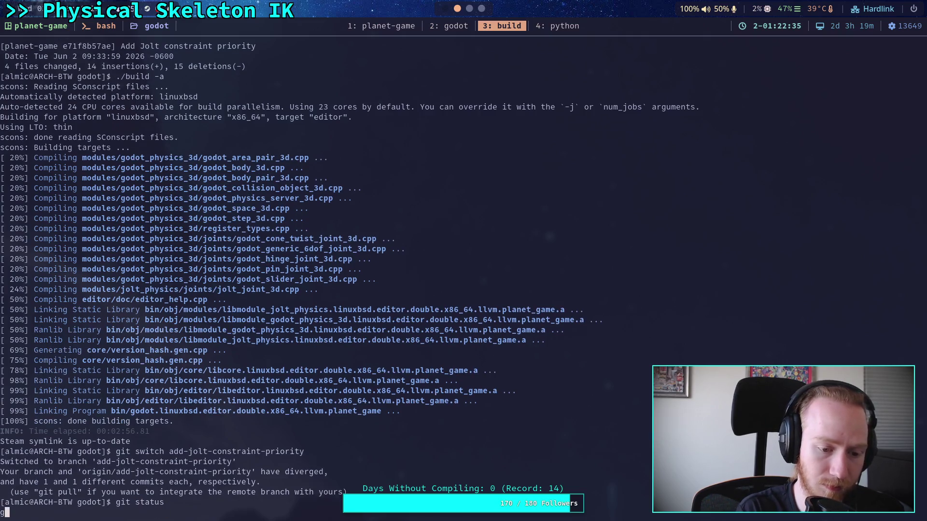
pyautogui.write('git ')
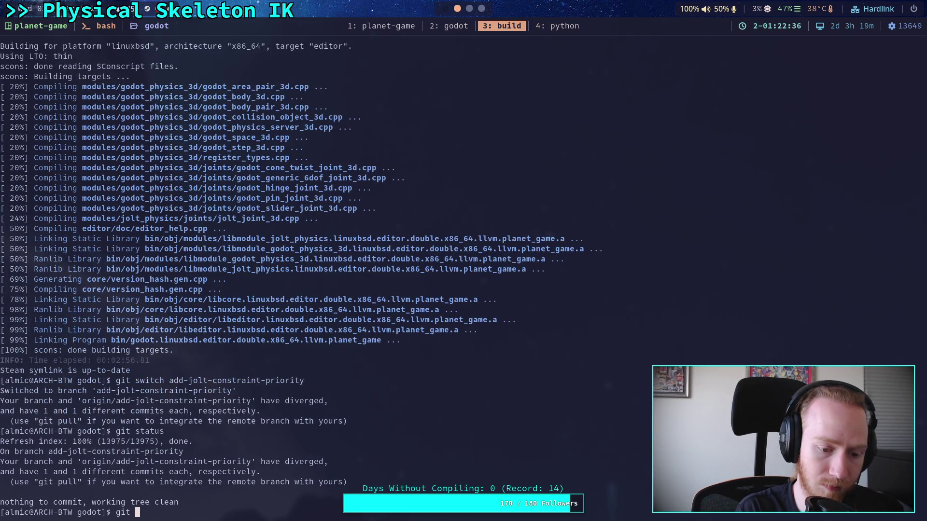
pyautogui.write('push -f')
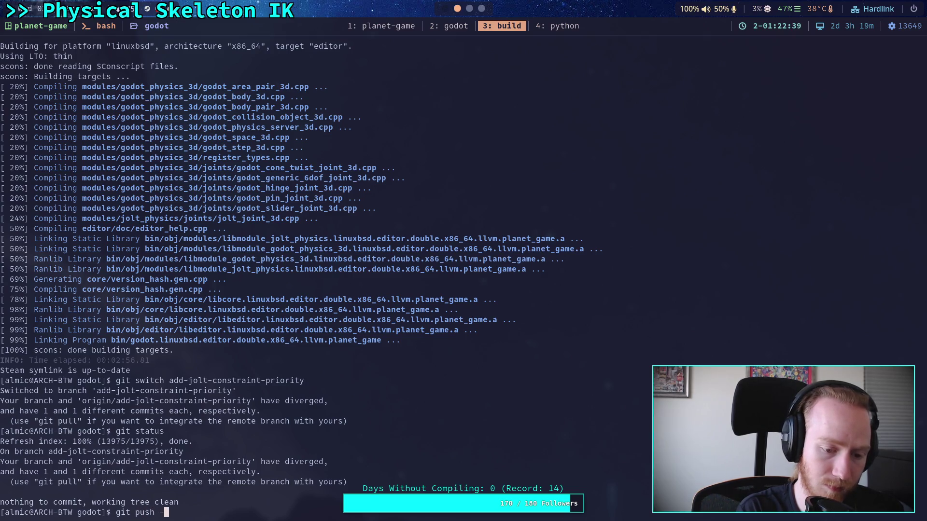
pyautogui.press('Return')
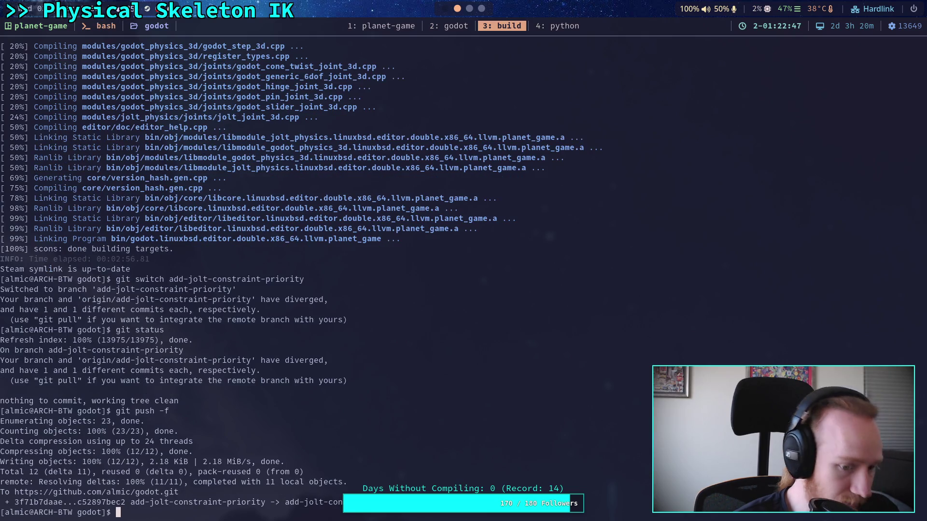
pyautogui.press('super+1')
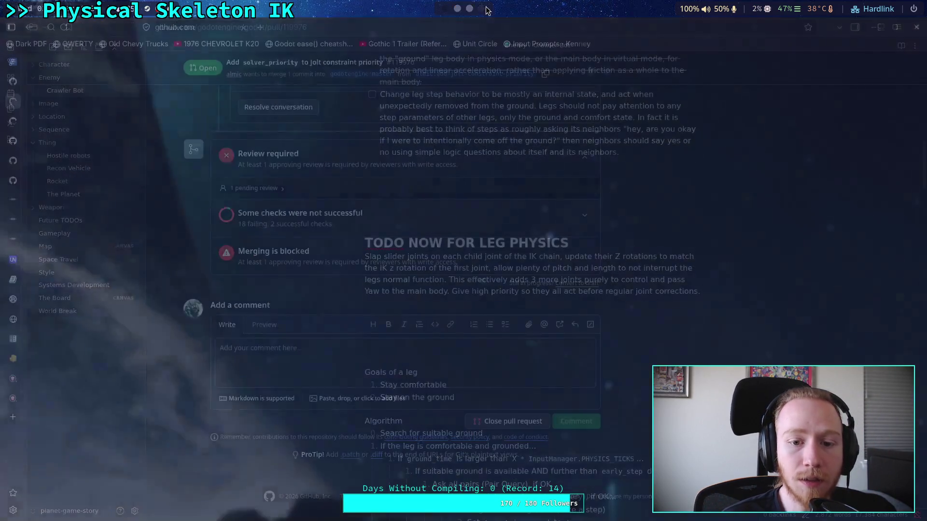
pyautogui.scroll(5, 178, 279)
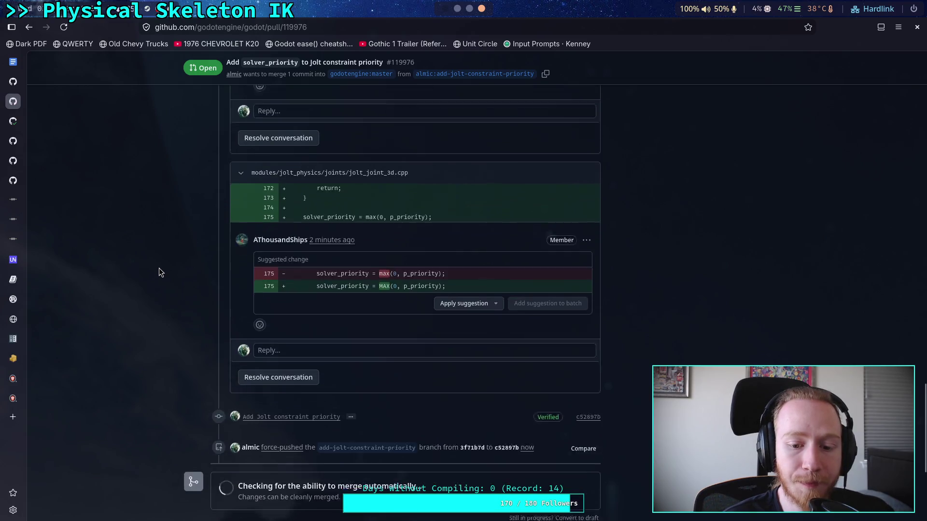
pyautogui.scroll(10, 157, 270)
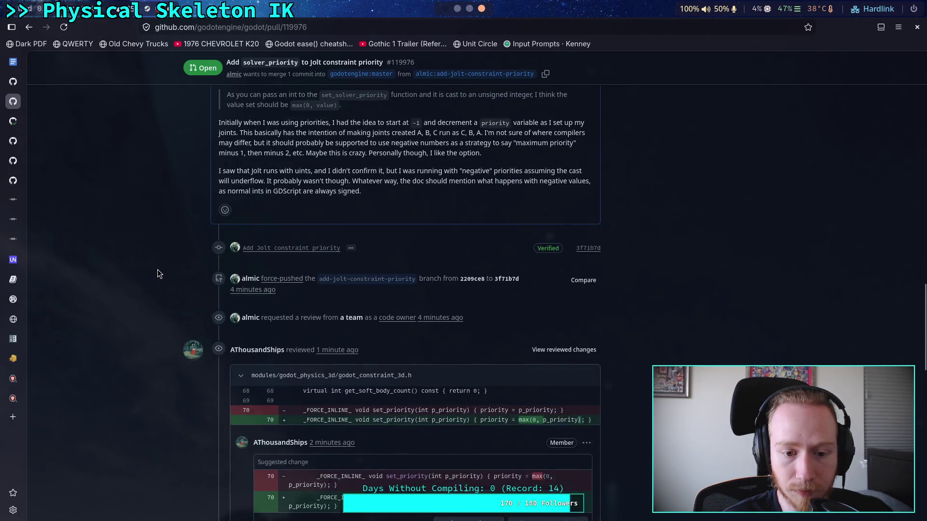
pyautogui.scroll(-6, 399, 323)
pyautogui.scroll(5, 399, 323)
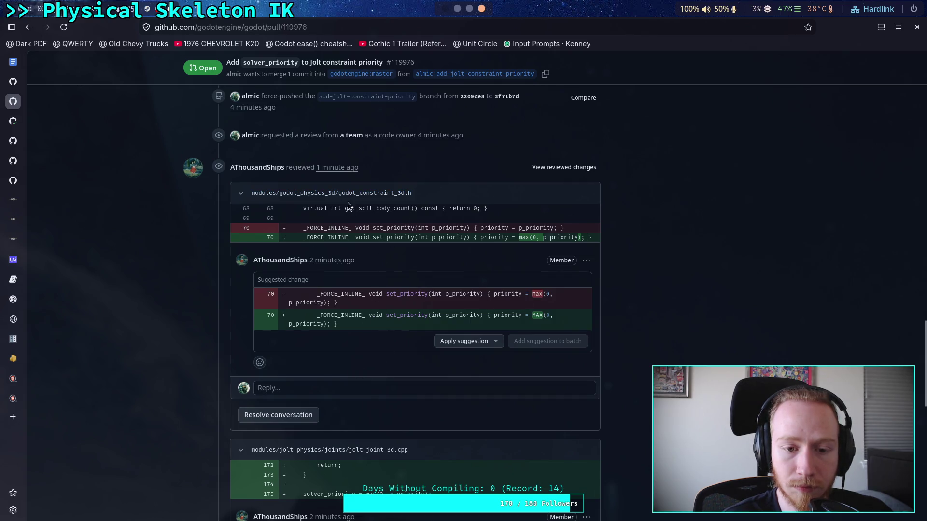
pyautogui.scroll(-4, 411, 287)
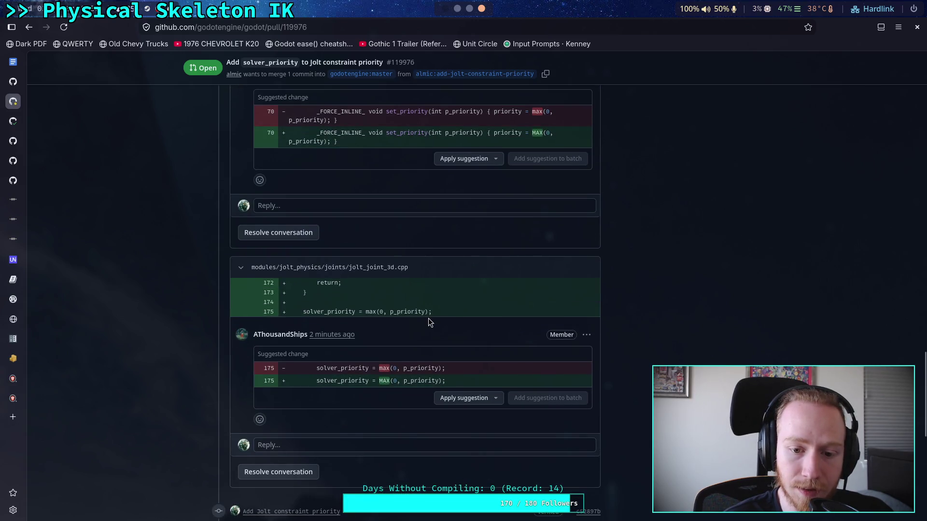
pyautogui.scroll(4, 430, 322)
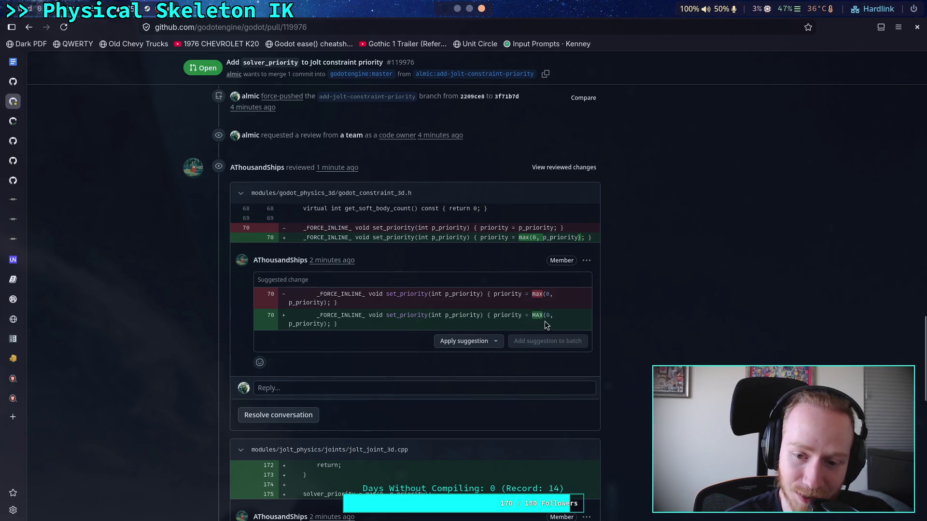
pyautogui.scroll(-3, 532, 307)
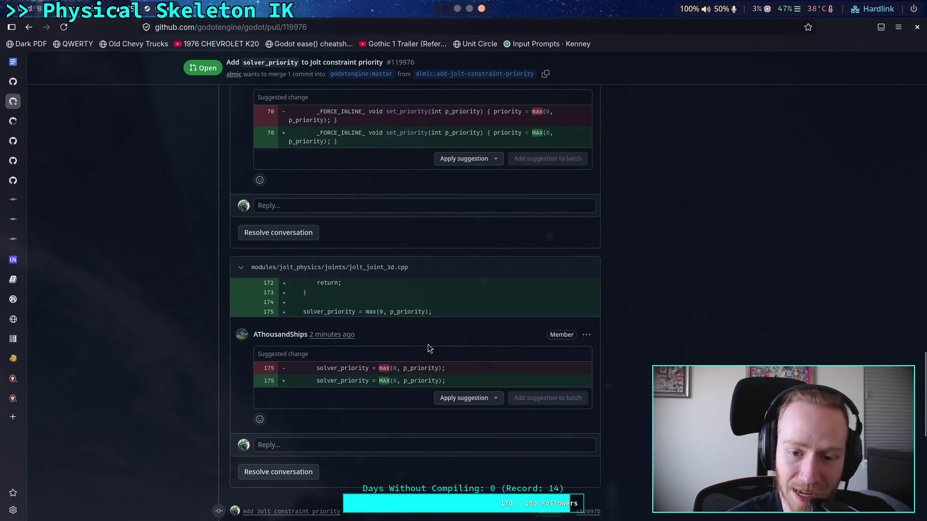
pyautogui.scroll(2, 427, 348)
pyautogui.scroll(1, 427, 346)
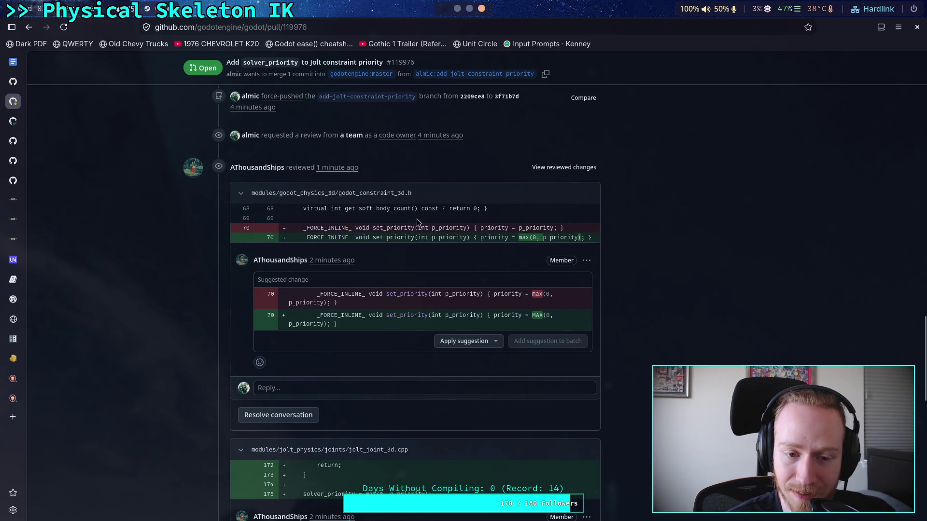
pyautogui.moveTo(513, 228); pyautogui.dragTo(581, 229)
pyautogui.moveTo(491, 237); pyautogui.dragTo(572, 237)
pyautogui.click(488, 238)
pyautogui.moveTo(488, 238); pyautogui.dragTo(551, 238)
pyautogui.scroll(-3, 436, 317)
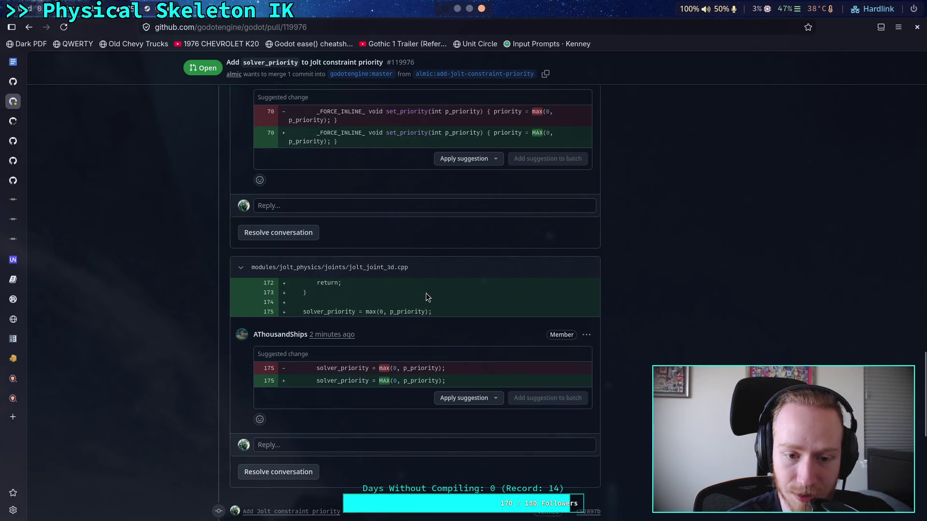
pyautogui.click(241, 269)
pyautogui.click(241, 269)
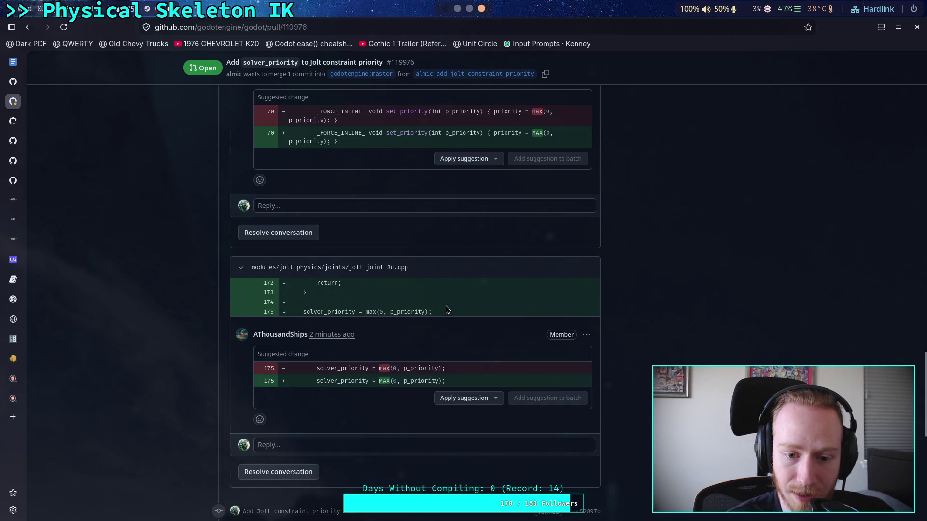
pyautogui.tripleClick(403, 311)
pyautogui.click(403, 311)
pyautogui.scroll(-4, 466, 309)
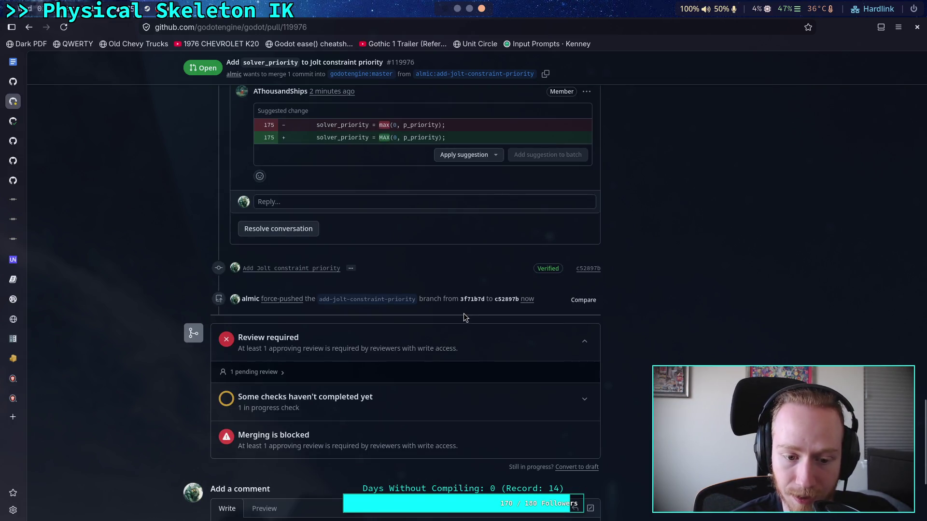
pyautogui.scroll(2, 463, 315)
pyautogui.scroll(-3, 466, 318)
pyautogui.scroll(5, 469, 323)
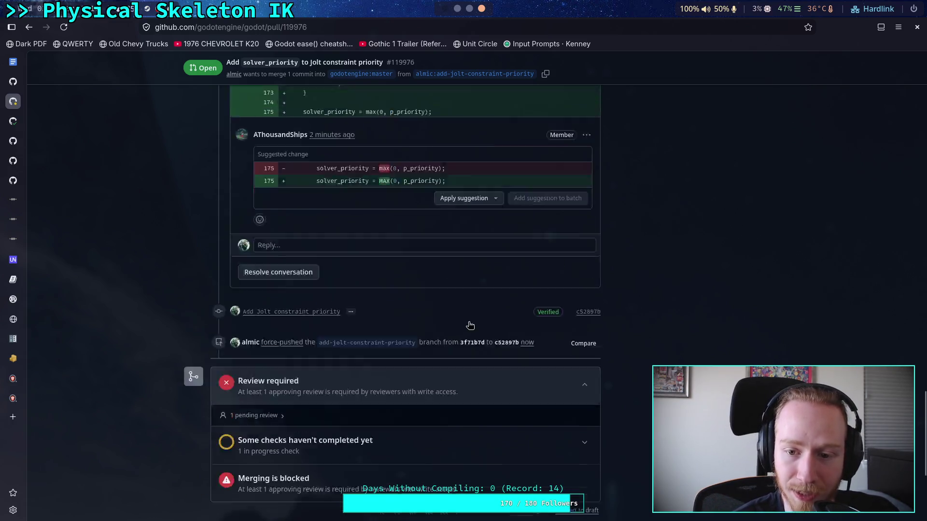
pyautogui.scroll(10, 467, 321)
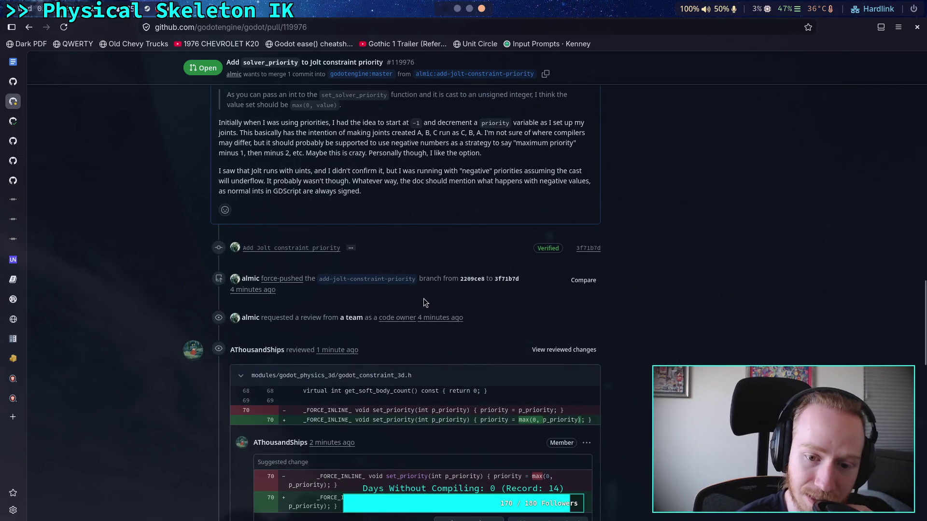
pyautogui.scroll(-15, 420, 301)
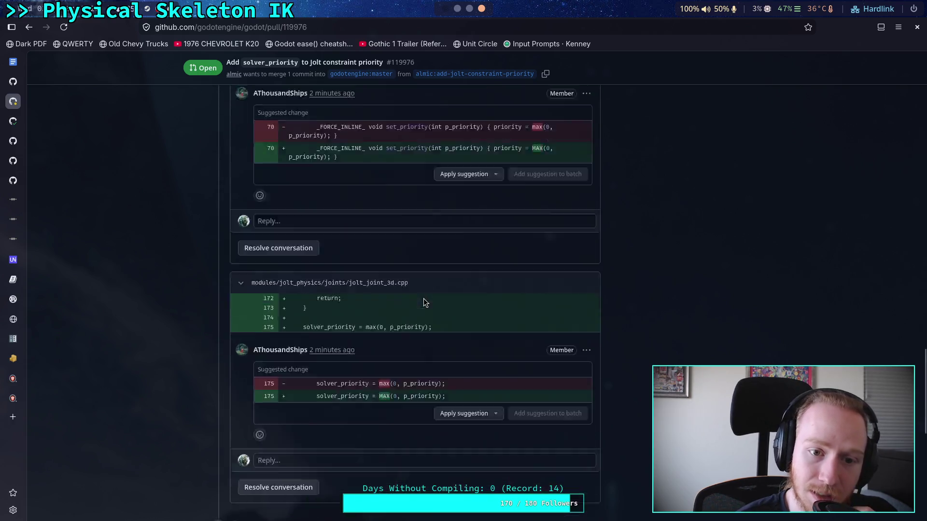
pyautogui.scroll(20, 409, 293)
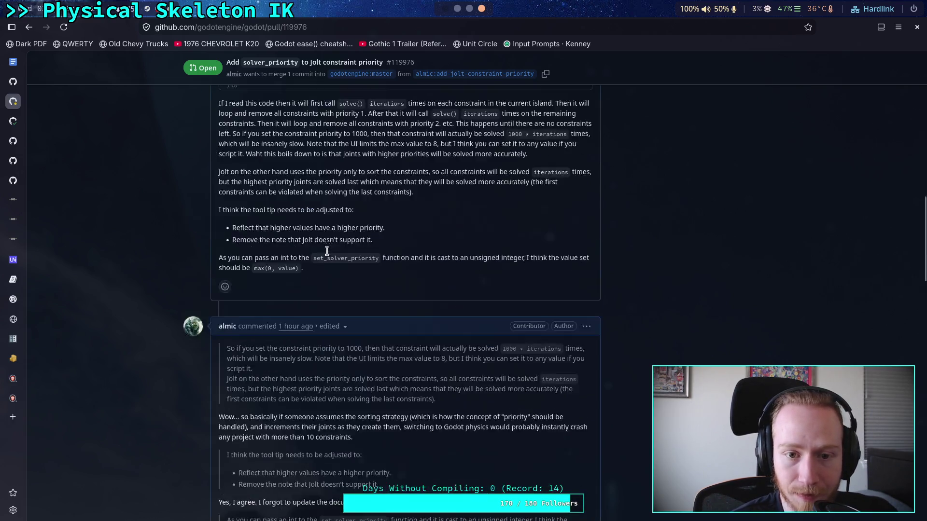
pyautogui.click(429, 103)
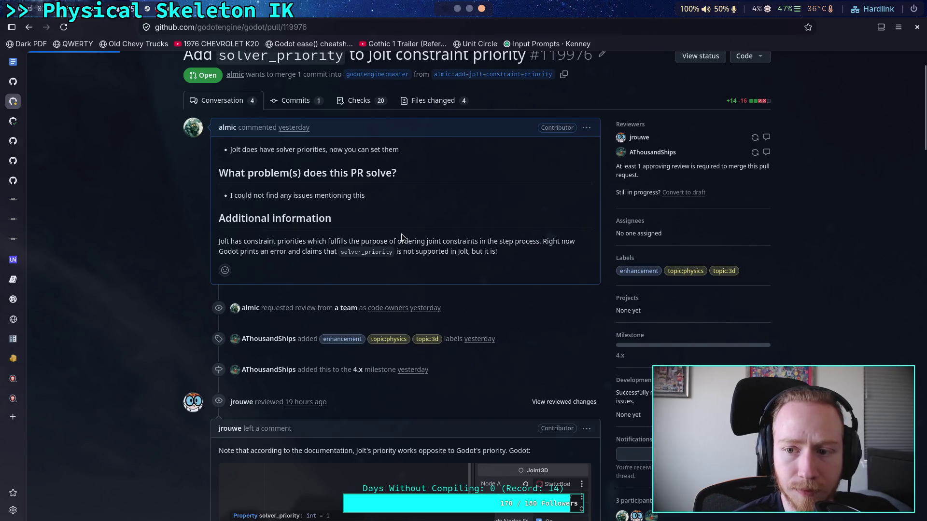
pyautogui.scroll(-2, 444, 299)
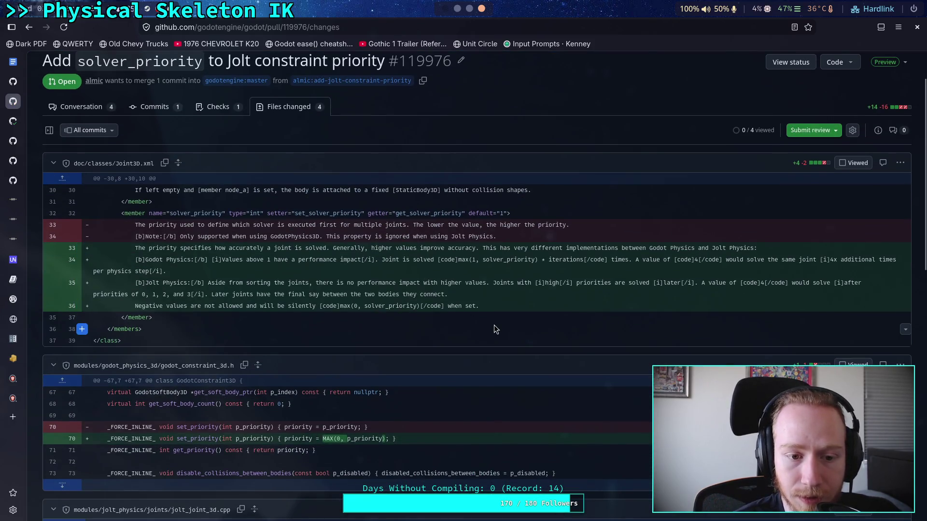
pyautogui.scroll(-2, 494, 326)
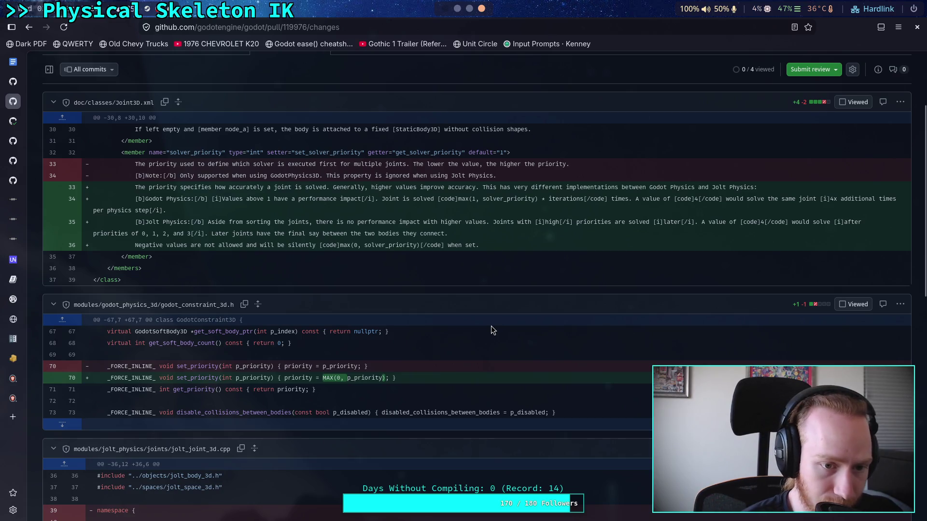
pyautogui.scroll(-4, 491, 327)
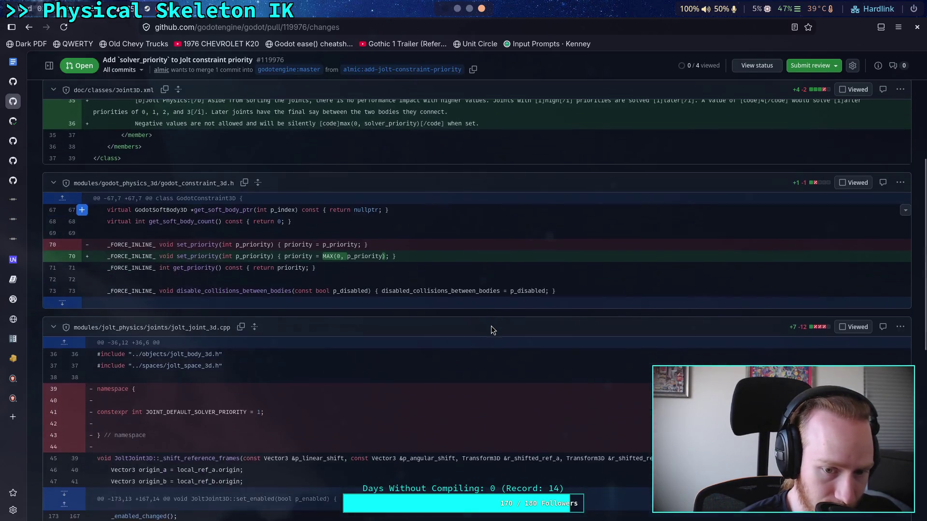
pyautogui.scroll(-1, 491, 326)
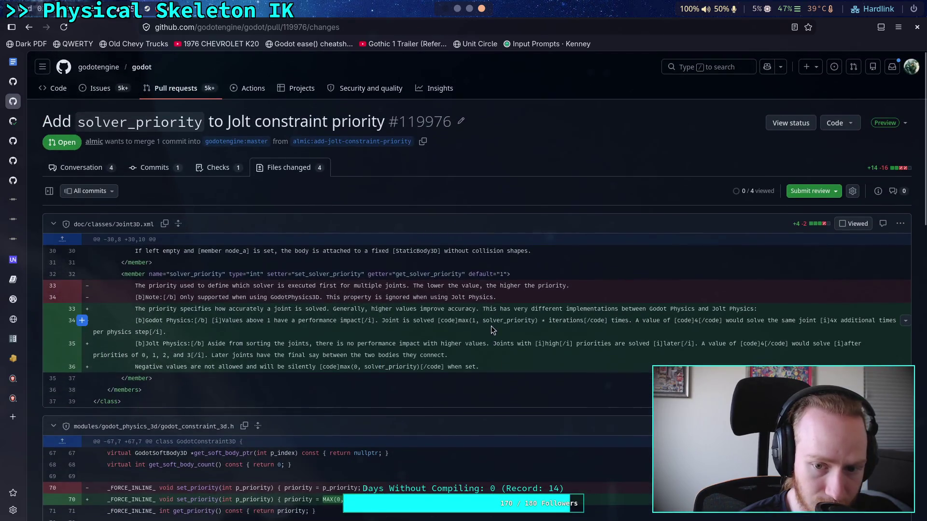
pyautogui.scroll(-1, 490, 326)
pyautogui.scroll(-5, 491, 326)
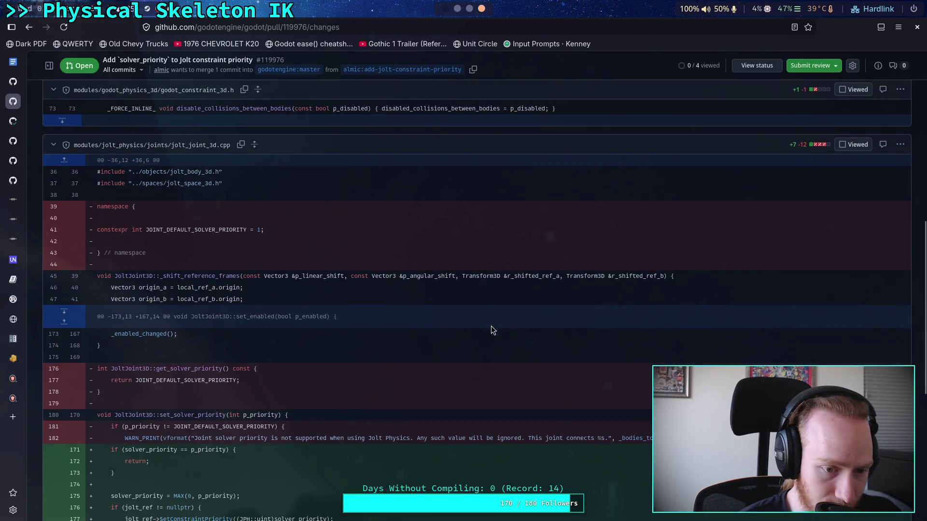
pyautogui.scroll(-6, 491, 330)
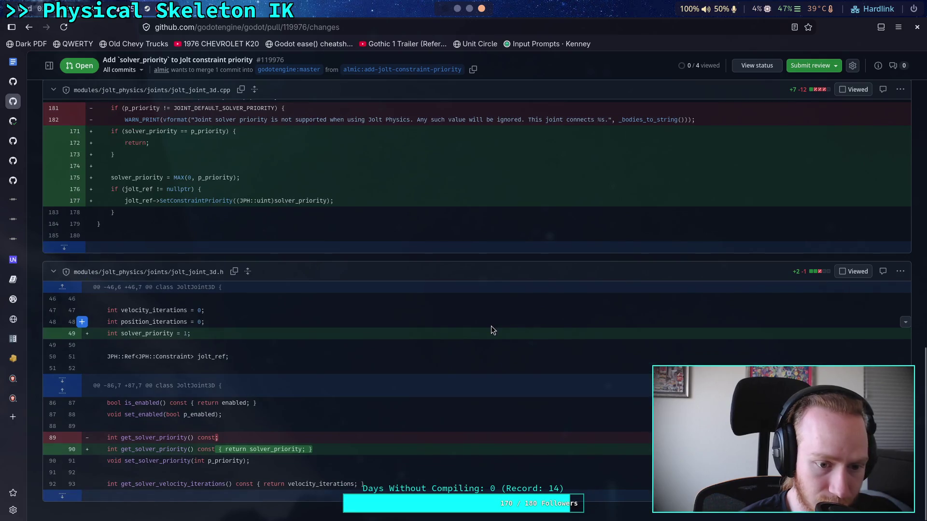
pyautogui.scroll(4, 491, 330)
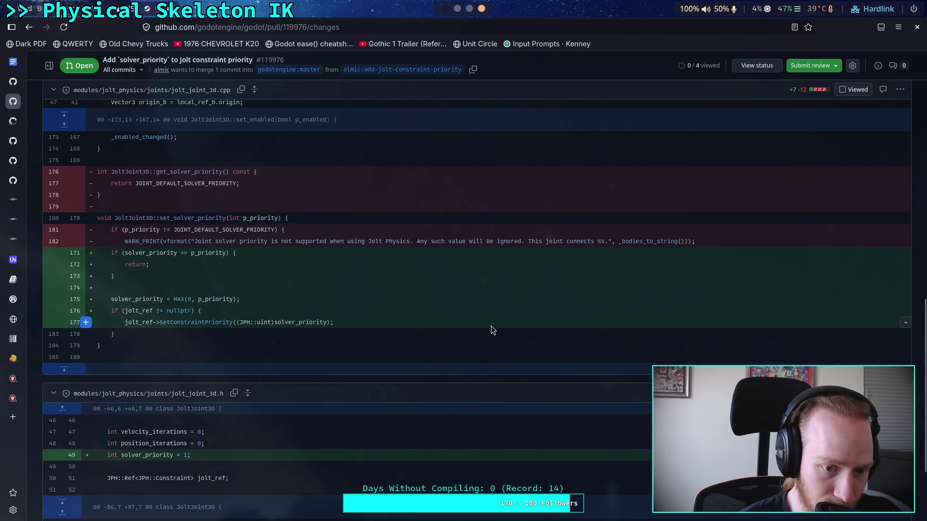
pyautogui.scroll(7, 490, 330)
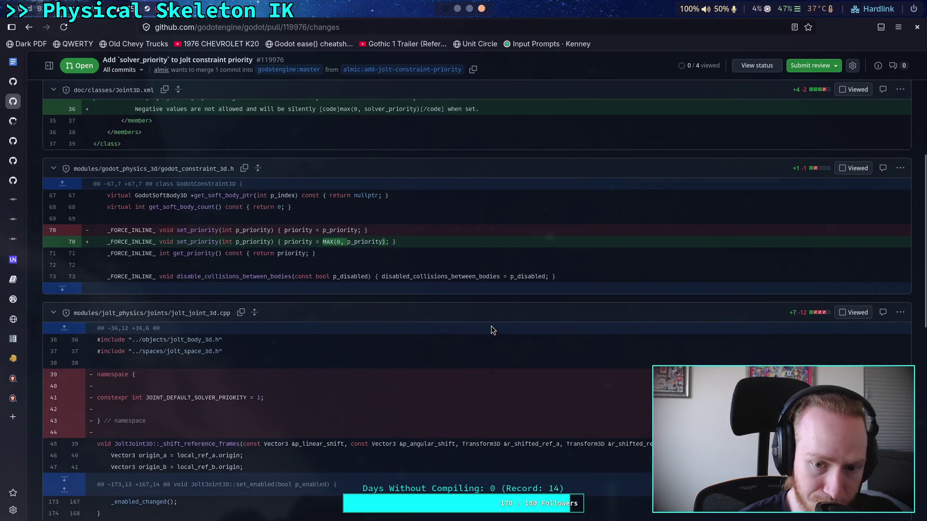
pyautogui.scroll(5, 491, 326)
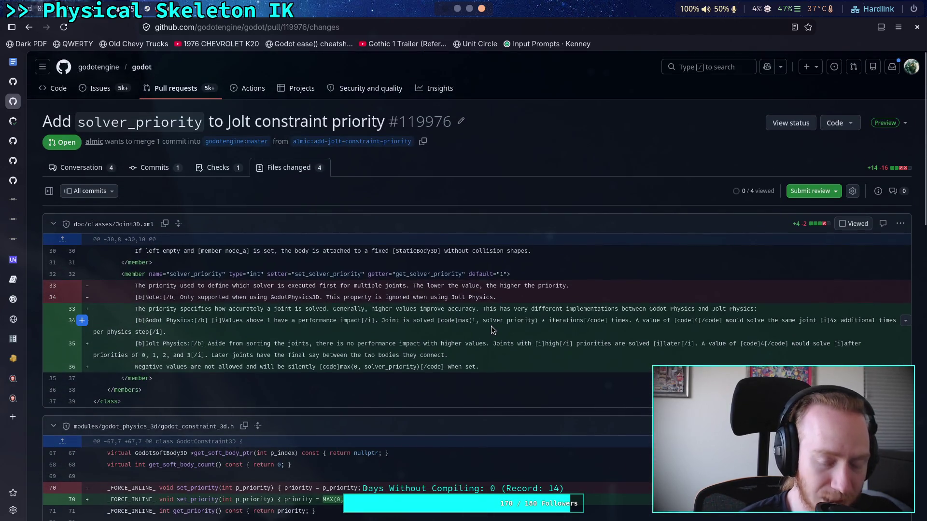
pyautogui.scroll(-15, 492, 331)
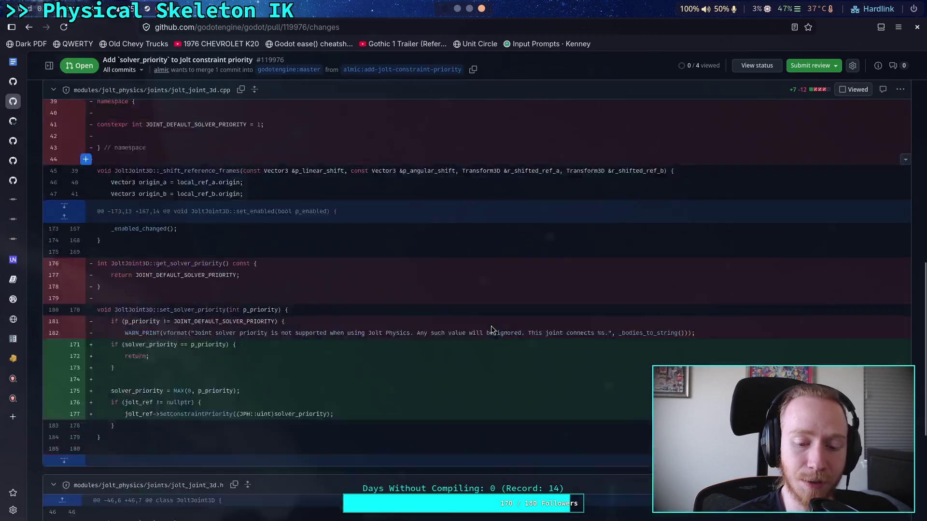
pyautogui.scroll(8, 492, 327)
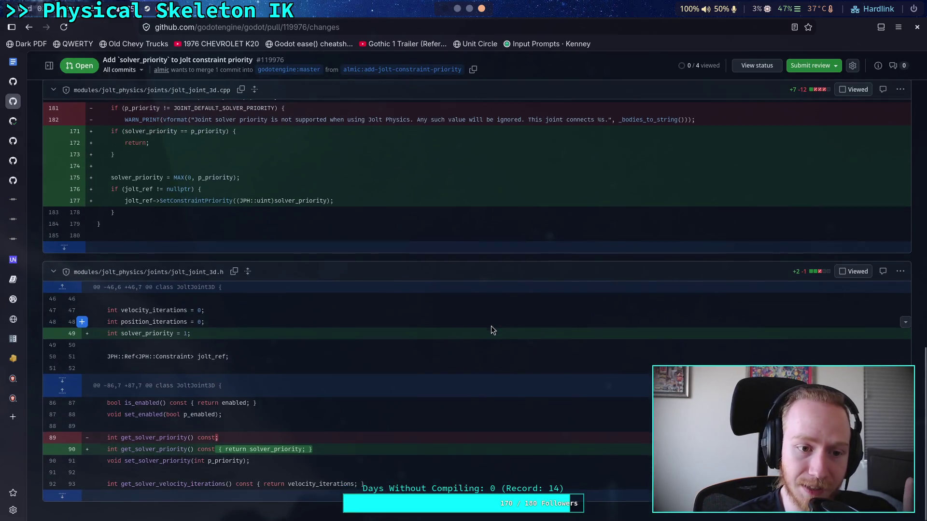
pyautogui.scroll(-7, 491, 326)
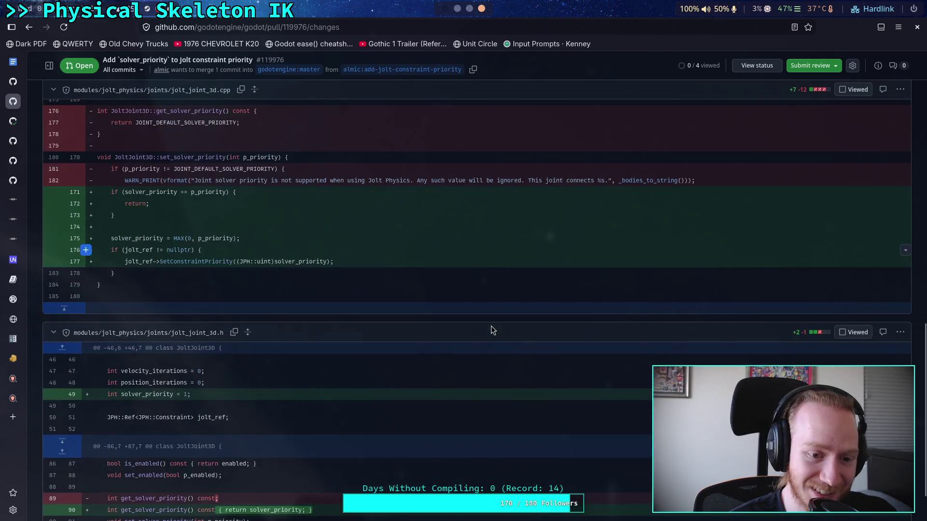
pyautogui.scroll(-1, 491, 326)
pyautogui.scroll(15, 491, 326)
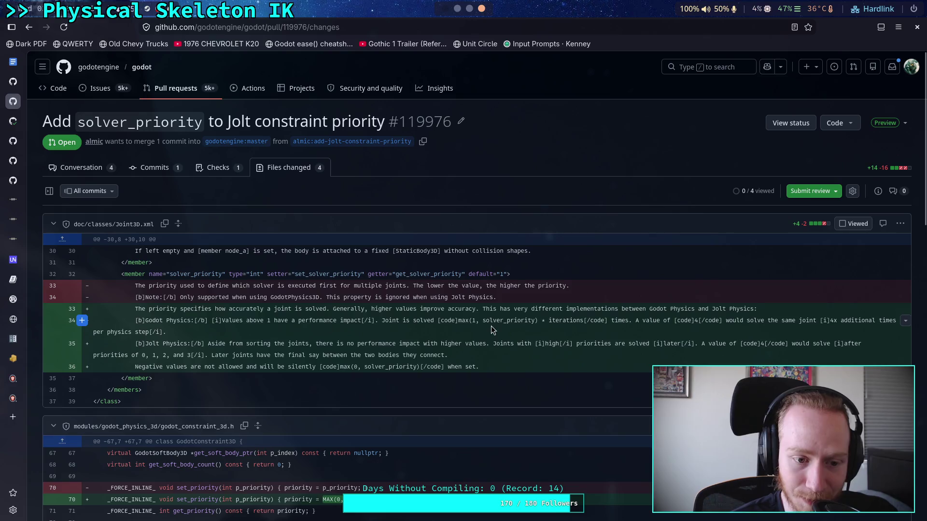
pyautogui.hotkey('alt', 'Left')
# - Resolve the godot_constraint_3d.h review suggestion
pyautogui.scroll(-15, 440, 330)
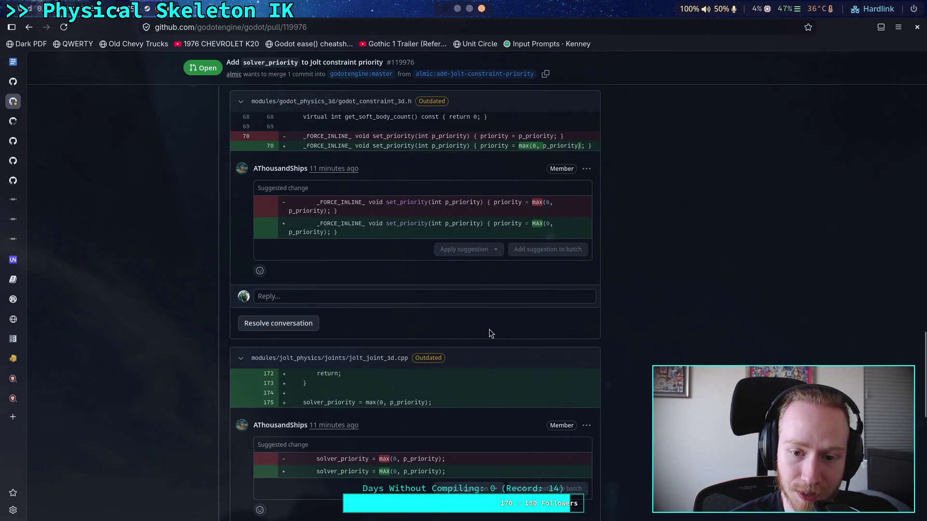
pyautogui.scroll(2, 491, 333)
pyautogui.click(284, 389)
# - Reply 'silly me force pushing before i compile locally :P' on the jolt_joint_3d.cpp suggestion
pyautogui.click(313, 373)
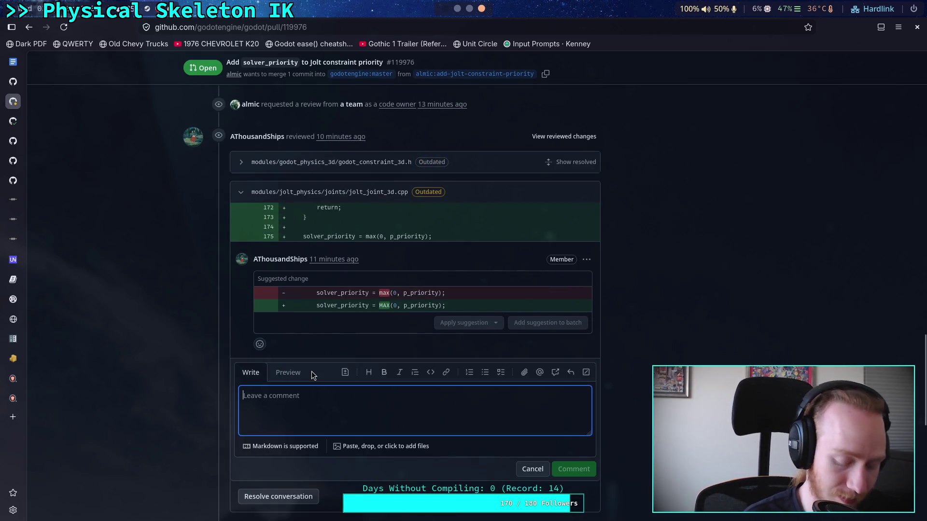
pyautogui.write('silly me force p')
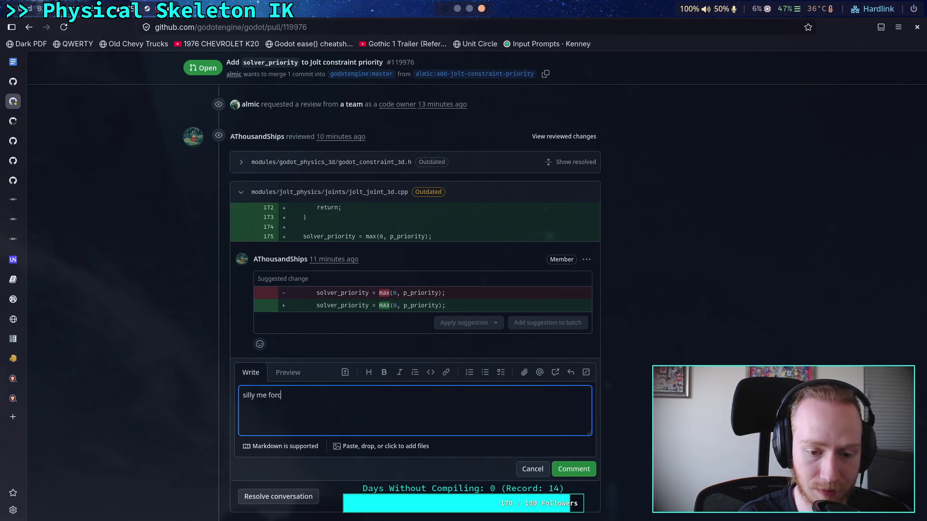
pyautogui.write('ushing before ')
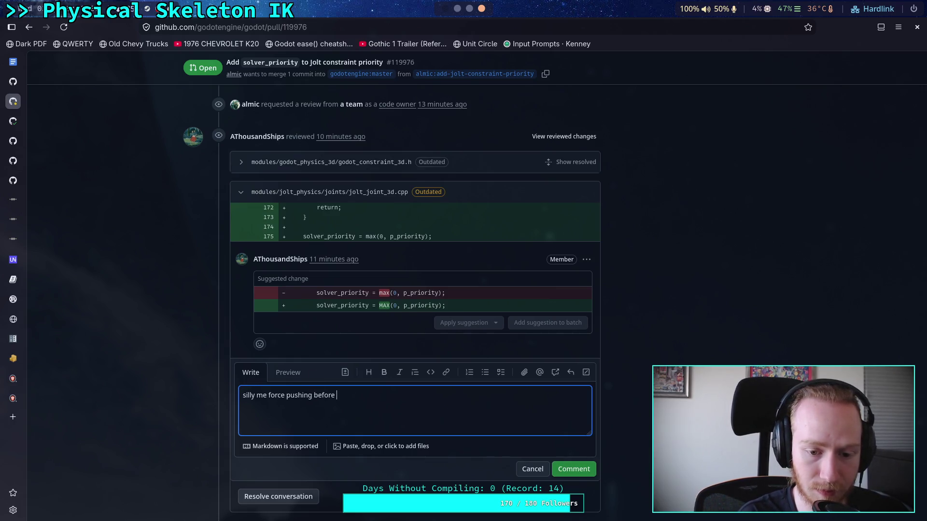
pyautogui.write('i compi')
pyautogui.write('le locally ')
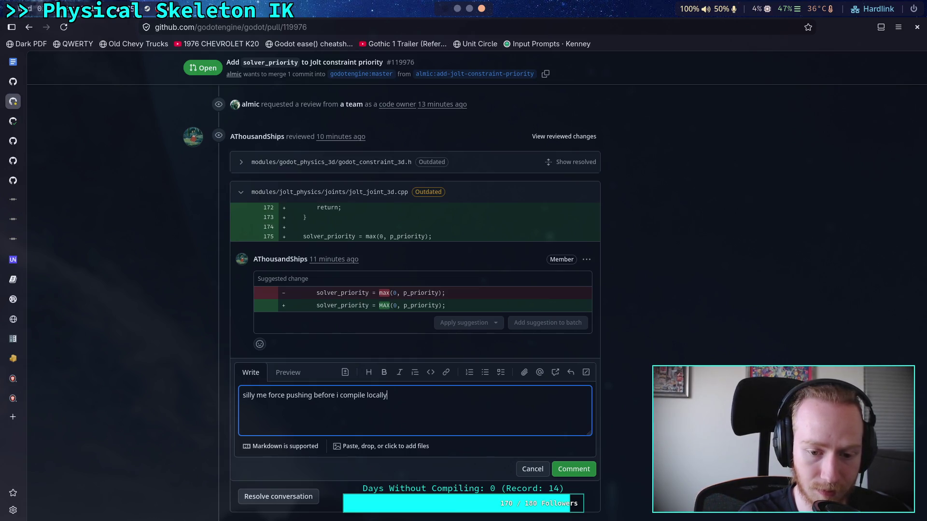
pyautogui.write(':')
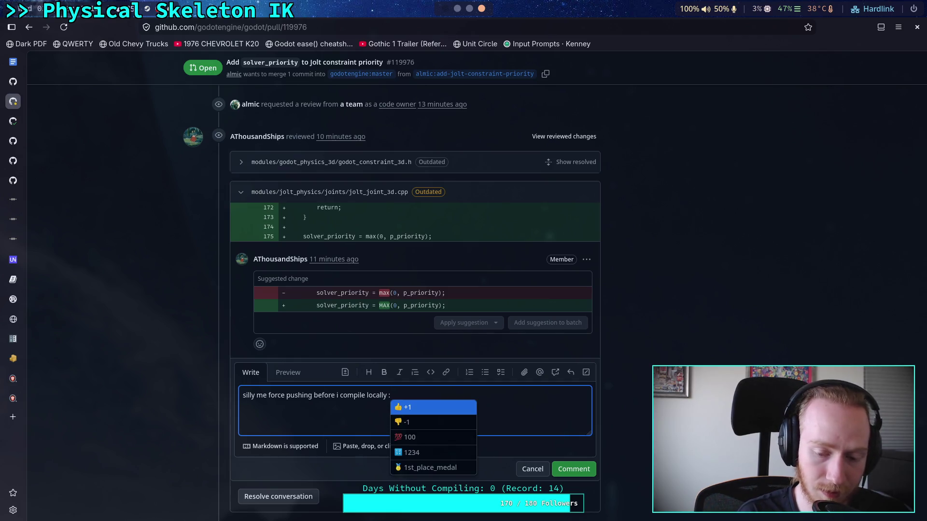
pyautogui.write('P')
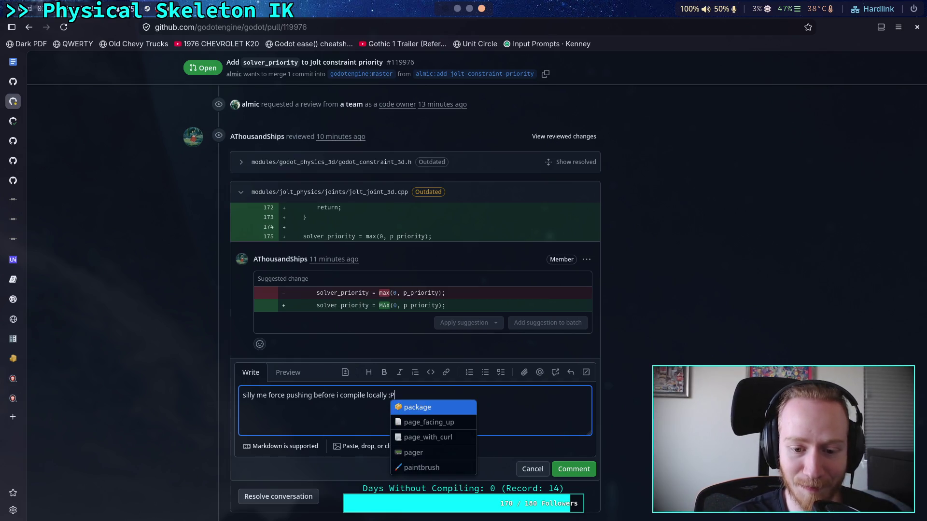
pyautogui.press('Escape')
pyautogui.hotkey('ctrl', 'Return')
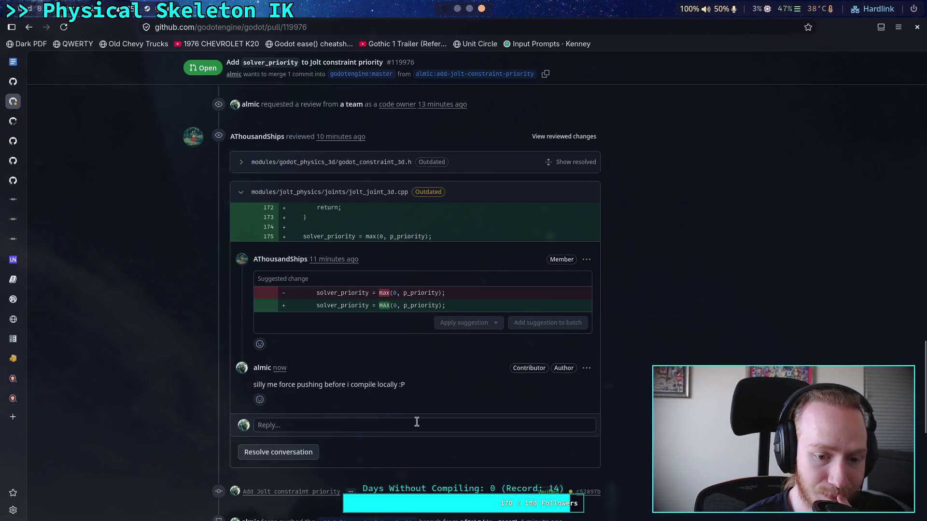
# - Resolve the jolt_joint_3d.cpp review thread and look over the updated pull request
pyautogui.scroll(-2, 416, 424)
pyautogui.click(290, 398)
pyautogui.scroll(4, 650, 394)
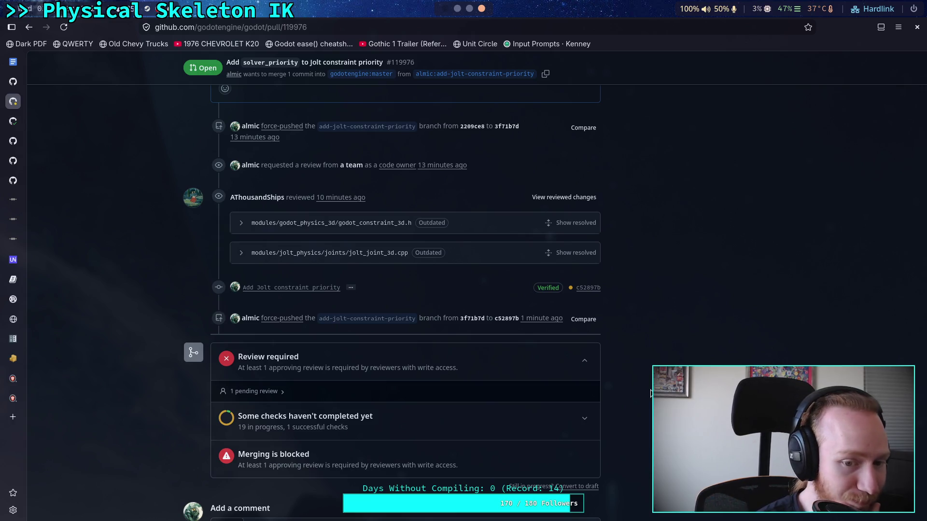
pyautogui.scroll(-6, 636, 404)
pyautogui.scroll(4, 635, 393)
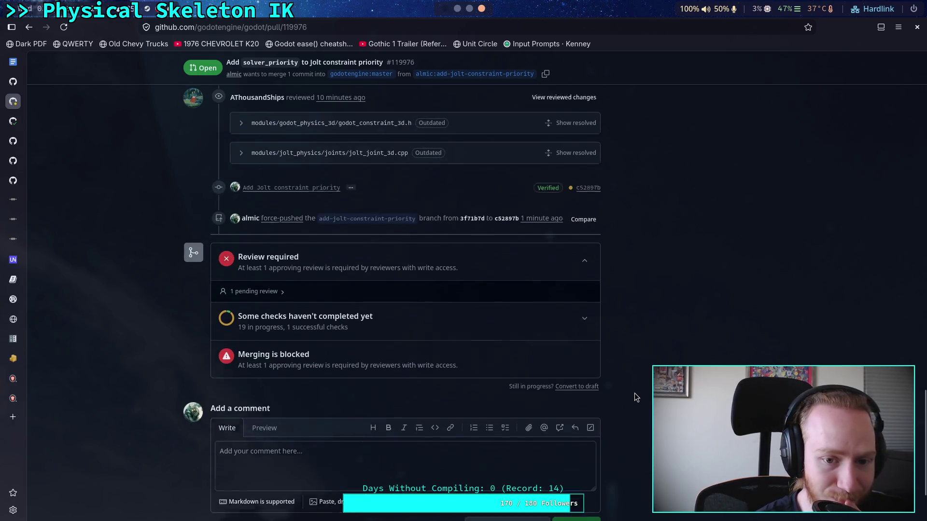
pyautogui.scroll(15, 635, 393)
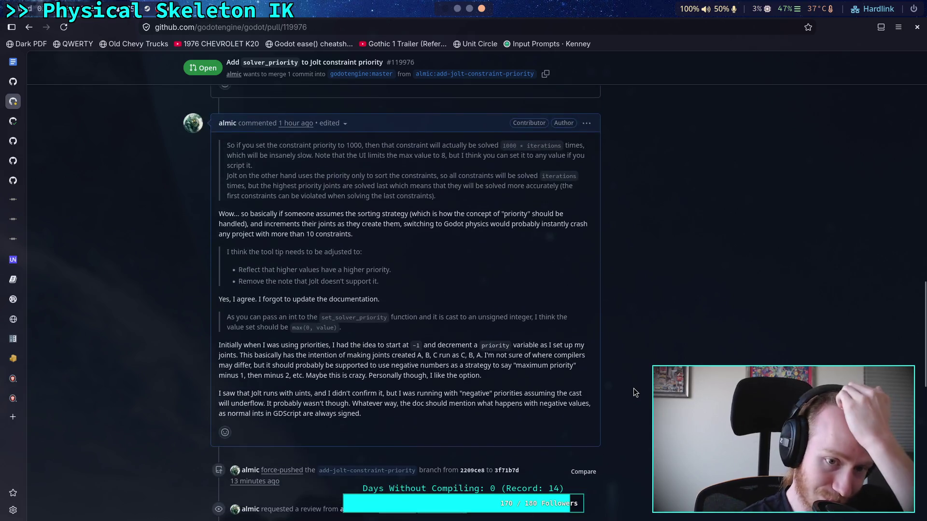
pyautogui.scroll(3, 635, 392)
pyautogui.scroll(-10, 636, 392)
pyautogui.scroll(8, 636, 392)
pyautogui.scroll(-6, 634, 392)
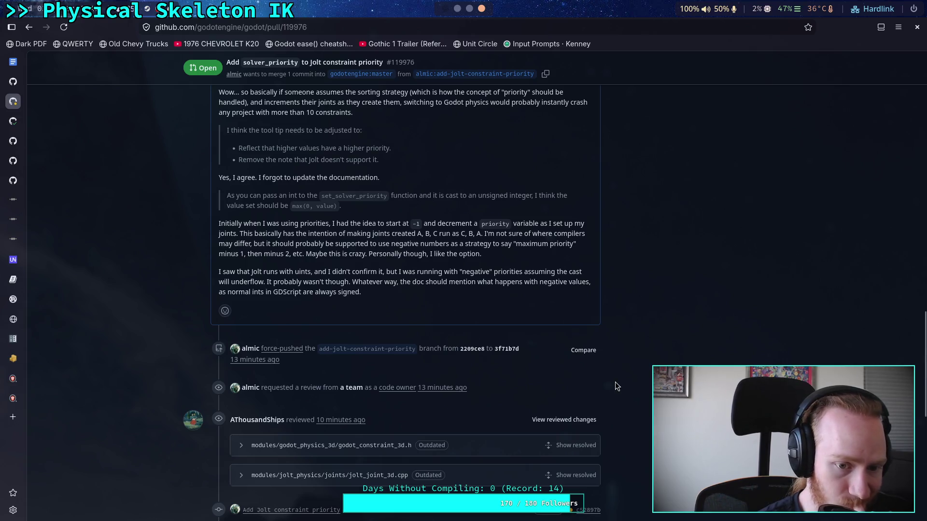
pyautogui.scroll(-8, 615, 387)
pyautogui.scroll(20, 615, 382)
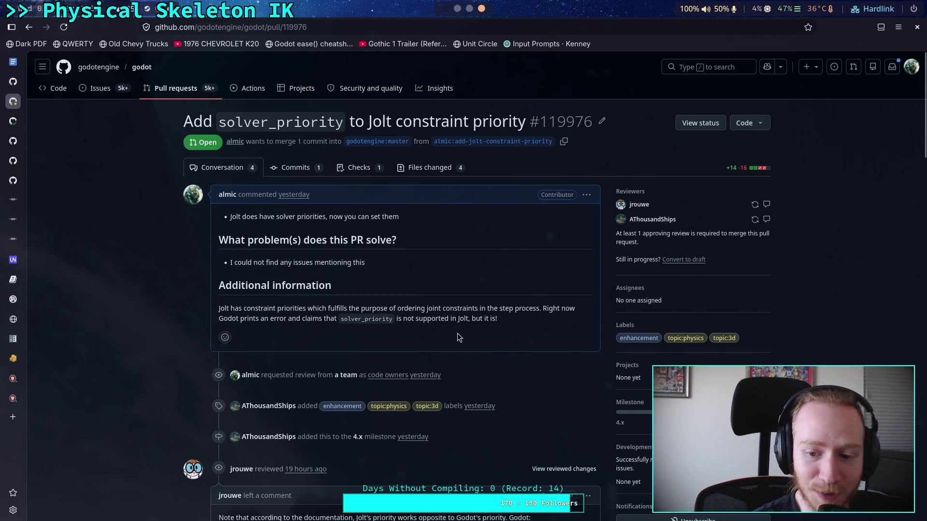
# - Read through PR #103958 'Add Jolt distance constraint', then go to the repository's pull request list
pyautogui.click(20, 121)
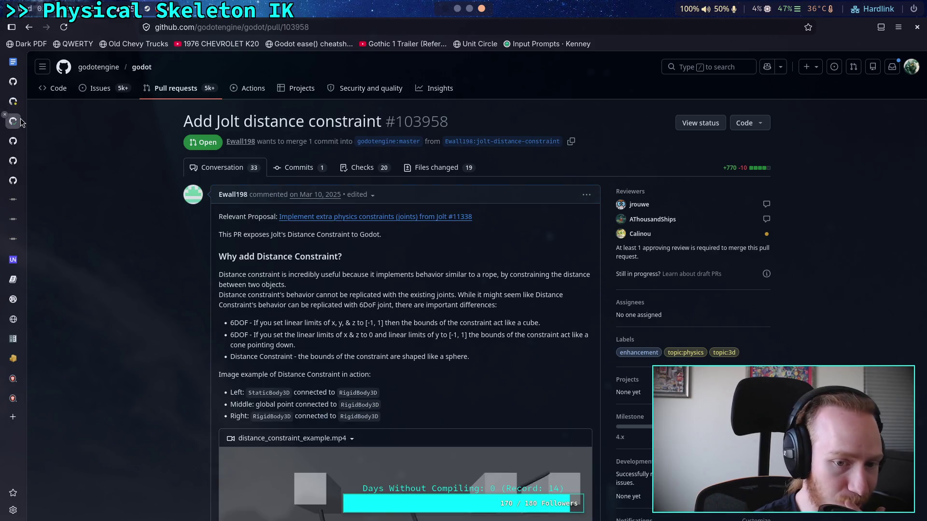
pyautogui.scroll(-15, 252, 283)
pyautogui.scroll(-20, 252, 282)
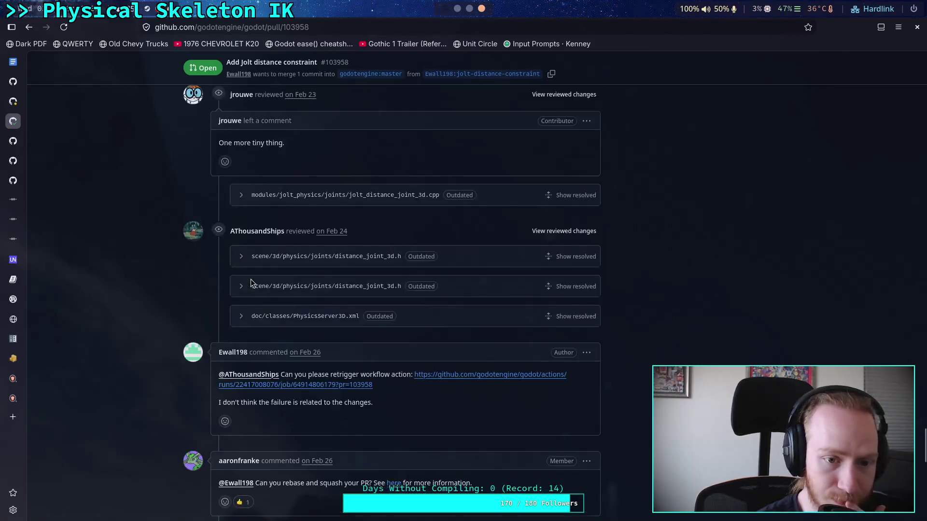
pyautogui.scroll(20, 143, 256)
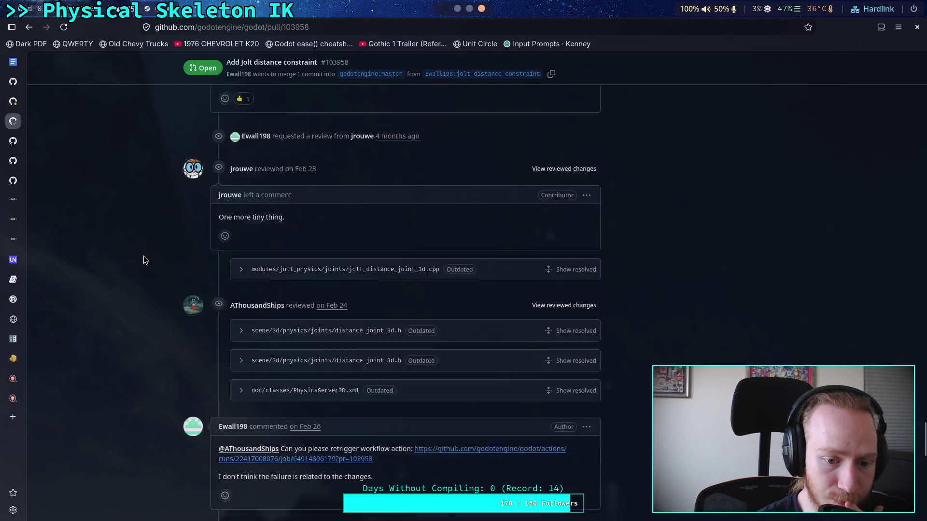
pyautogui.scroll(20, 124, 238)
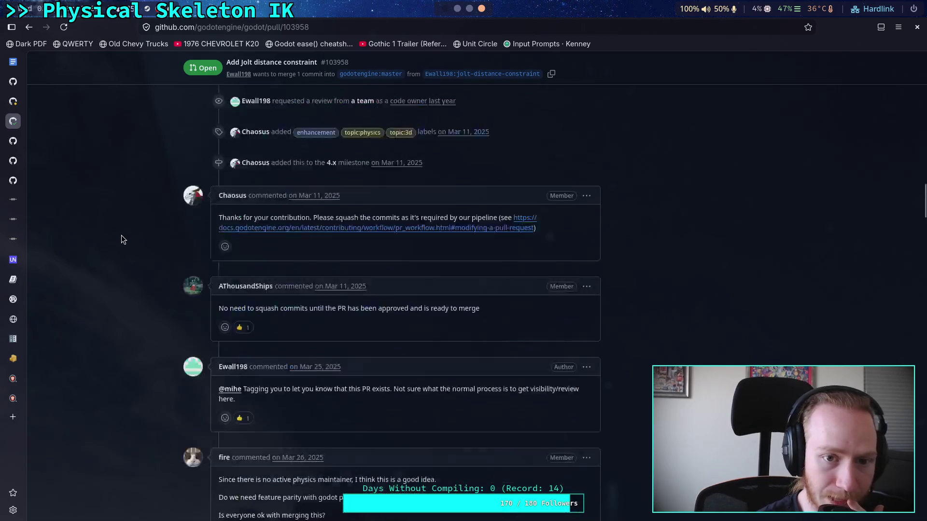
pyautogui.scroll(8, 111, 237)
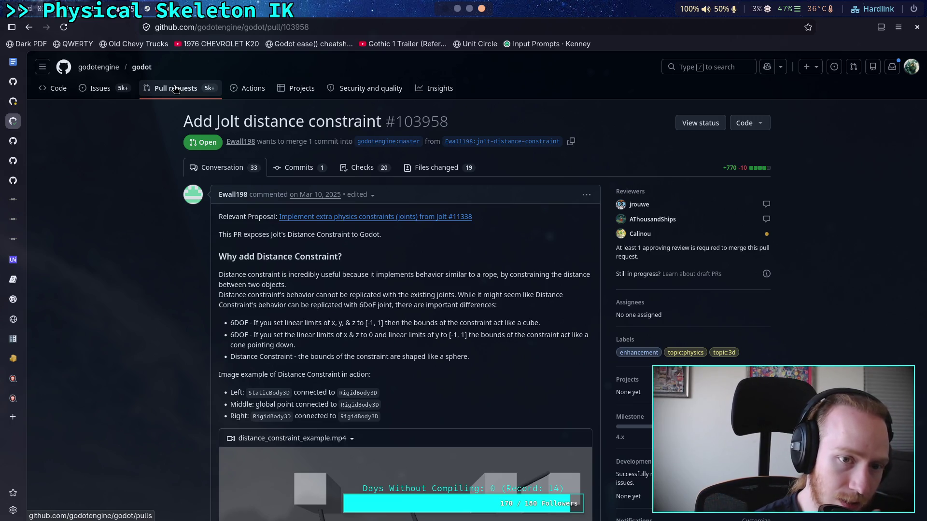
pyautogui.click(176, 89)
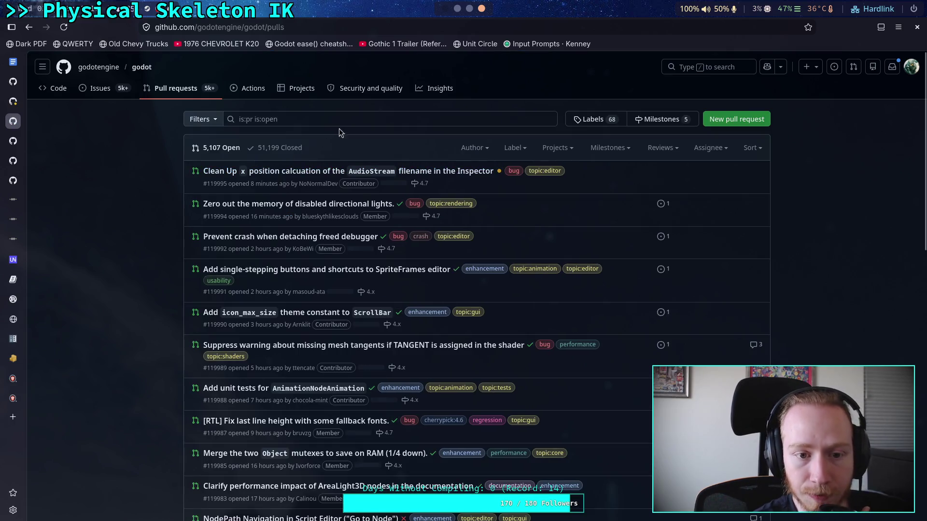
# - Search godotengine/godot issues for 'joint visibility' and open PR #109228 from the results
pyautogui.press('g')
pyautogui.press('i')
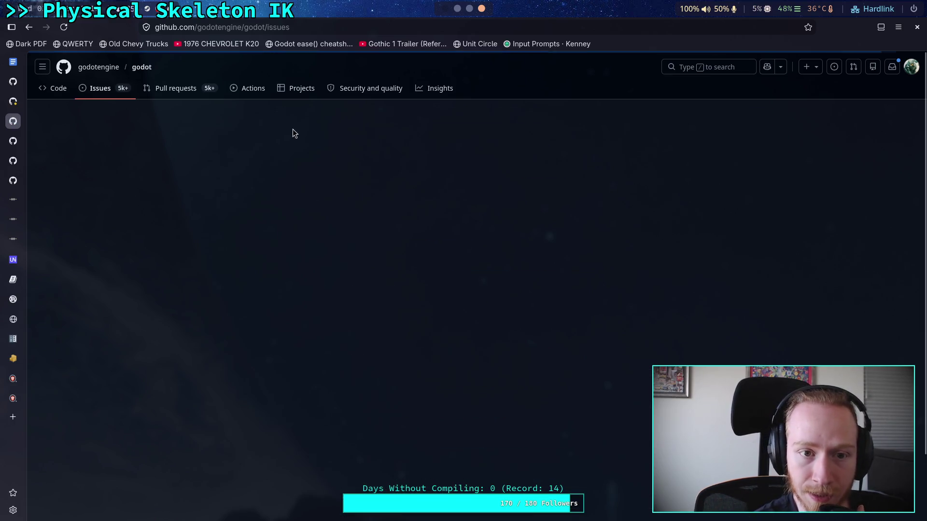
pyautogui.hotkey('ctrl', '/')
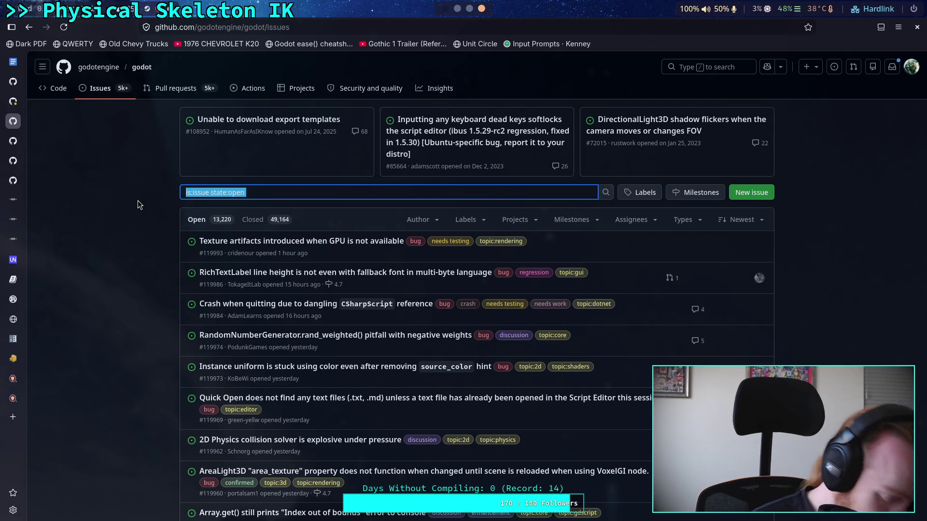
pyautogui.write('joint visib')
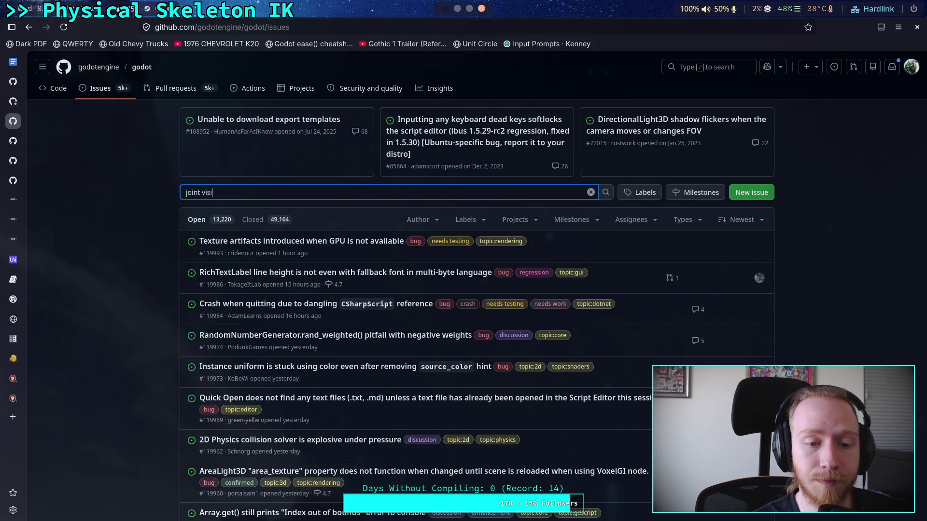
pyautogui.write('ility')
pyautogui.press('Return')
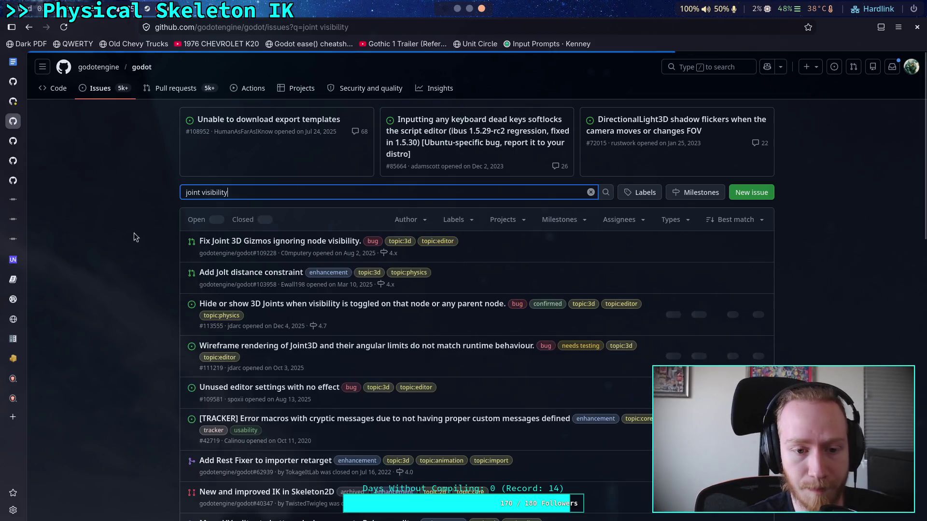
pyautogui.click(289, 241)
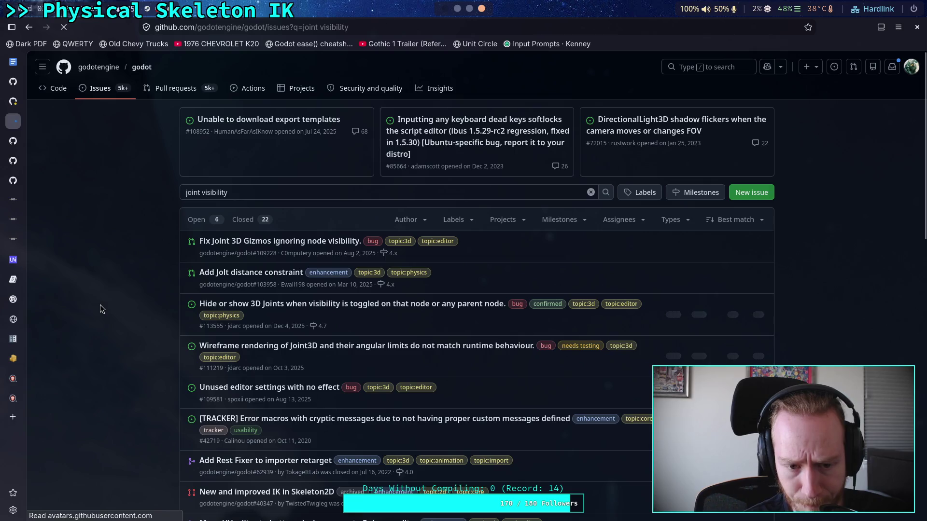
pyautogui.scroll(-15, 100, 309)
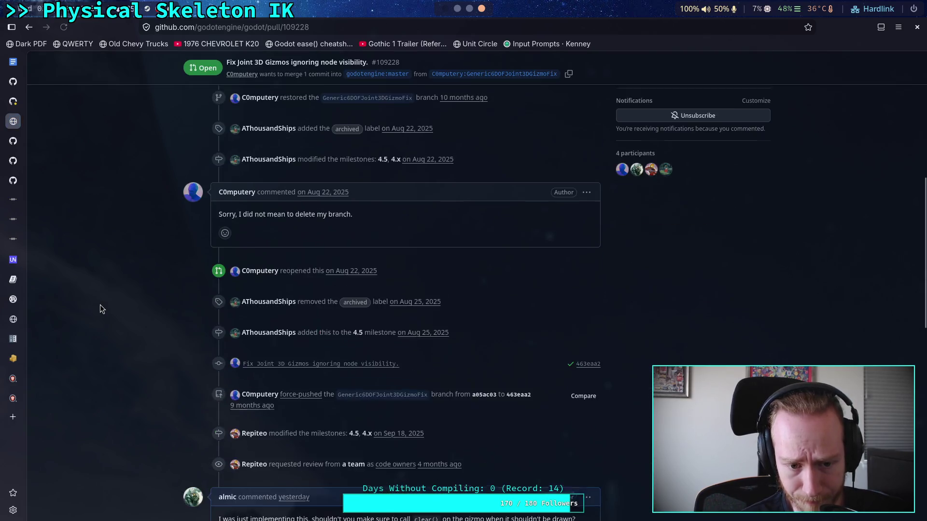
# - Read PR #109228's conversation, then view its joint_3d_gizmo_plugin.cpp changes (+8 −2)
pyautogui.scroll(5, 100, 305)
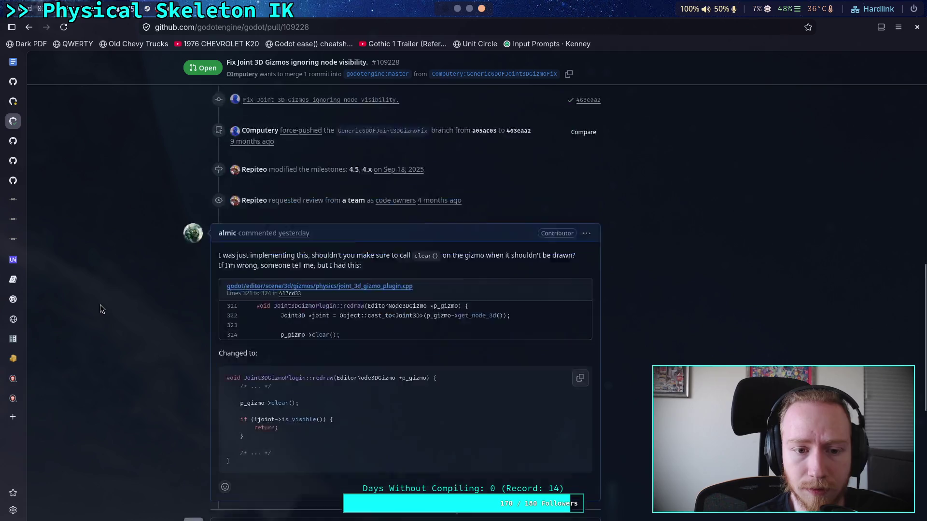
pyautogui.scroll(10, 111, 294)
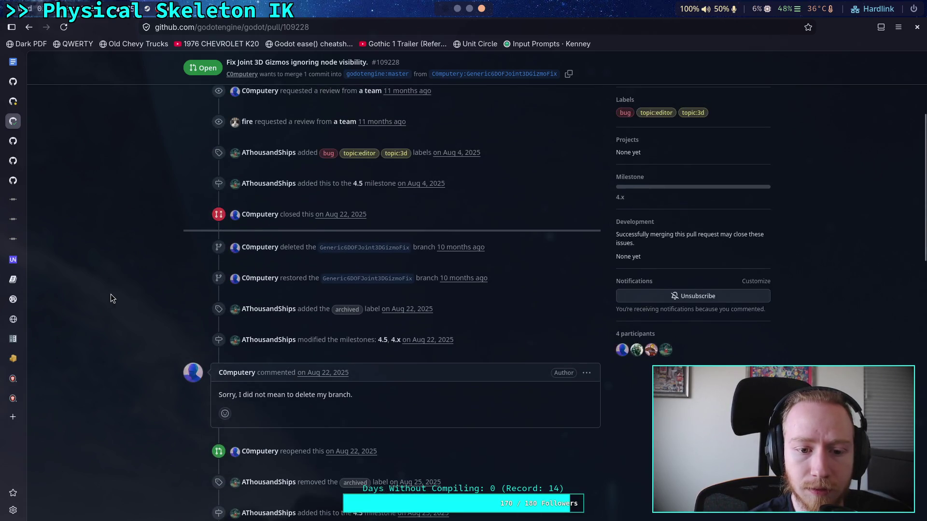
pyautogui.scroll(-15, 111, 296)
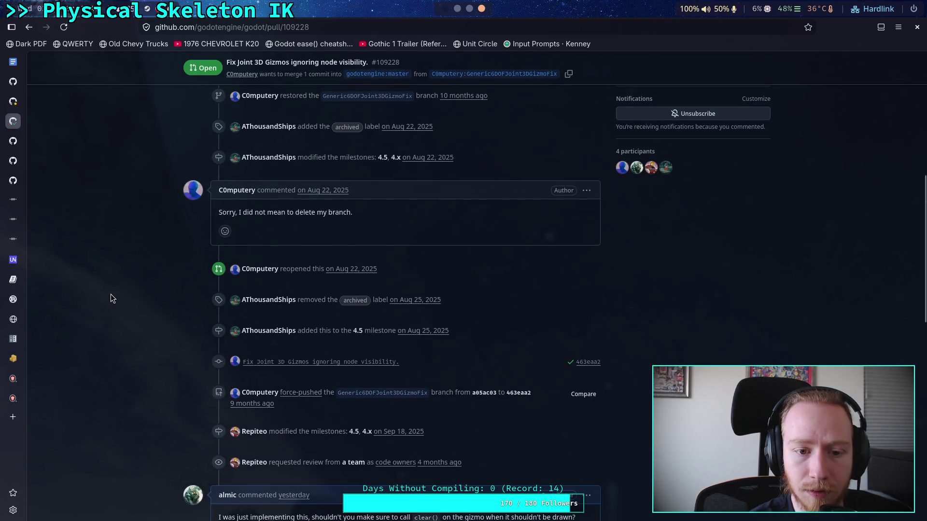
pyautogui.scroll(6, 111, 296)
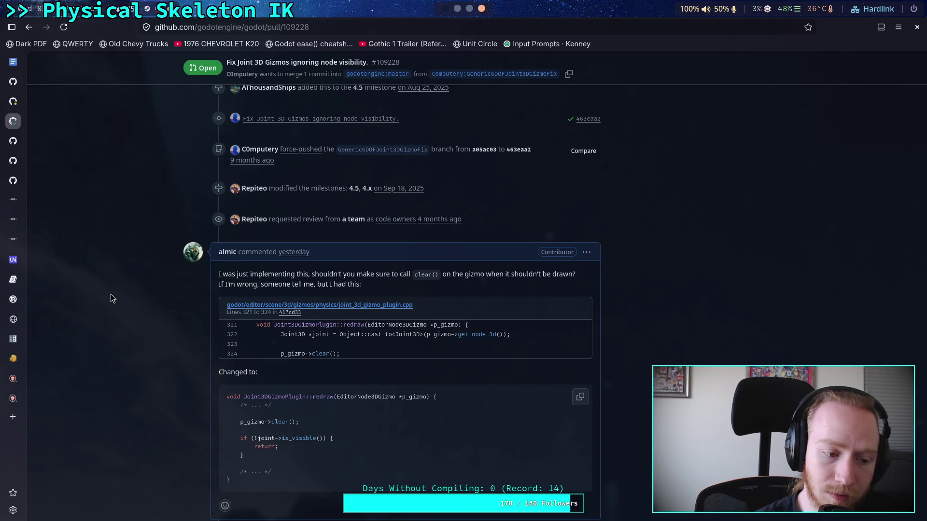
pyautogui.scroll(15, 111, 295)
pyautogui.click(425, 174)
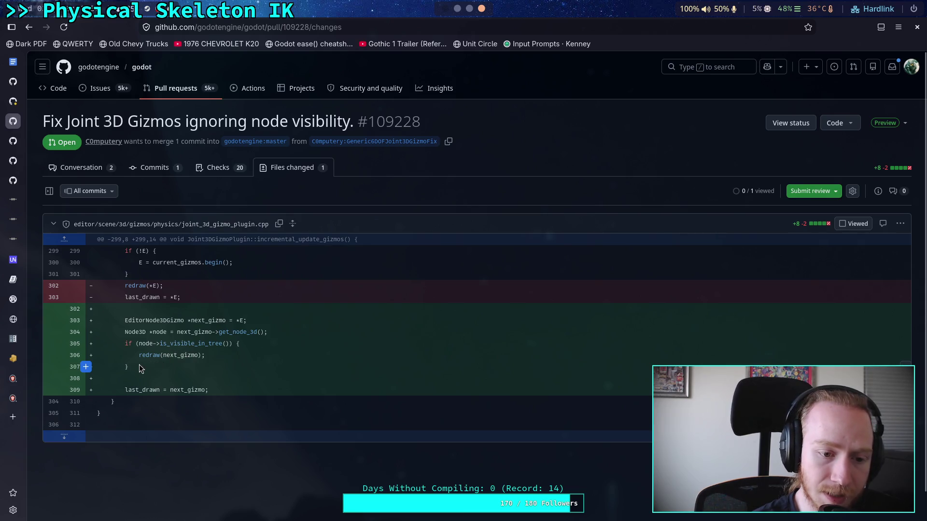
# - Expand the code above the change and select the new is_visible_in_tree check lines, including line 306
pyautogui.click(64, 239)
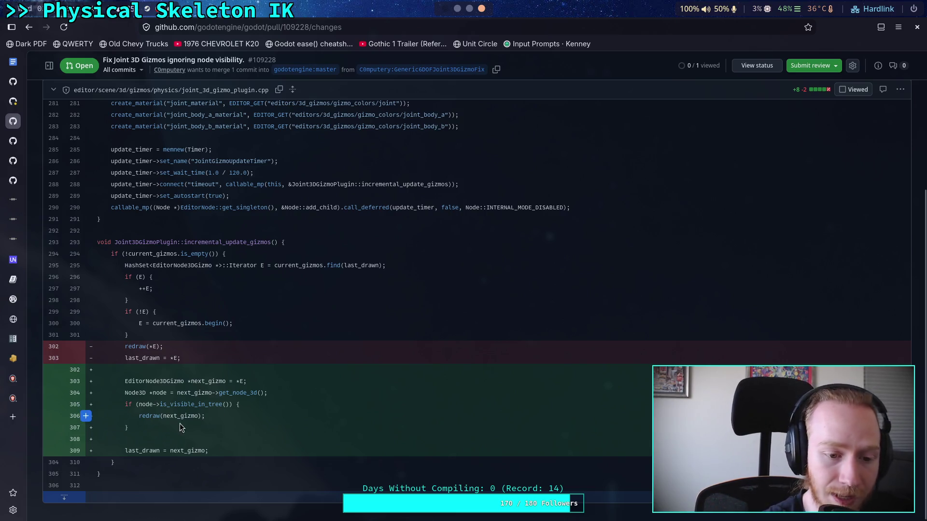
pyautogui.moveTo(215, 422); pyautogui.dragTo(125, 381)
pyautogui.click(193, 416)
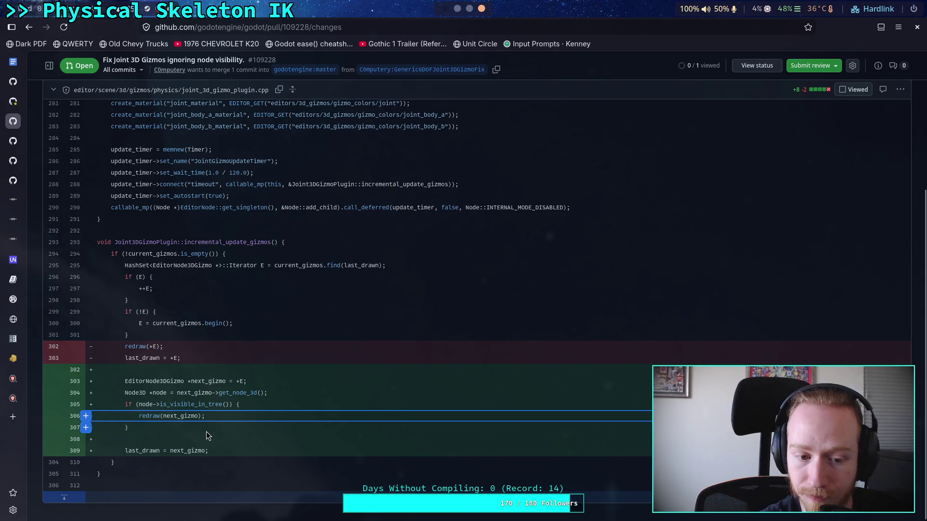
pyautogui.scroll(4, 219, 383)
# - Open PR #119976 from the pull request list and scroll down to its merge status
pyautogui.click(175, 88)
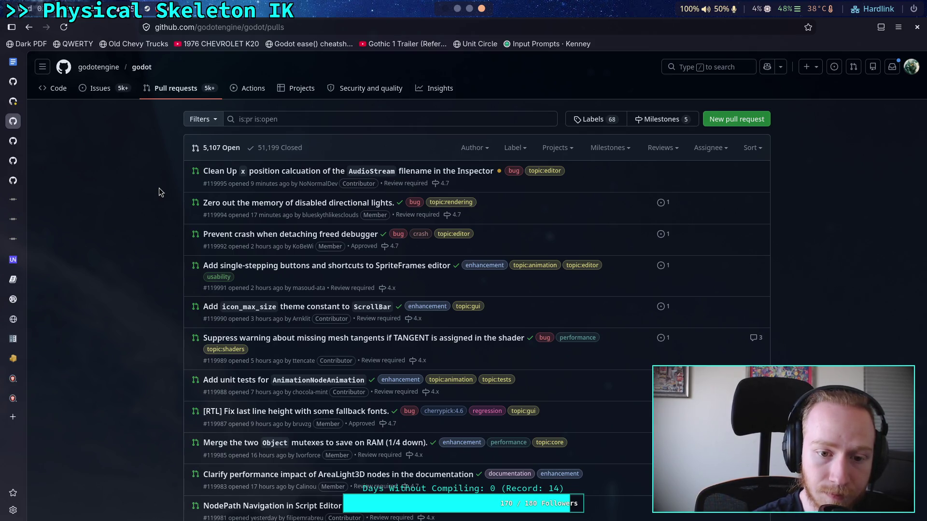
pyautogui.click(13, 101)
pyautogui.scroll(-15, 147, 314)
pyautogui.scroll(13, 151, 311)
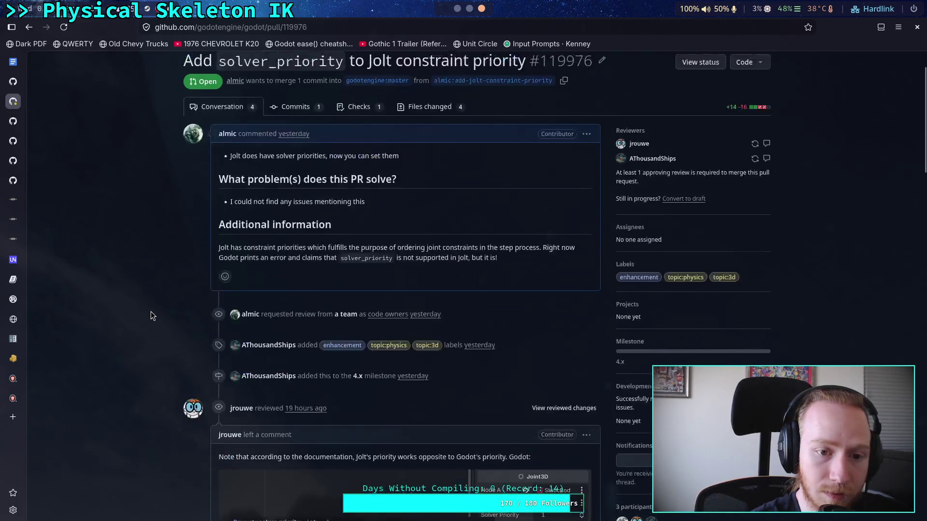
pyautogui.scroll(-15, 150, 312)
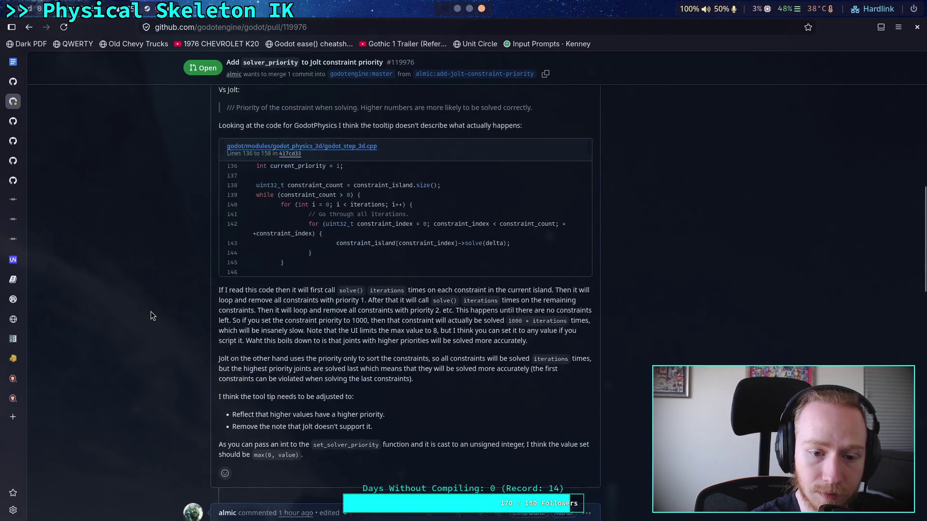
pyautogui.scroll(-2, 151, 312)
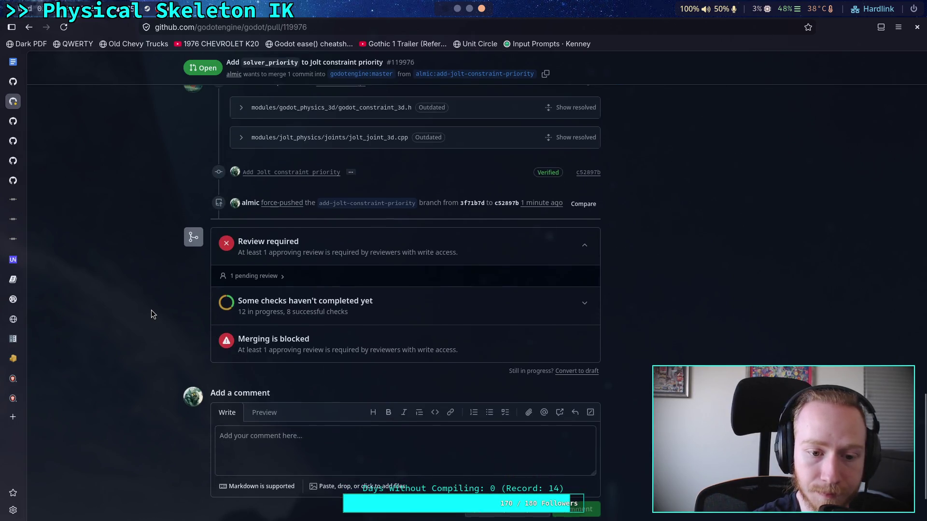
pyautogui.click(468, 8)
# - Check the commit and push output in tmux window 1: planet-game, then launch the Godot Project Manager
pyautogui.click(458, 10)
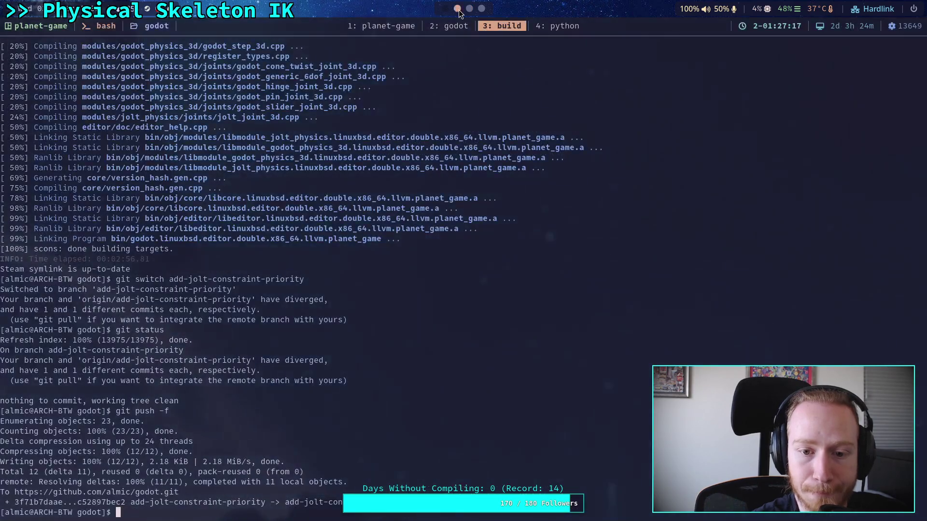
pyautogui.click(396, 28)
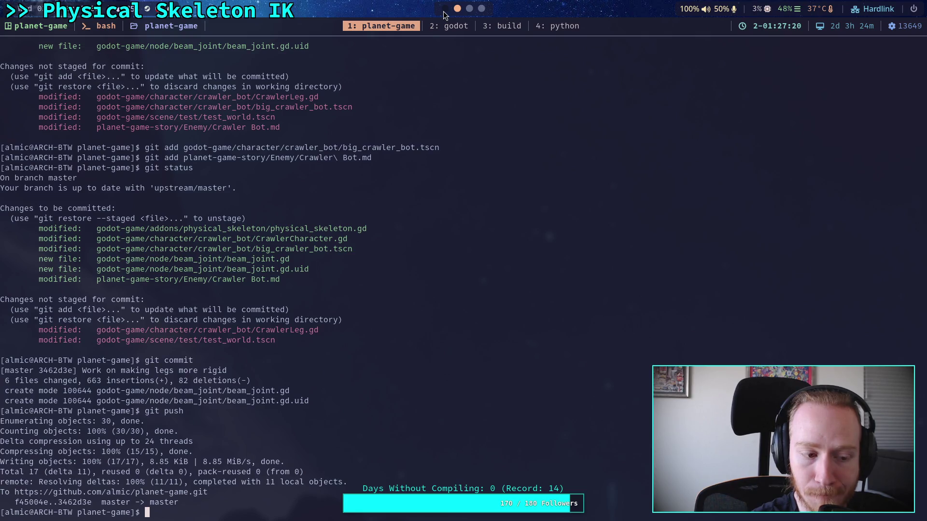
pyautogui.click(445, 10)
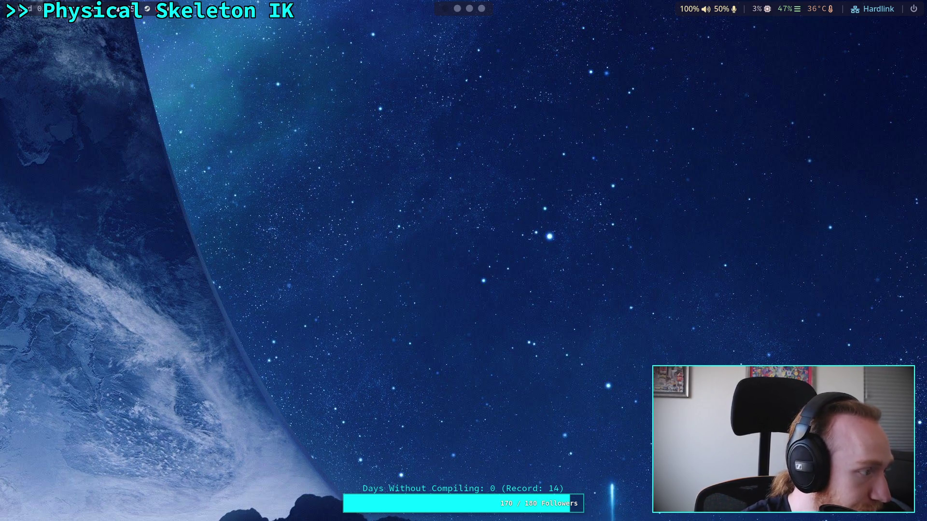
pyautogui.press('super+1')
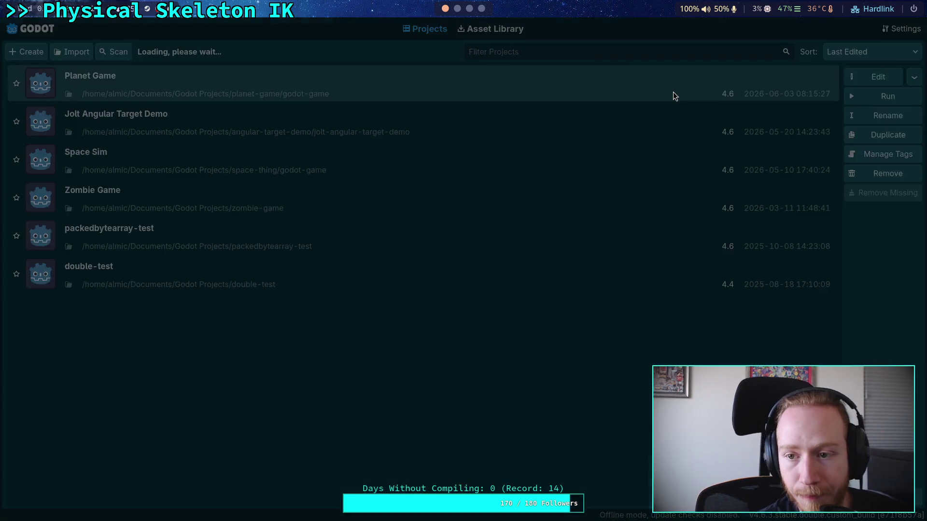
# - Open Planet Game, and while it loads switch the engine build to the planet-game branch
pyautogui.doubleClick(674, 93)
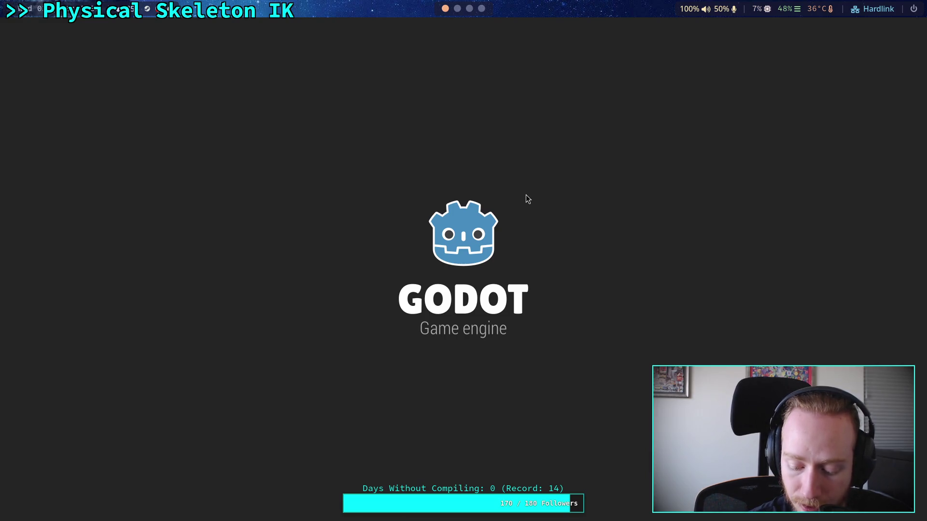
pyautogui.press('super+2')
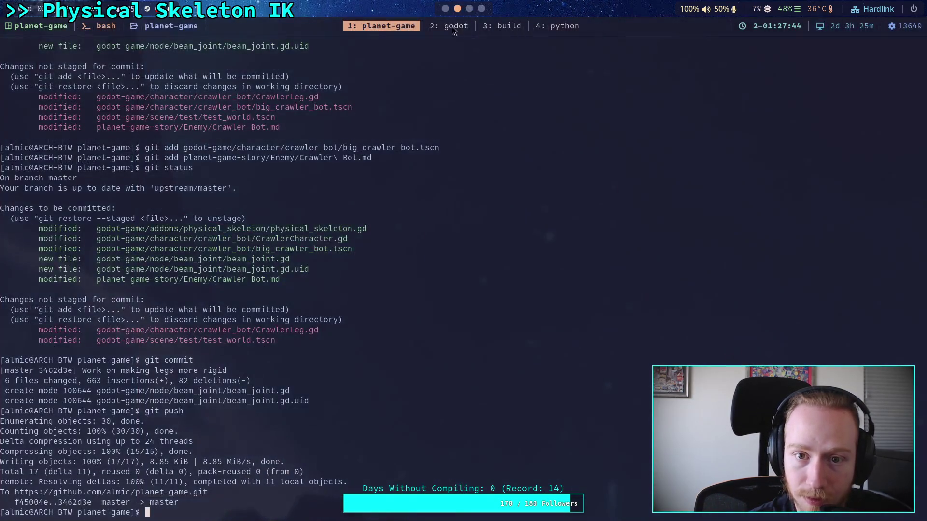
pyautogui.click(488, 30)
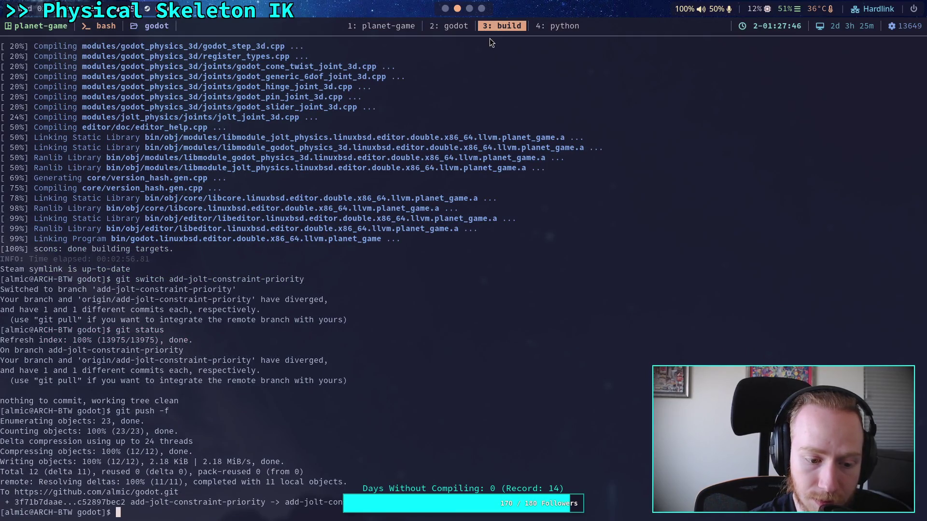
pyautogui.write('git swit')
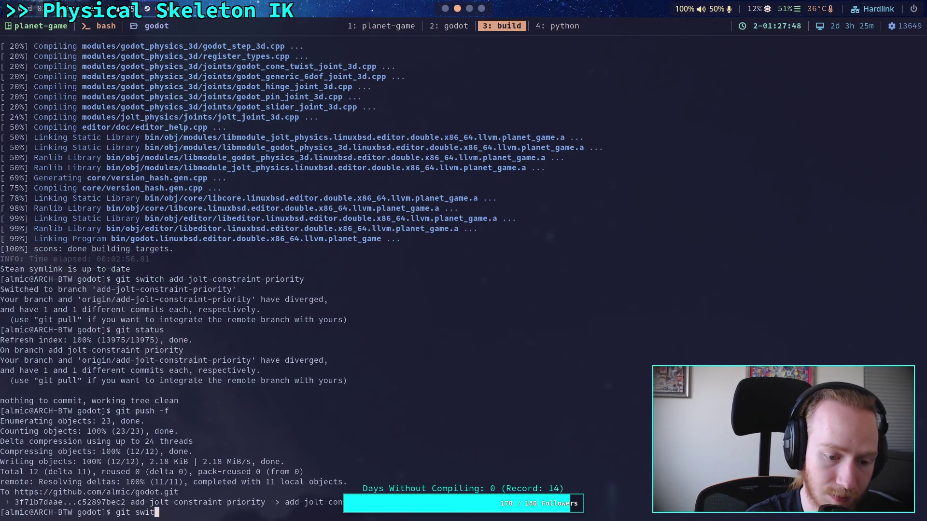
pyautogui.write('ch planet-game')
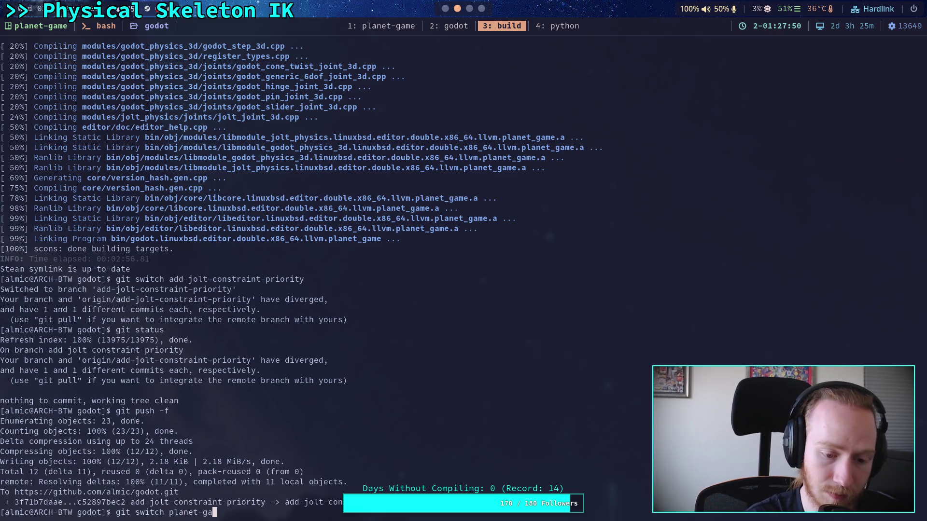
pyautogui.press('Return')
pyautogui.press('super+2')
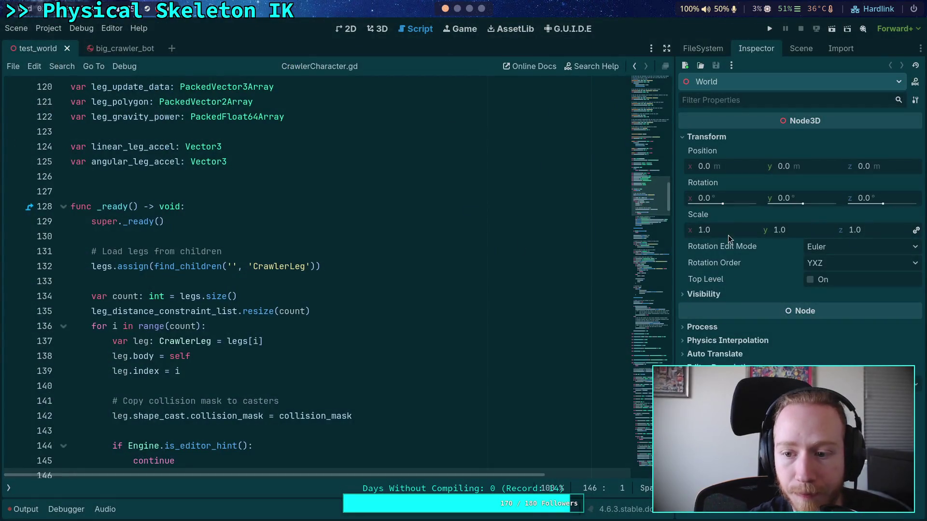
# - Open the CrawlerBot scene, select FR_Tibia_Beam, and bring up its Solver Priority property help
pyautogui.click(784, 45)
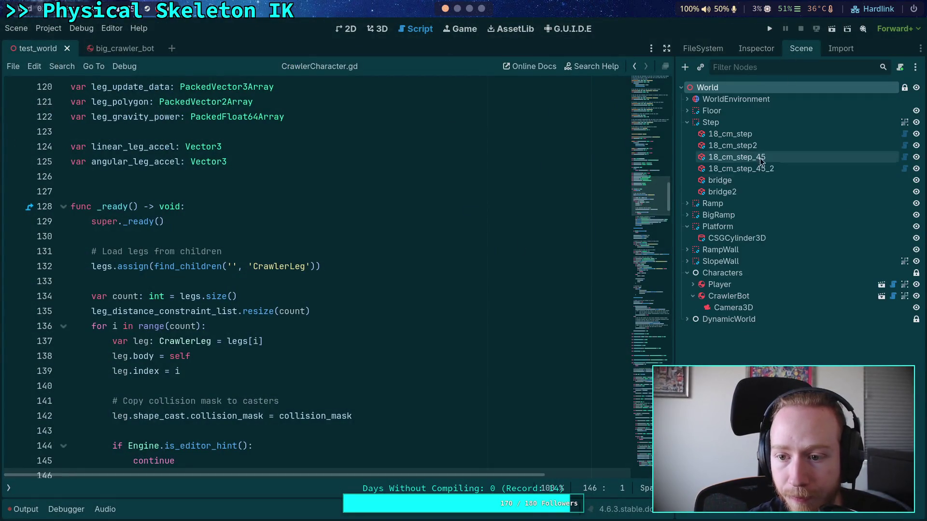
pyautogui.click(879, 298)
pyautogui.click(745, 363)
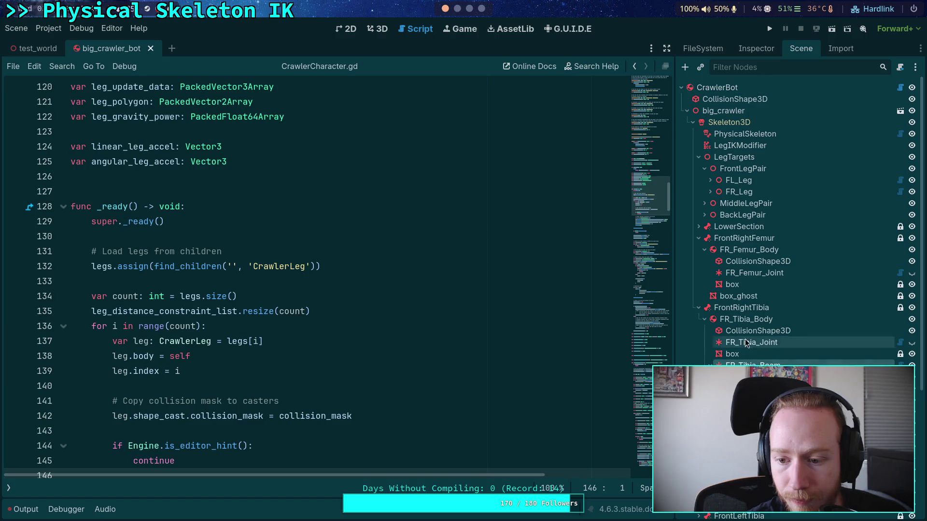
pyautogui.click(749, 48)
pyautogui.scroll(-5, 708, 284)
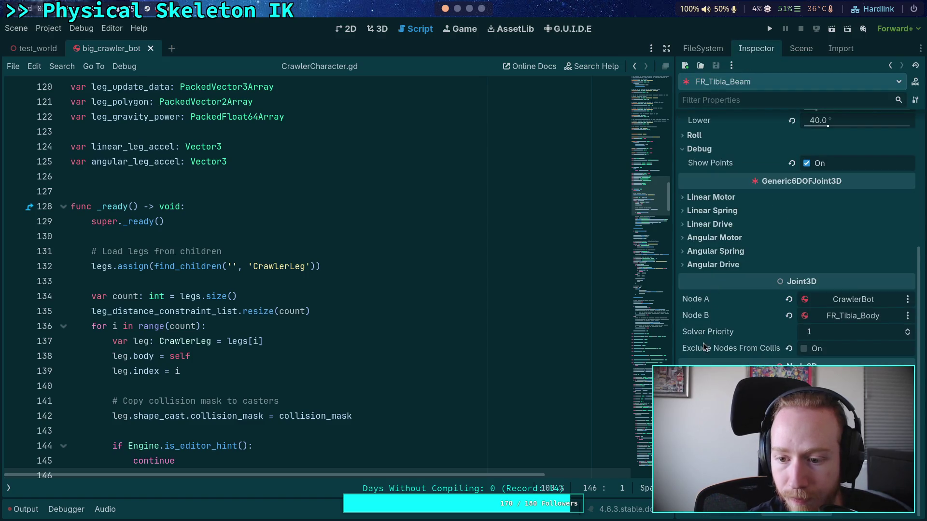
pyautogui.moveTo(712, 332)
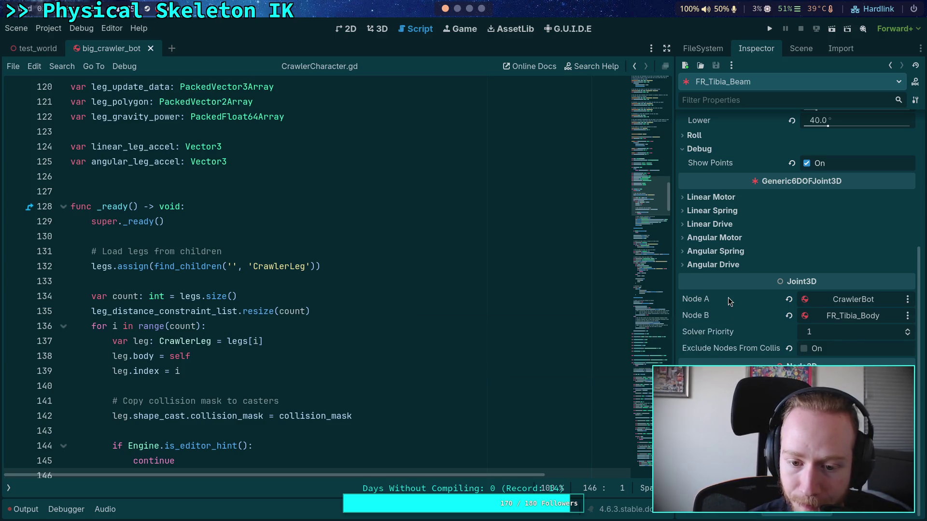
# - Open the Joint3D class reference and scroll to the solver_priority description
pyautogui.click(589, 296)
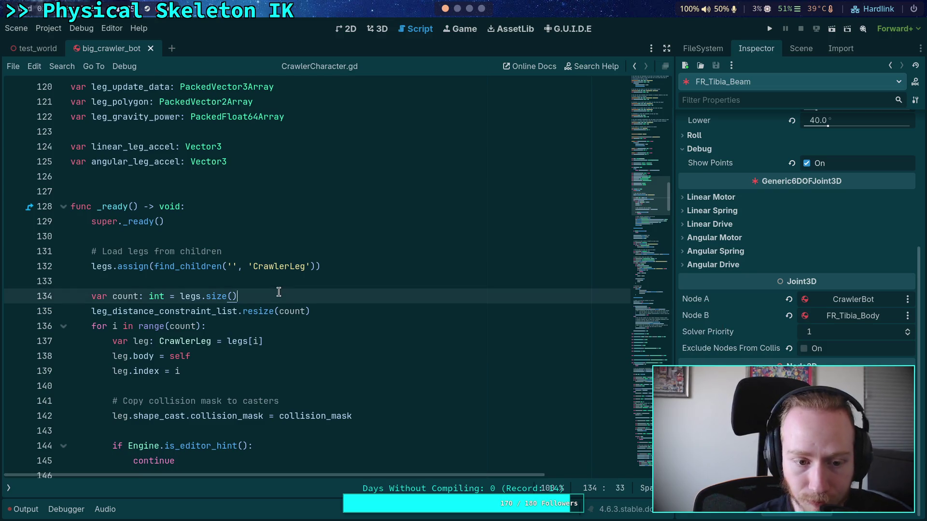
pyautogui.press('Up')
pyautogui.click(9, 489)
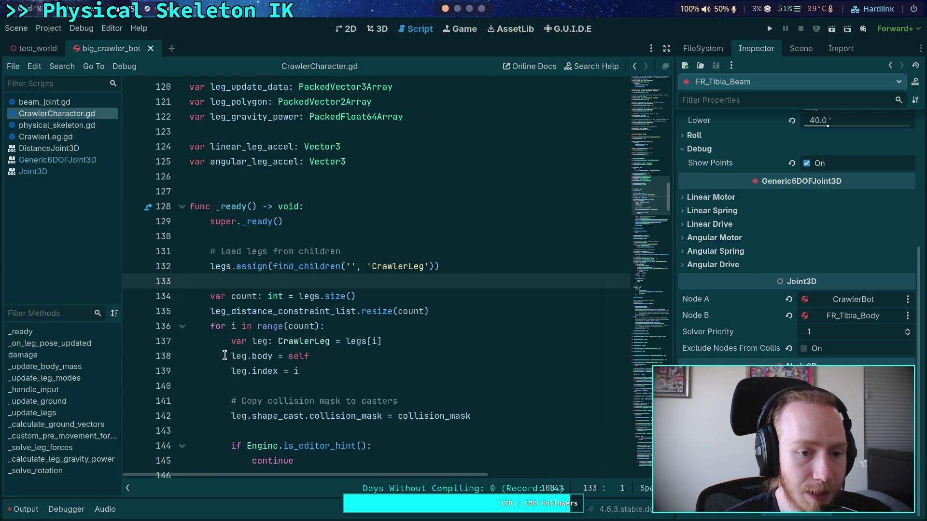
pyautogui.scroll(-15, 448, 317)
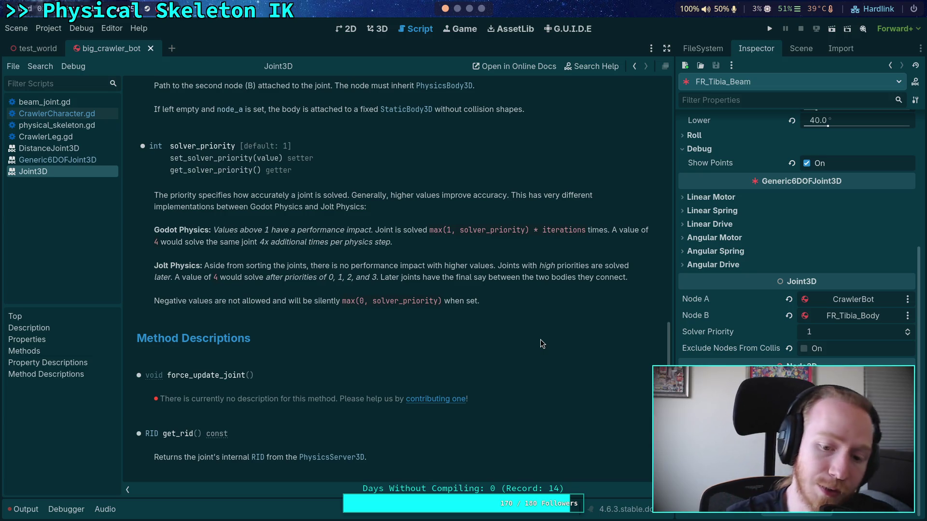
# - Review CrawlerCharacter.gd's _ready setup code and switch the dock to the Scene tree
pyautogui.click(57, 114)
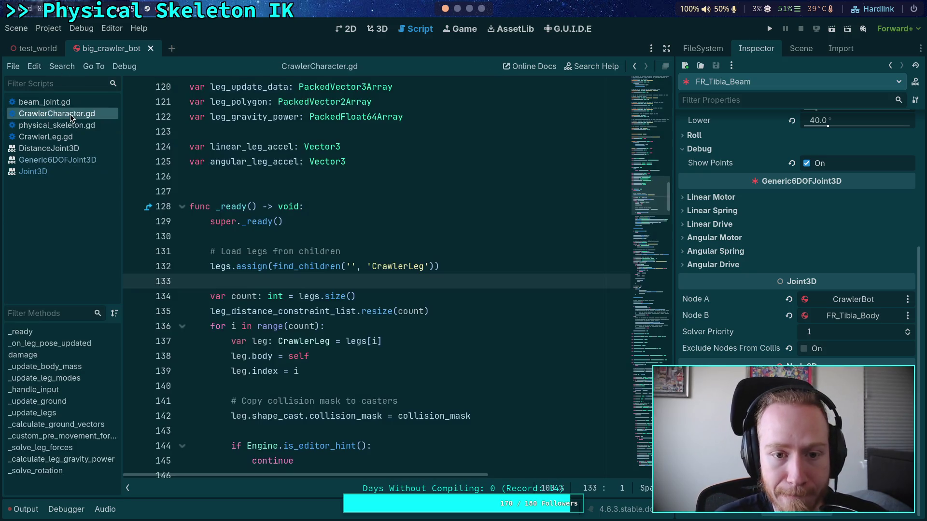
pyautogui.moveTo(388, 311)
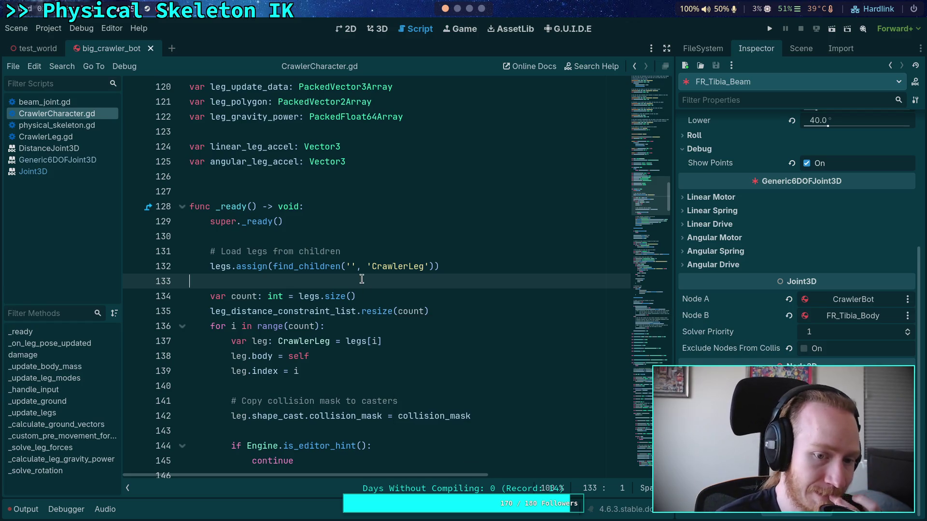
pyautogui.scroll(-9, 361, 279)
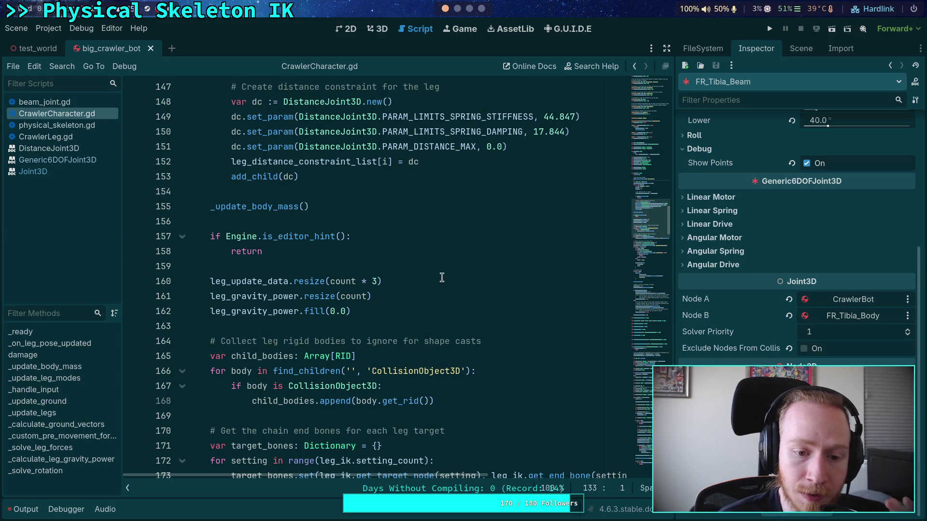
pyautogui.scroll(-4, 445, 276)
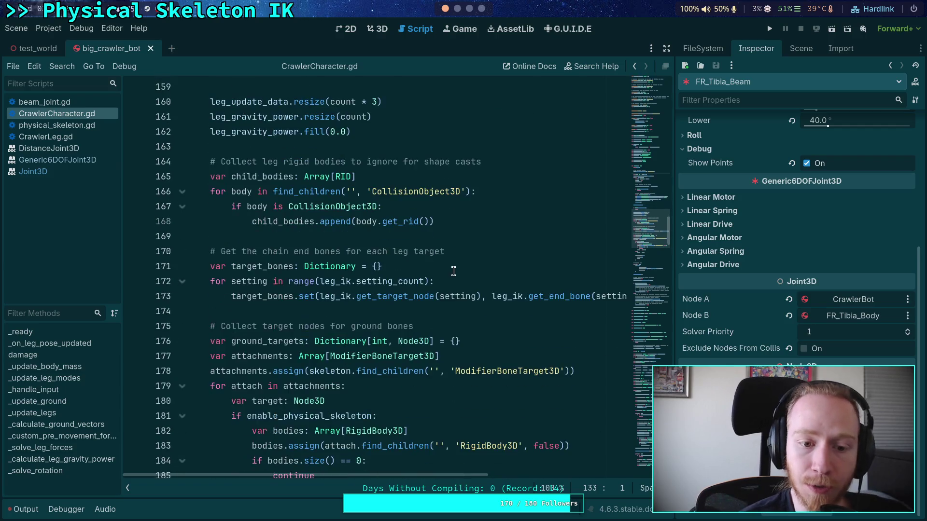
pyautogui.click(801, 48)
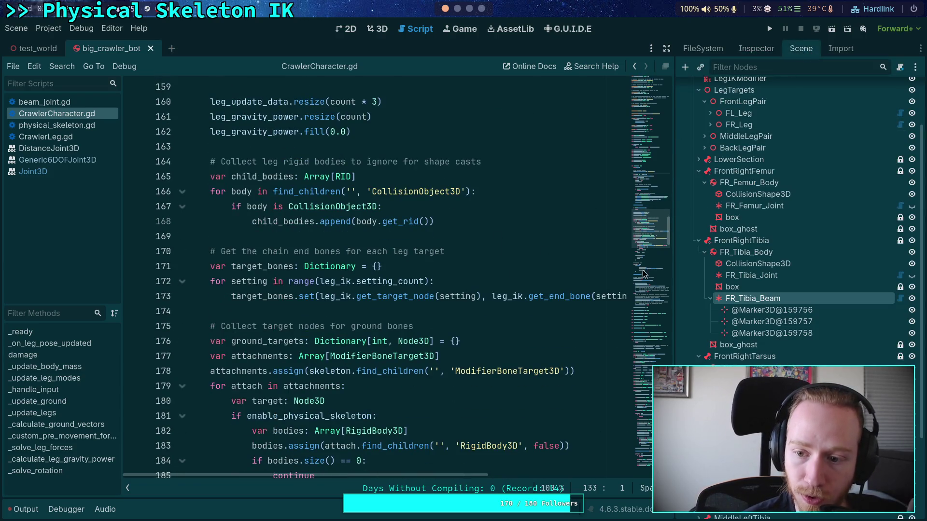
# - Finish scanning CrawlerCharacter.gd, then open physical_skeleton.gd and collapse its to_disable loop
pyautogui.click(389, 311)
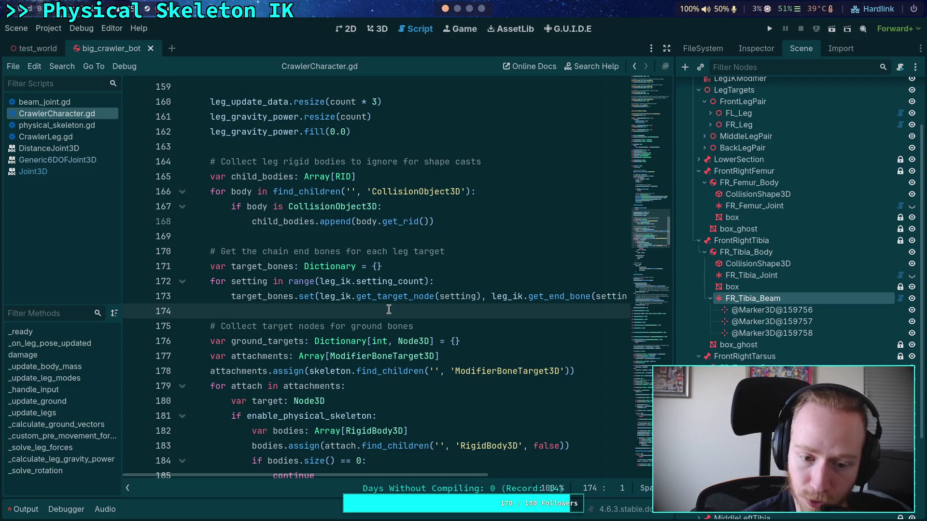
pyautogui.scroll(-5, 389, 309)
pyautogui.scroll(10, 318, 285)
pyautogui.scroll(5, 318, 284)
pyautogui.scroll(-3, 287, 294)
pyautogui.scroll(-7, 286, 294)
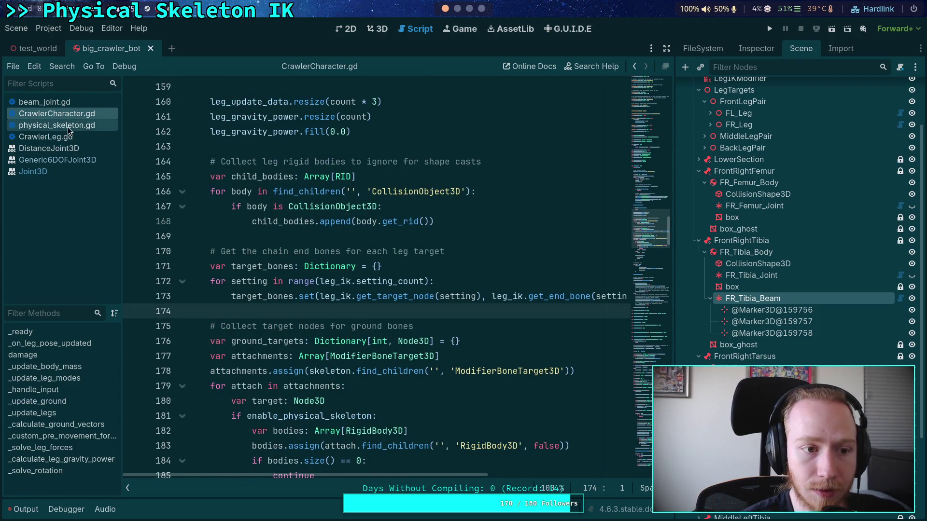
pyautogui.click(69, 125)
pyautogui.scroll(8, 185, 338)
pyautogui.click(184, 342)
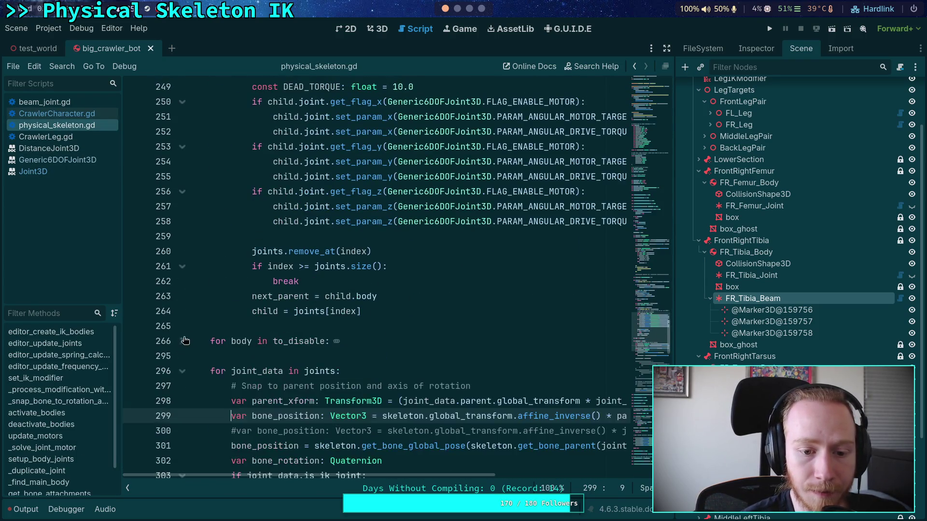
# - Collapse the to_remove loop, the loop over joints and the _solve_joint_motor function
pyautogui.scroll(10, 184, 314)
pyautogui.click(182, 237)
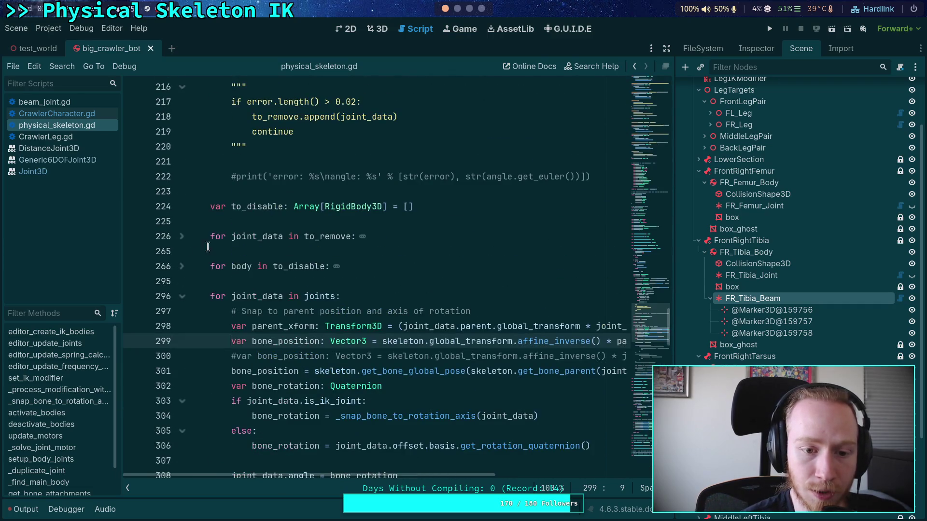
pyautogui.click(182, 296)
pyautogui.scroll(7, 432, 271)
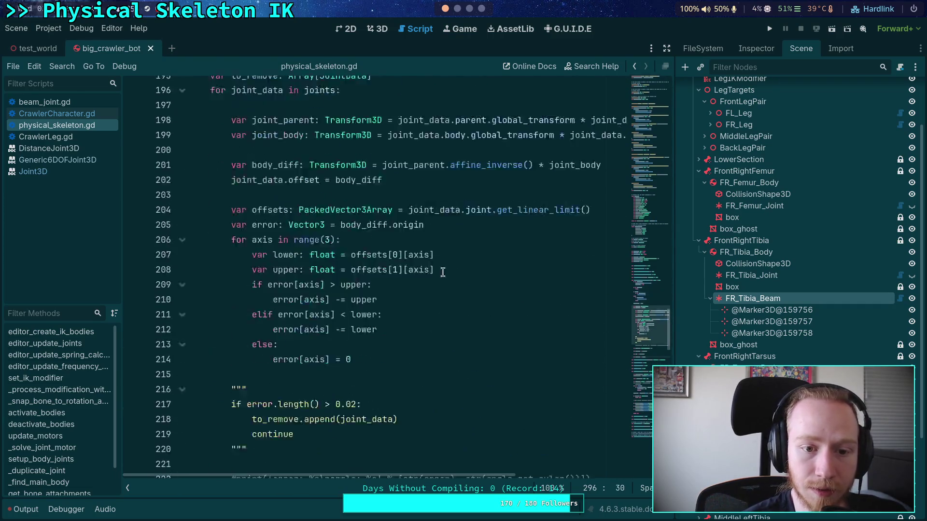
pyautogui.scroll(-18, 432, 271)
pyautogui.scroll(4, 195, 178)
pyautogui.click(181, 179)
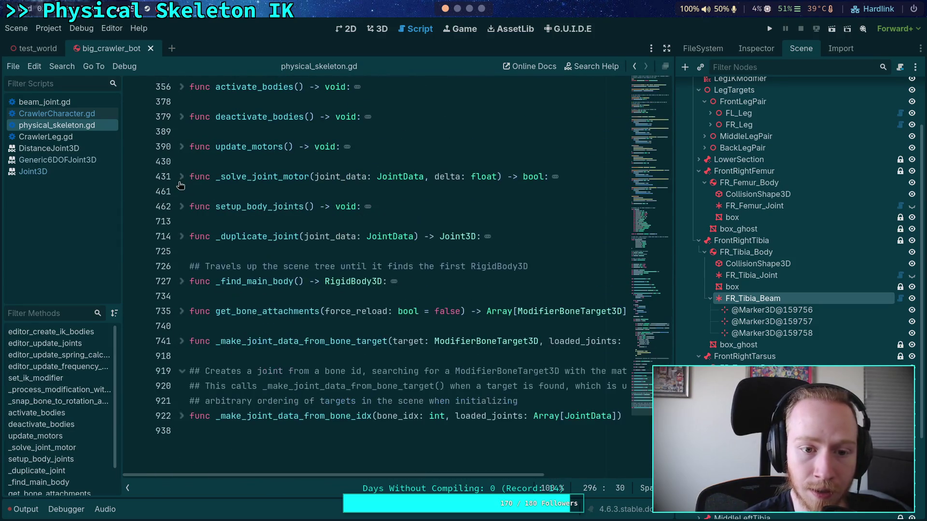
# - Expand setup_body_joints and fold its iterate_ik block, remaining-attachments loop and empty loaded_joints check
pyautogui.click(182, 208)
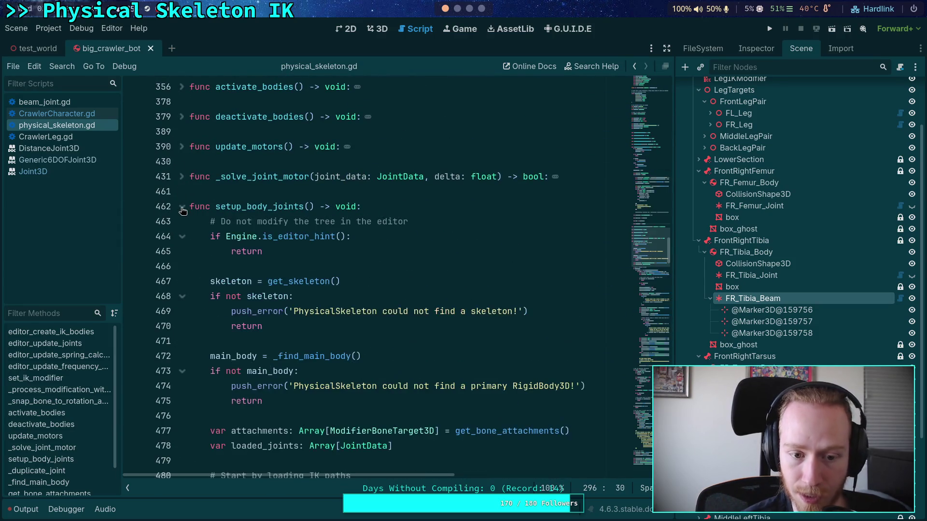
pyautogui.scroll(-4, 261, 232)
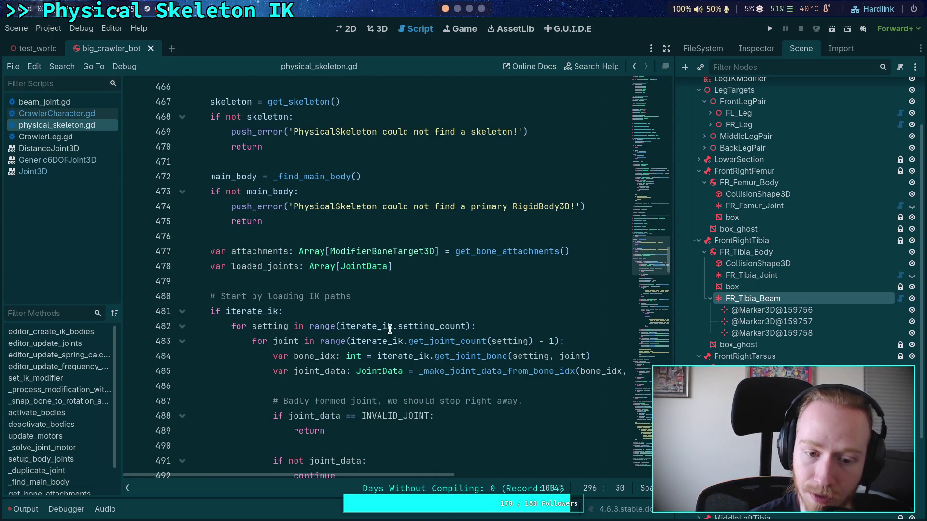
pyautogui.scroll(-4, 390, 329)
pyautogui.scroll(2, 269, 269)
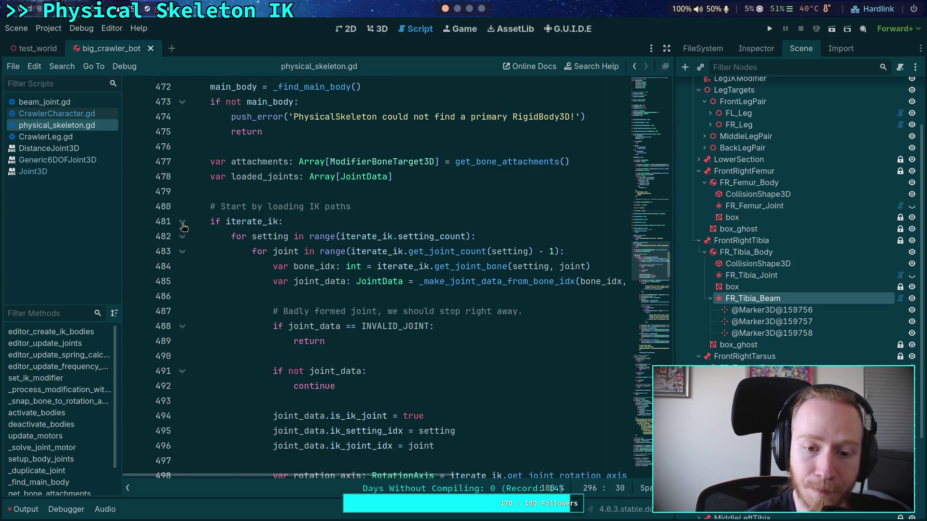
pyautogui.click(182, 222)
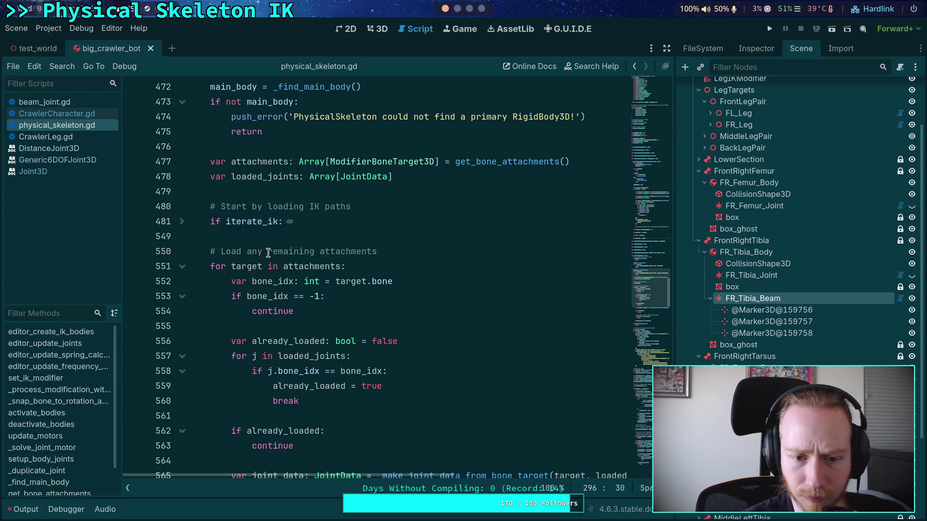
pyautogui.scroll(-2, 269, 259)
pyautogui.click(182, 177)
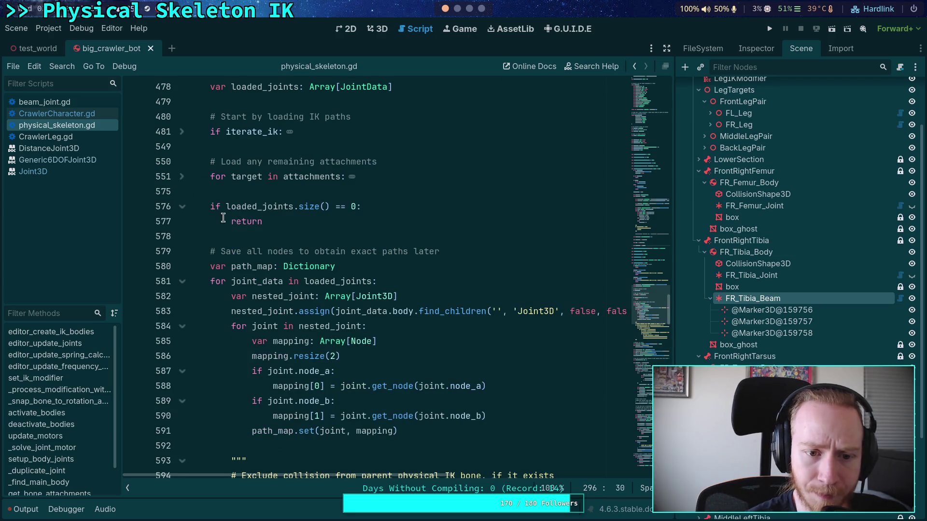
pyautogui.click(182, 207)
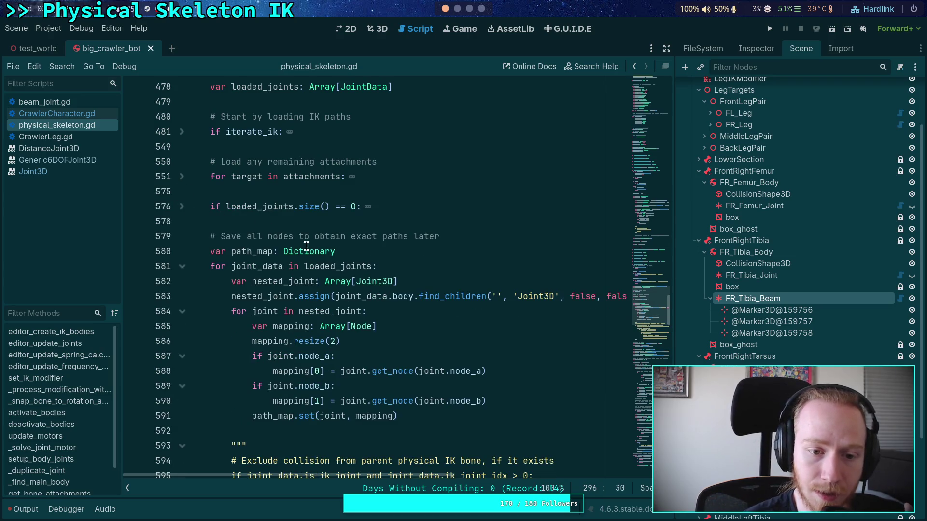
pyautogui.scroll(-6, 345, 268)
pyautogui.scroll(8, 294, 275)
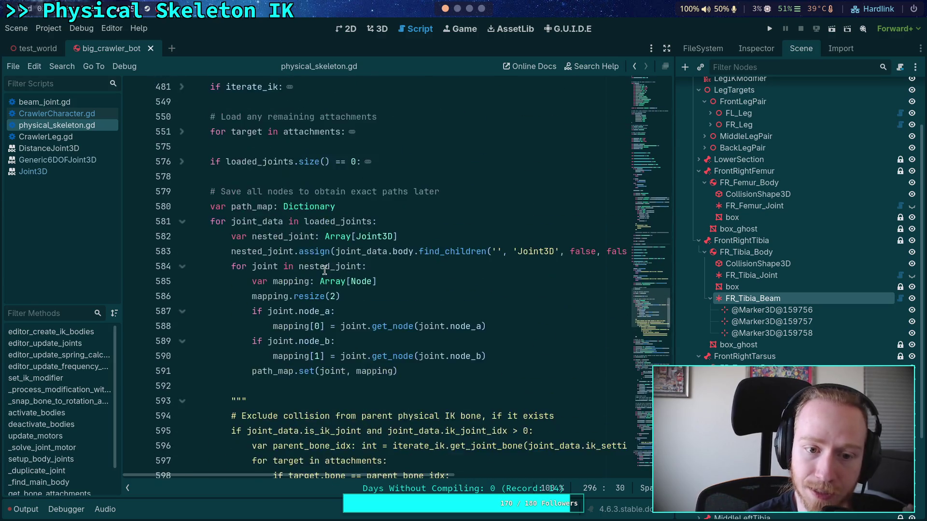
# - Put the caret at the end of the save-paths comment above the path_map declaration
pyautogui.click(255, 313)
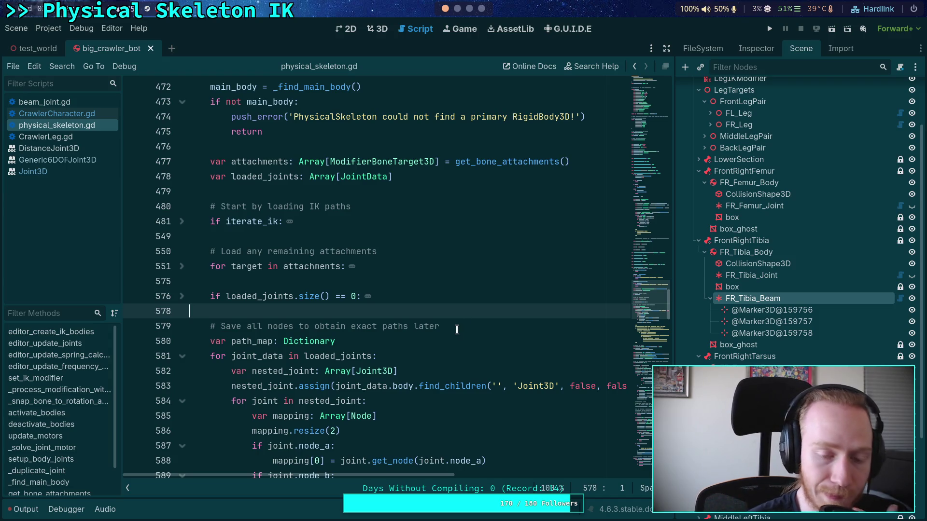
pyautogui.scroll(-2, 347, 319)
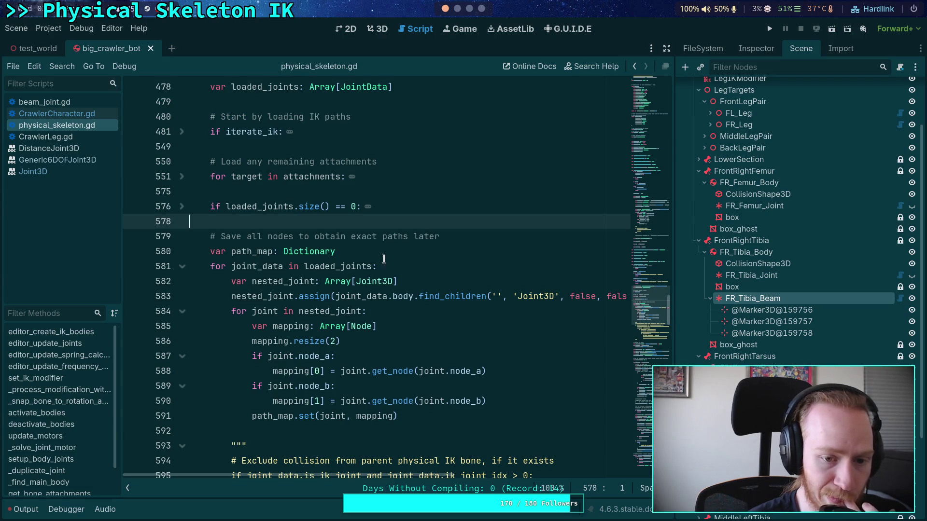
pyautogui.click(404, 247)
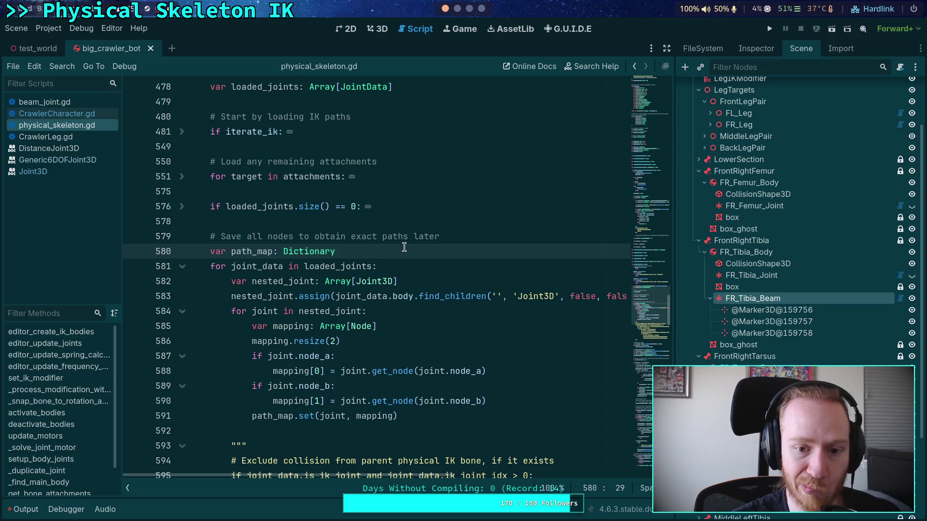
pyautogui.click(493, 241)
# - Add a comment line: 'Also start a counter, joints should be solved in reverse for IK chains so'
pyautogui.press('Return')
pyautogui.write('# ALso')
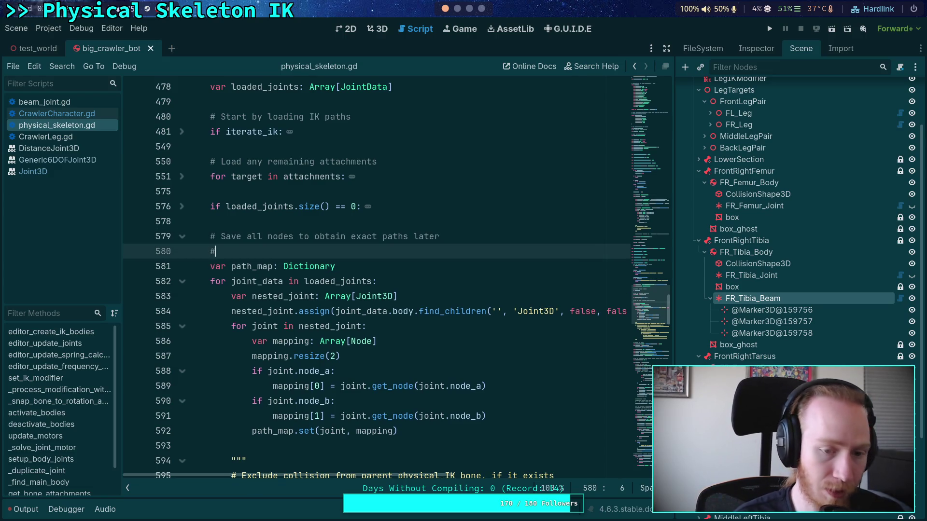
pyautogui.press('BackSpace')
pyautogui.press('BackSpace')
pyautogui.press('BackSpace')
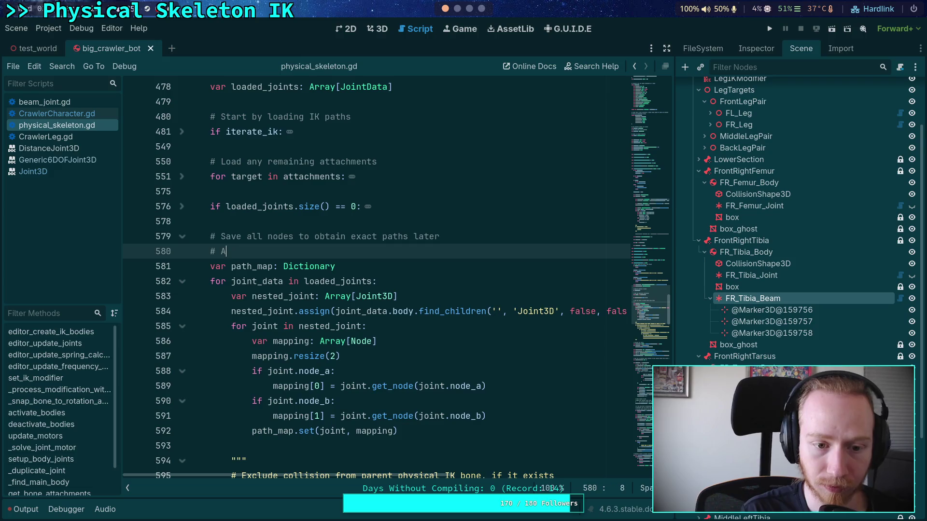
pyautogui.write('lso start a counter,')
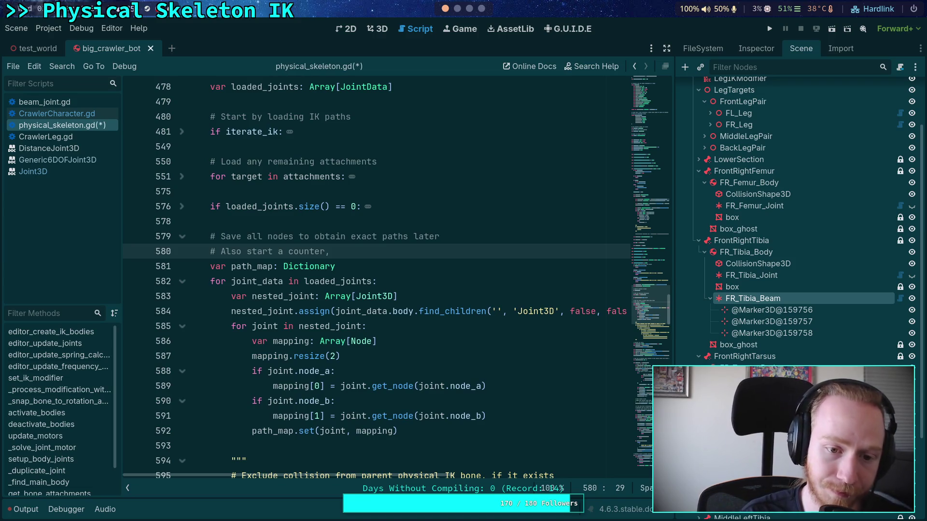
pyautogui.write('j')
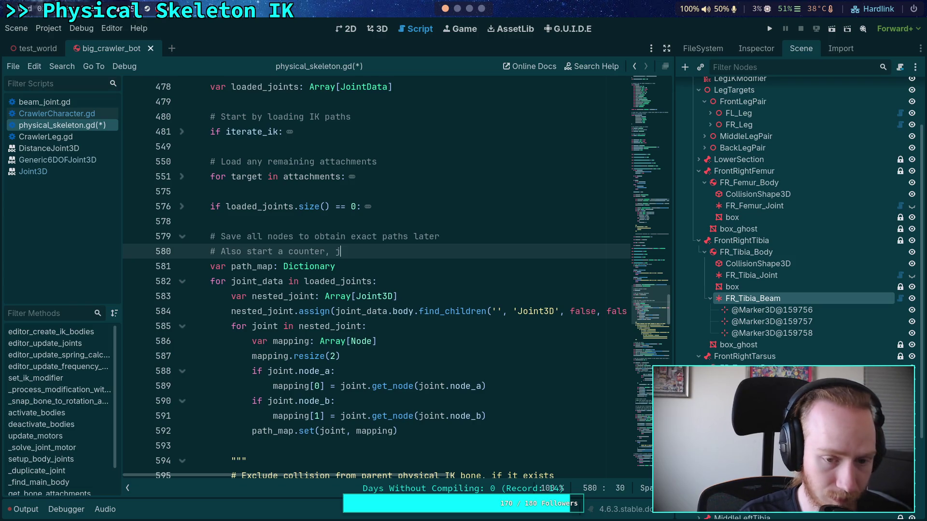
pyautogui.write('oints should be so')
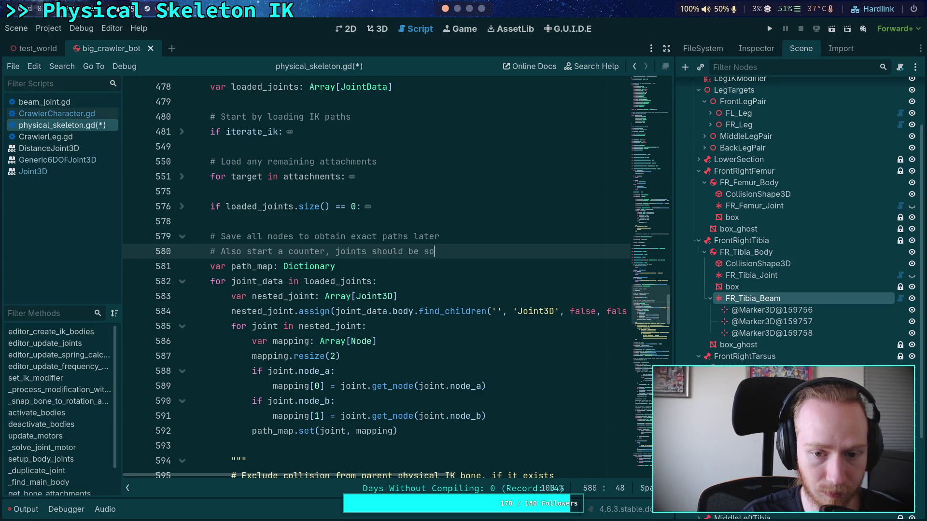
pyautogui.write('lved in rever')
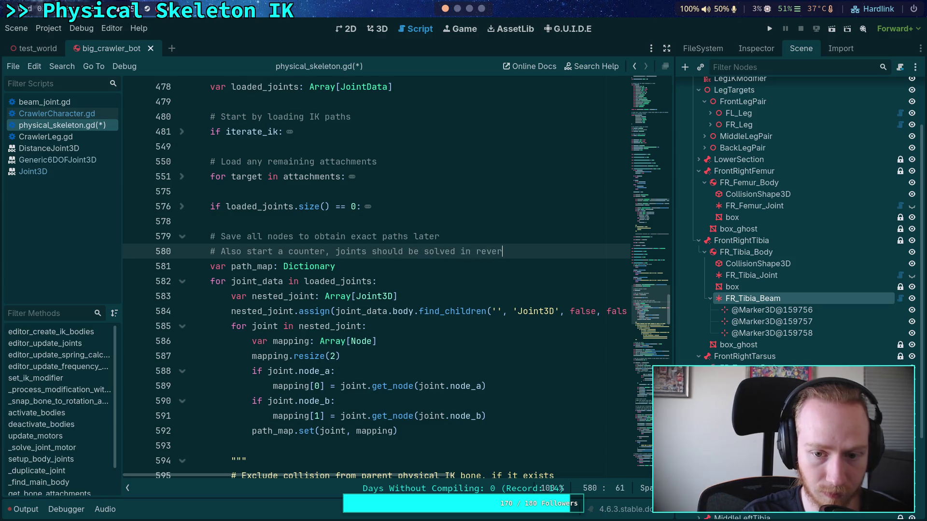
pyautogui.write('se for IK chains')
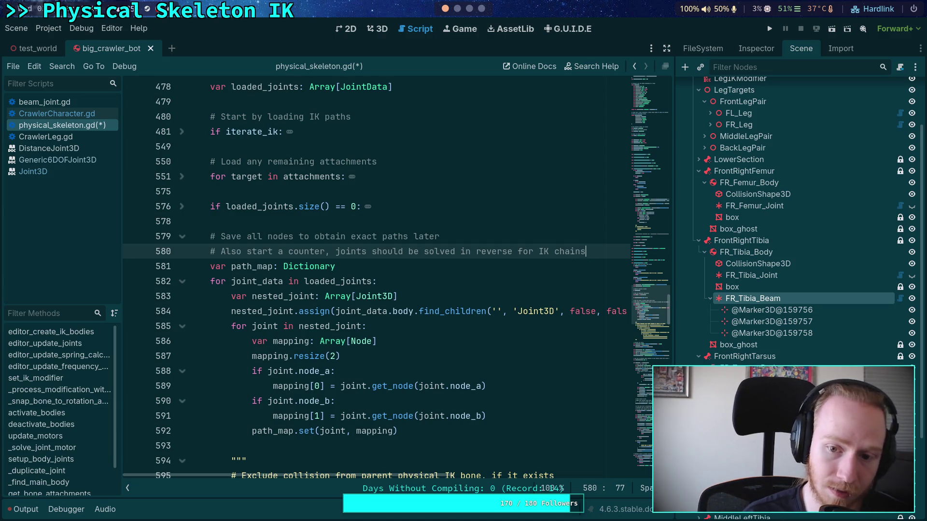
pyautogui.write(' so')
# - Continue the comment with 'that forces on end bones move up the chain quicker, and improve accuracy'
pyautogui.press('Return')
pyautogui.write('hat force')
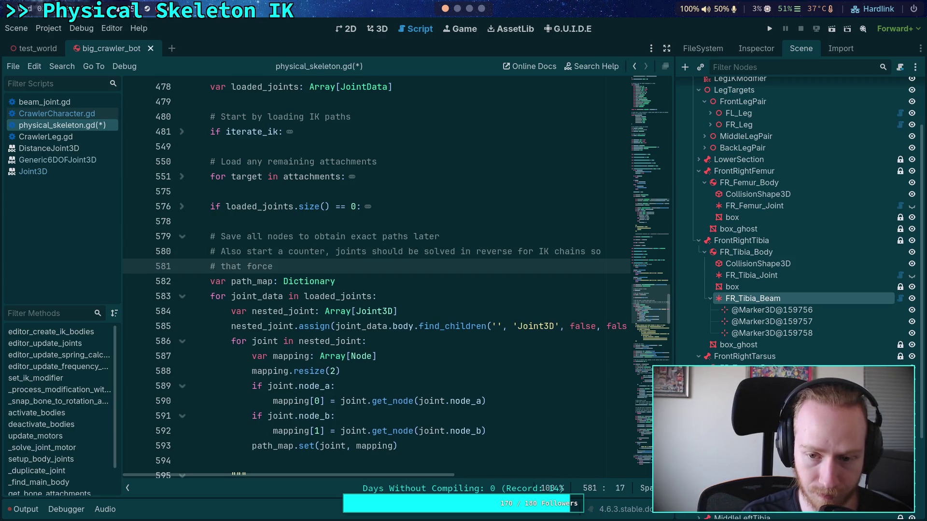
pyautogui.write('s ')
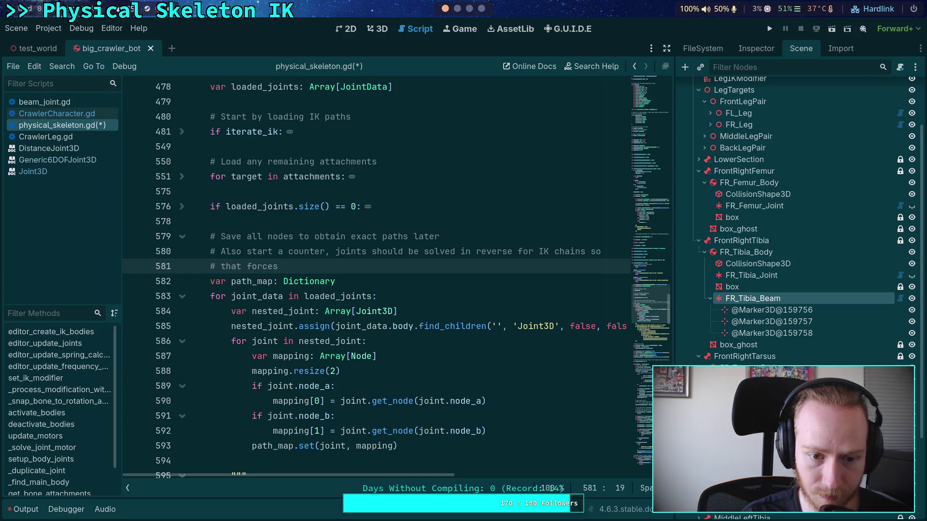
pyautogui.write('are qu')
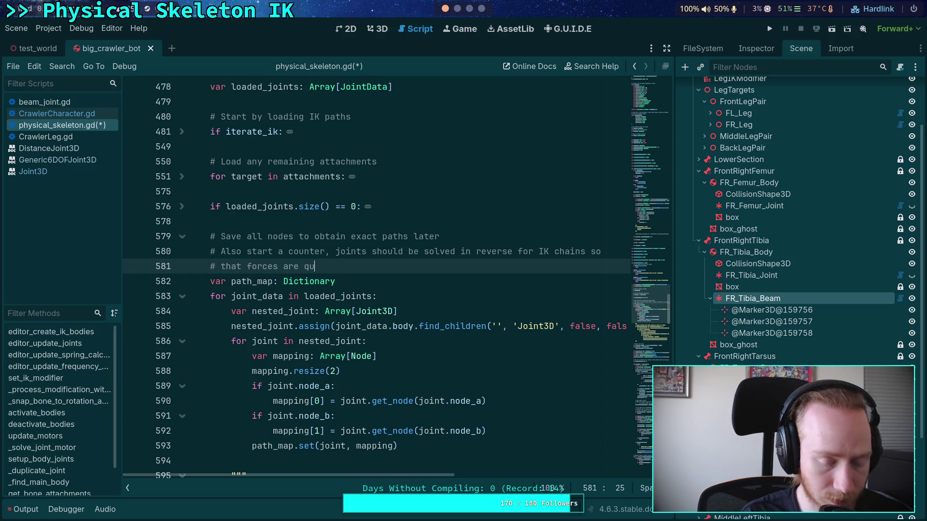
pyautogui.write('ickly')
pyautogui.press('BackSpace')
pyautogui.press('BackSpace')
pyautogui.press('BackSpace')
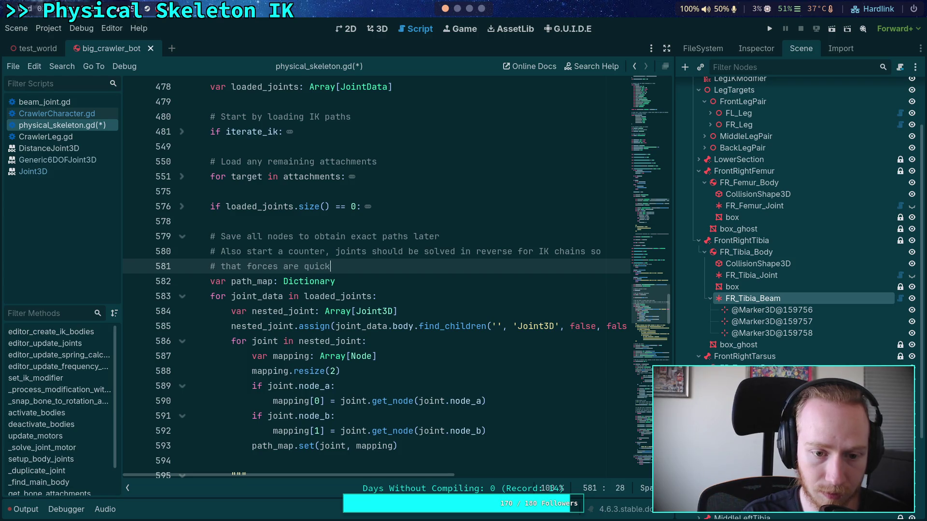
pyautogui.write('o')
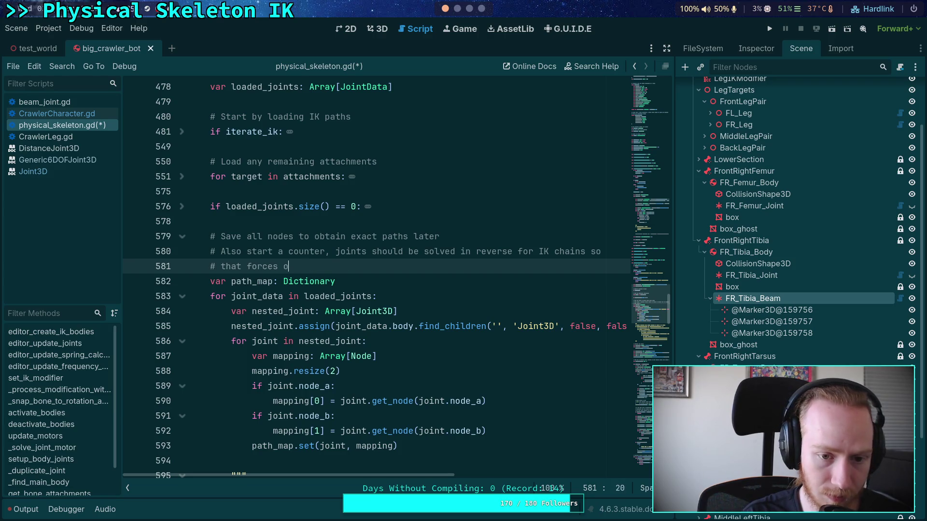
pyautogui.write('n lighter')
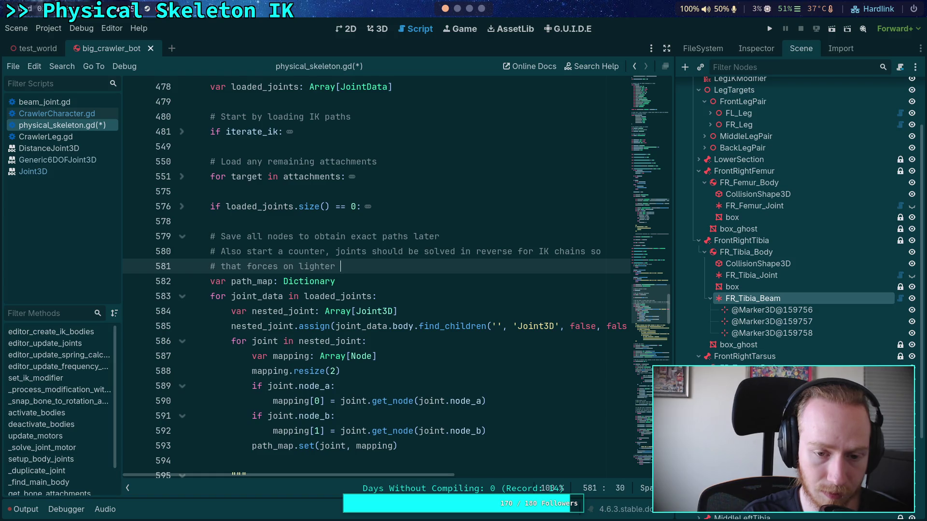
pyautogui.press('BackSpace')
pyautogui.press('BackSpace')
pyautogui.press('BackSpace')
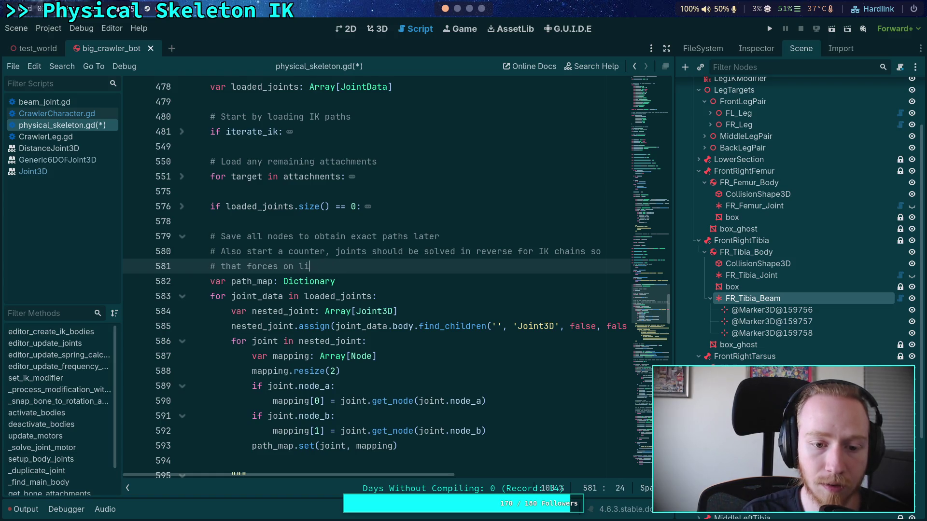
pyautogui.write('end bones ')
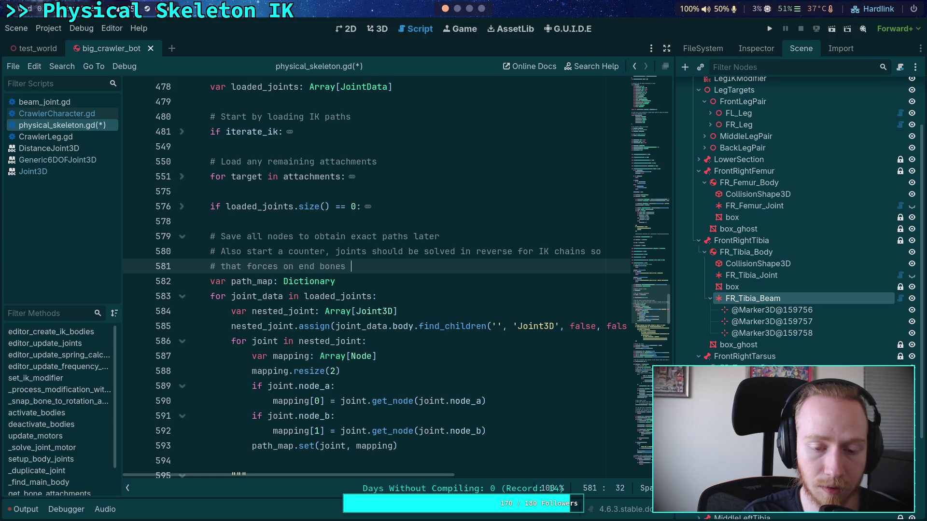
pyautogui.write('move u')
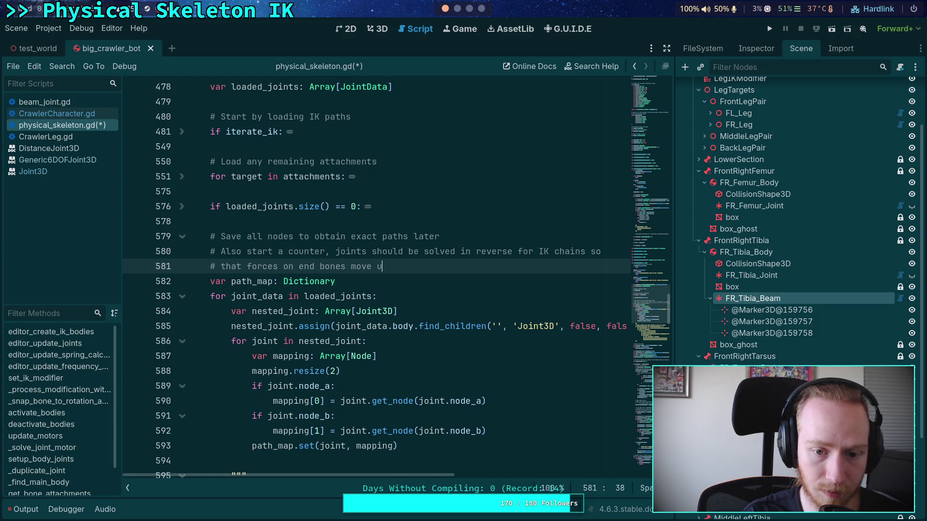
pyautogui.write('p the chain ')
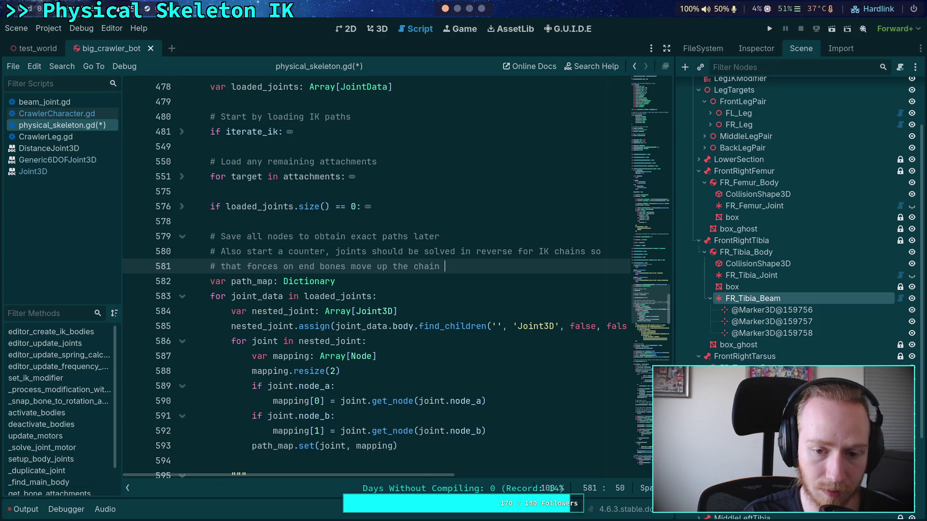
pyautogui.write('quicker')
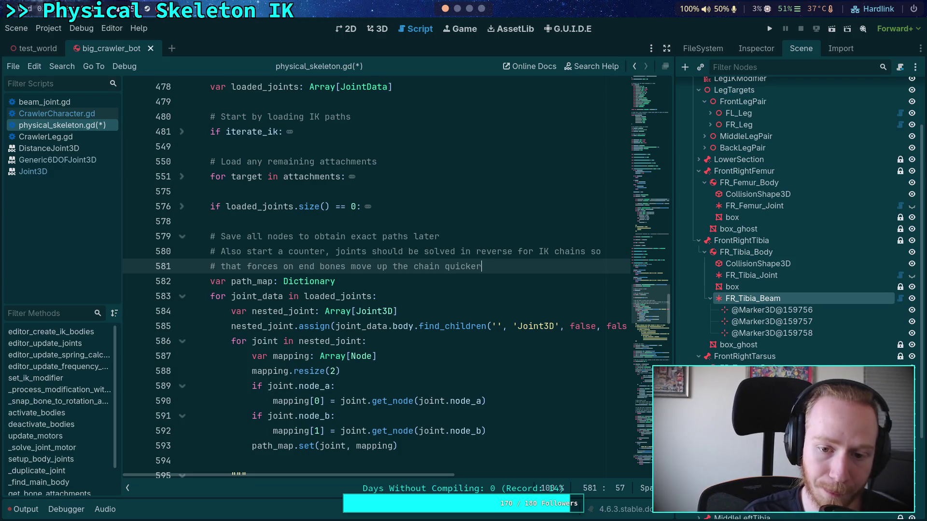
pyautogui.write(', and improve r')
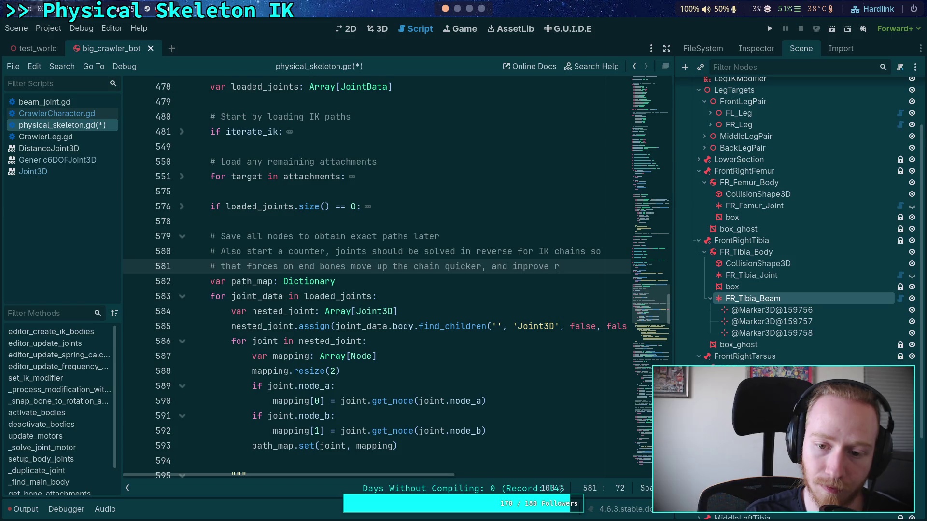
pyautogui.press('BackSpace')
pyautogui.write('a')
pyautogui.write('ccuracy')
# - Finish the comment with 'on earlier joints in the chain which have higher impacts on later joints.'
pyautogui.press('Return')
pyautogui.write('on ea')
pyautogui.write('lier ')
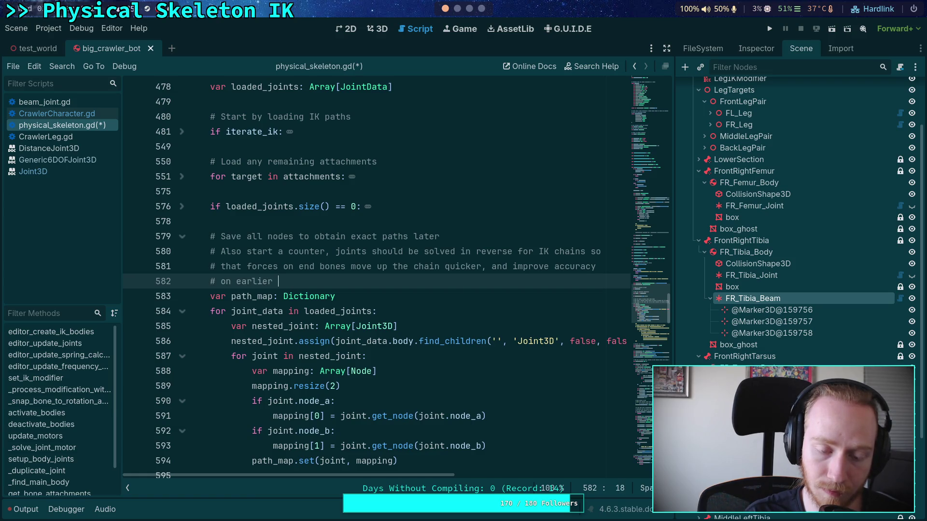
pyautogui.write('joints')
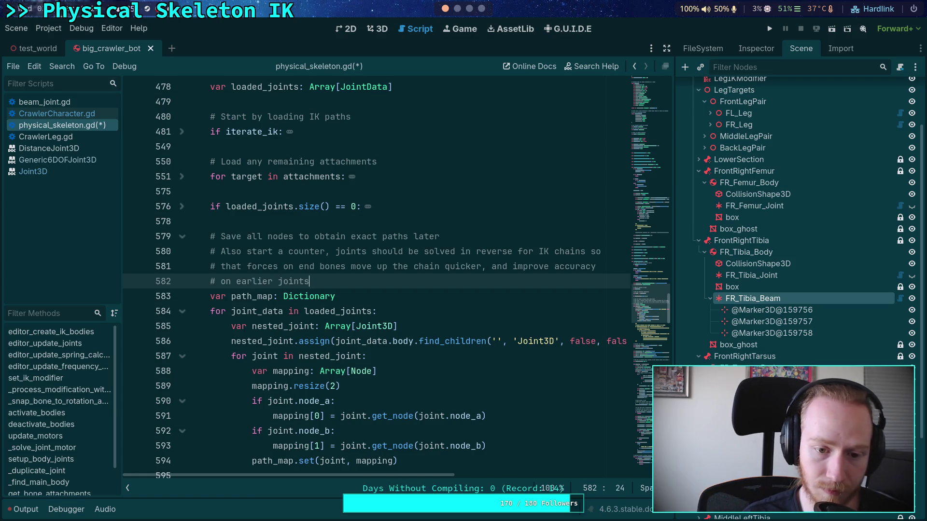
pyautogui.write(' in the chain')
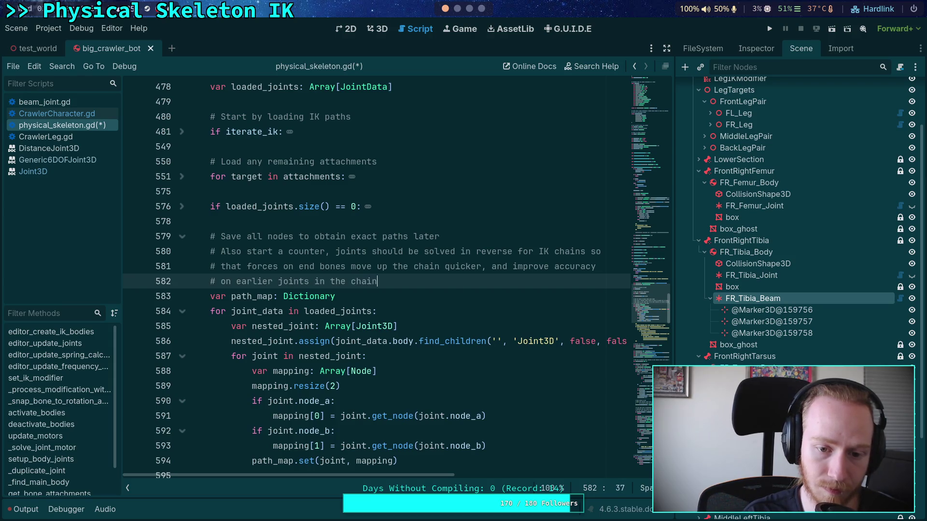
pyautogui.write(' which have ')
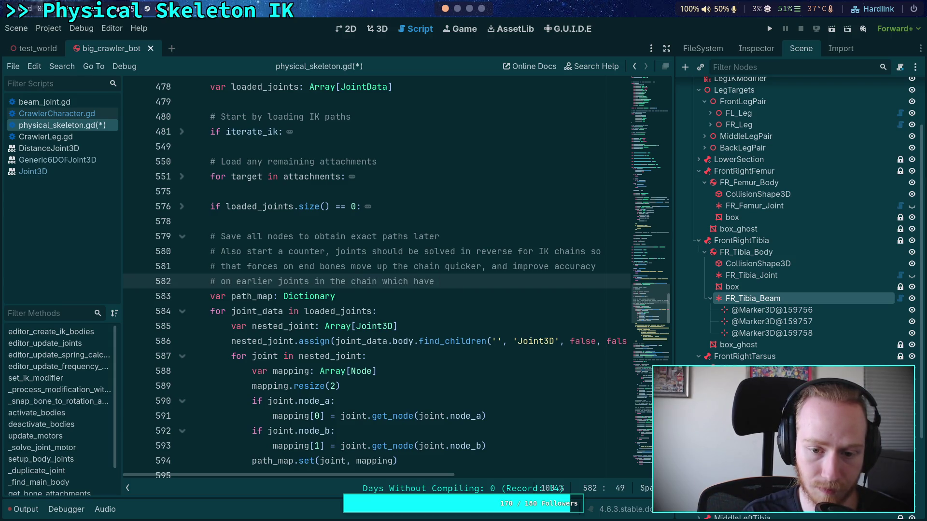
pyautogui.write('to')
pyautogui.press('BackSpace')
pyautogui.press('BackSpace')
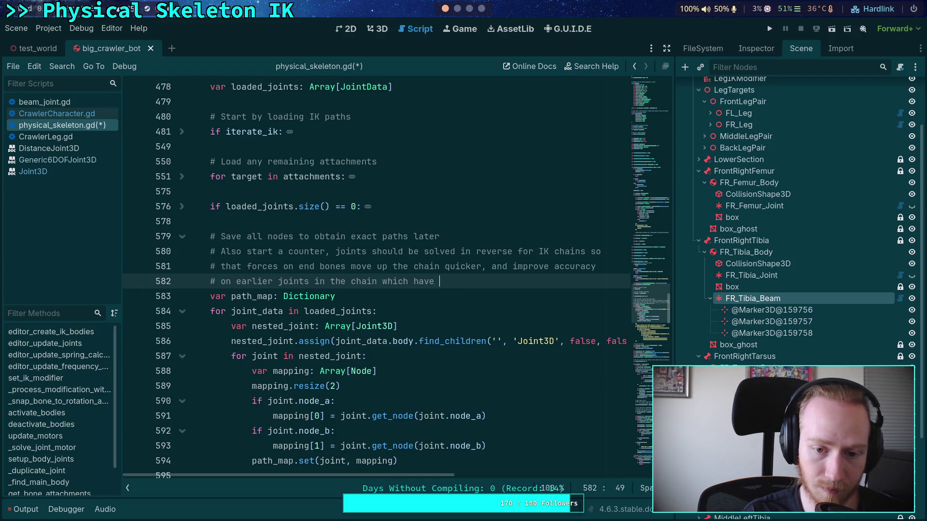
pyautogui.write('high')
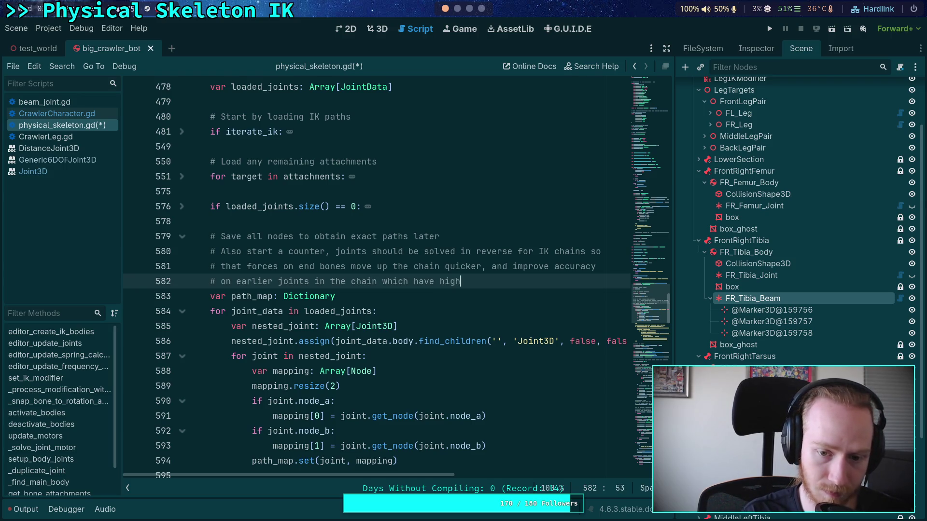
pyautogui.write('er impacts o')
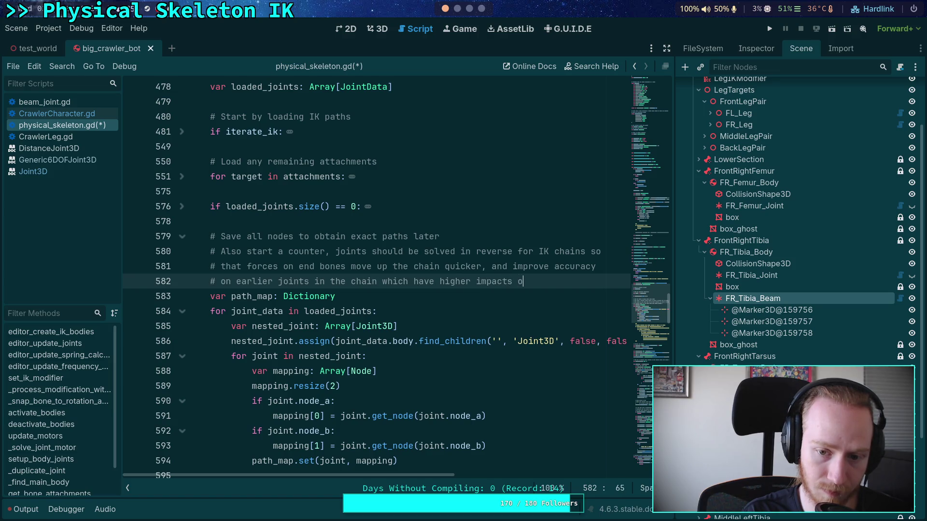
pyautogui.write('n later joints.')
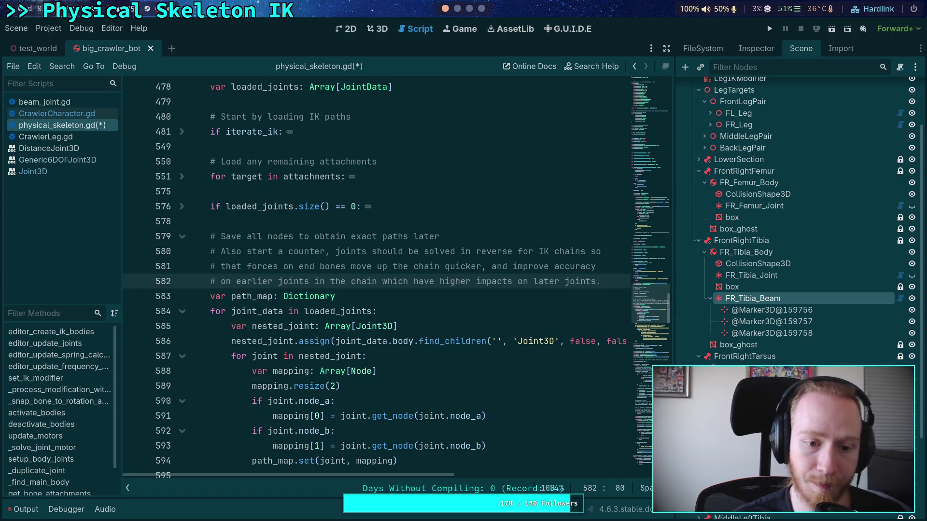
pyautogui.scroll(-2, 399, 204)
pyautogui.click(400, 204)
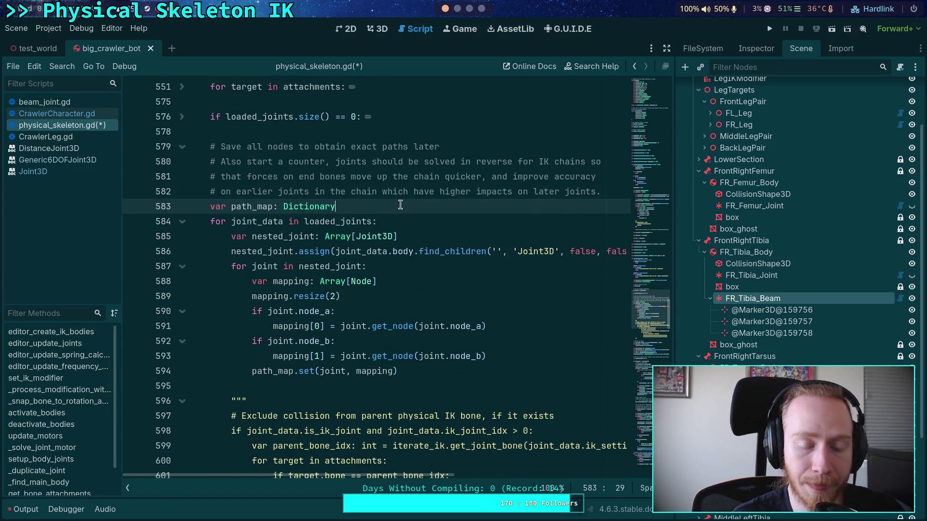
# - Declare 'var joint_total: int = 0' below path_map and add 'joint_total += nested_joint.size()' in the loop
pyautogui.press('Return')
pyautogui.write('var ')
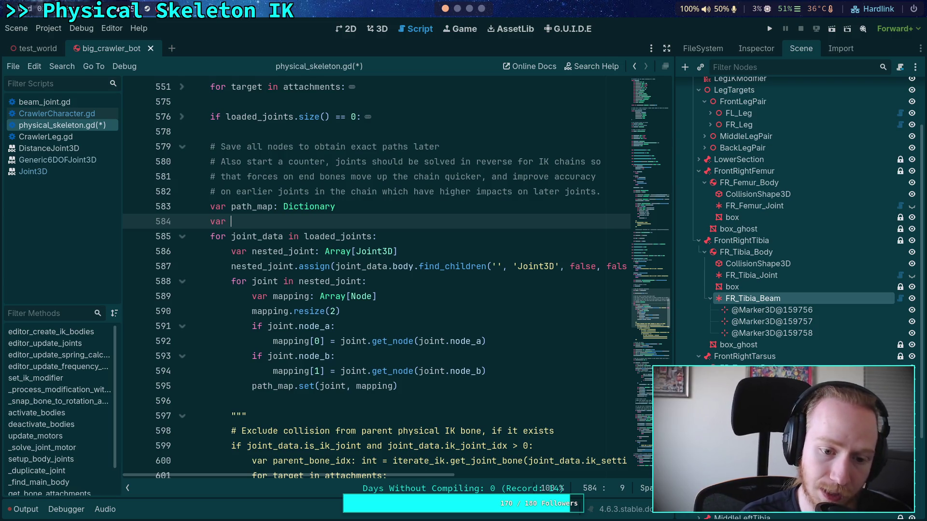
pyautogui.write('joint_total: ')
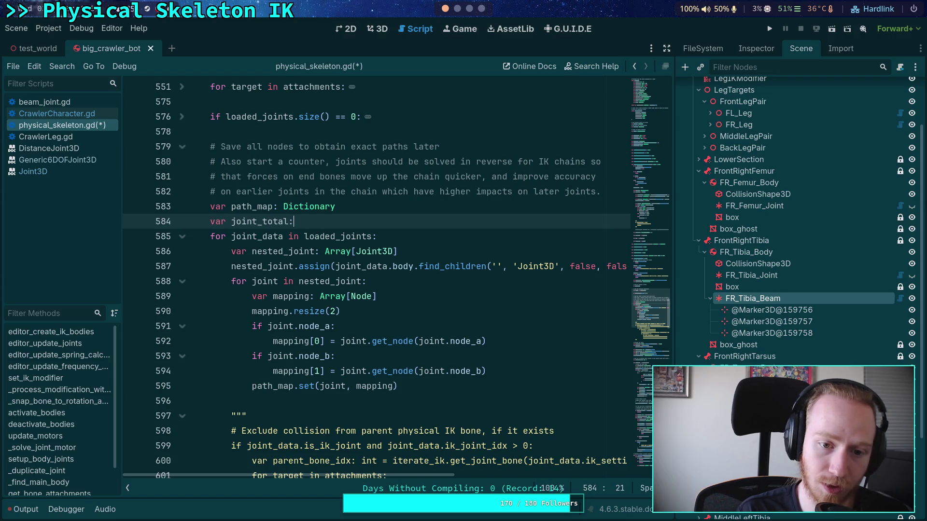
pyautogui.write('int = 0')
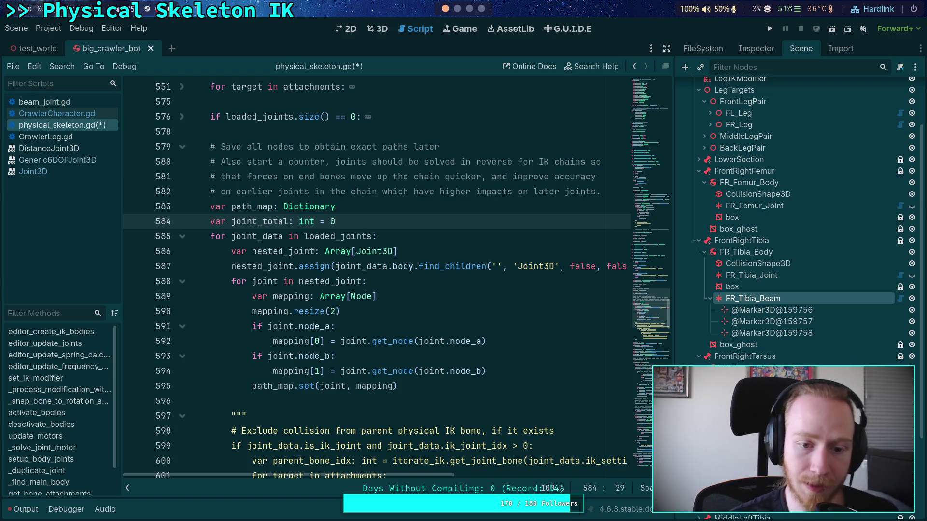
pyautogui.click(490, 383)
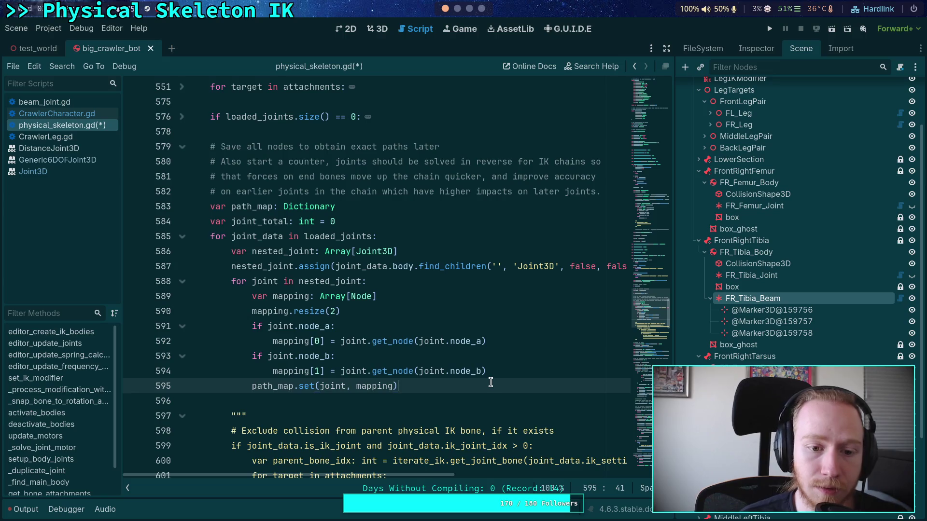
pyautogui.press('Return')
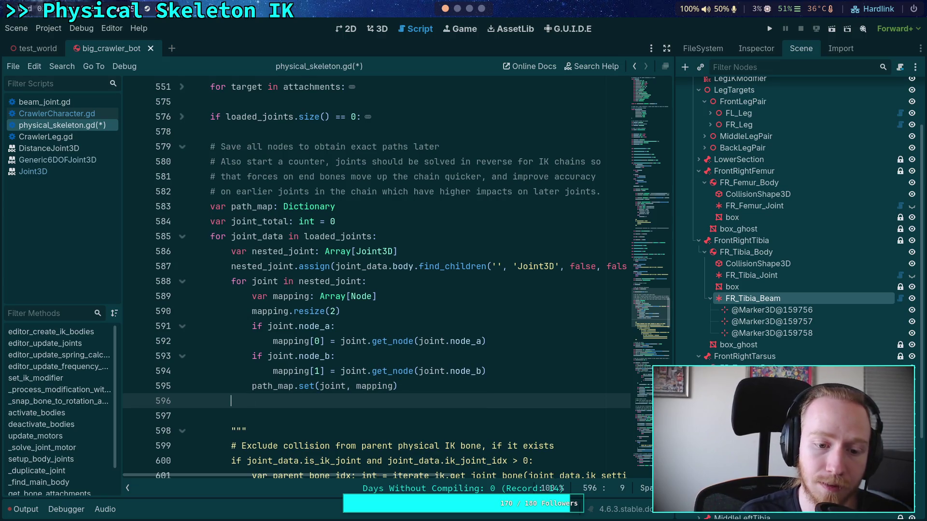
pyautogui.write('joint')
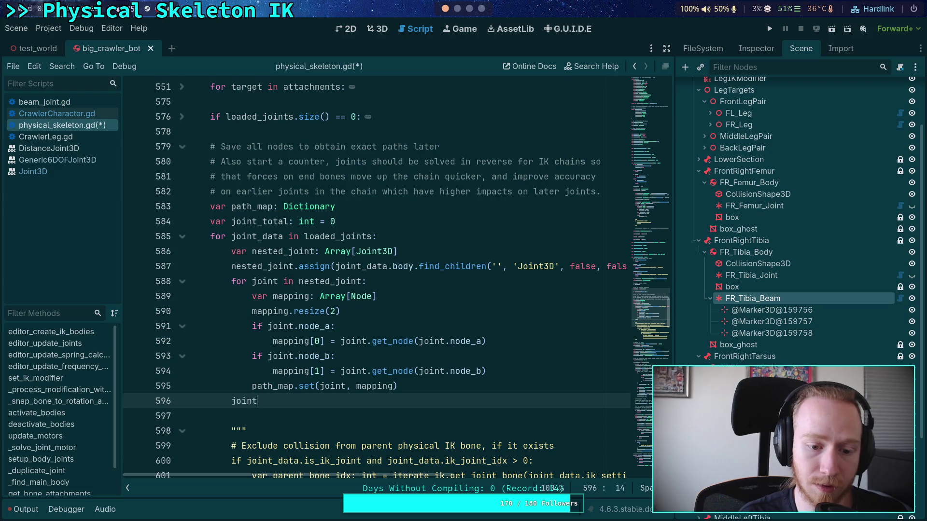
pyautogui.write('_total += nested_joint.')
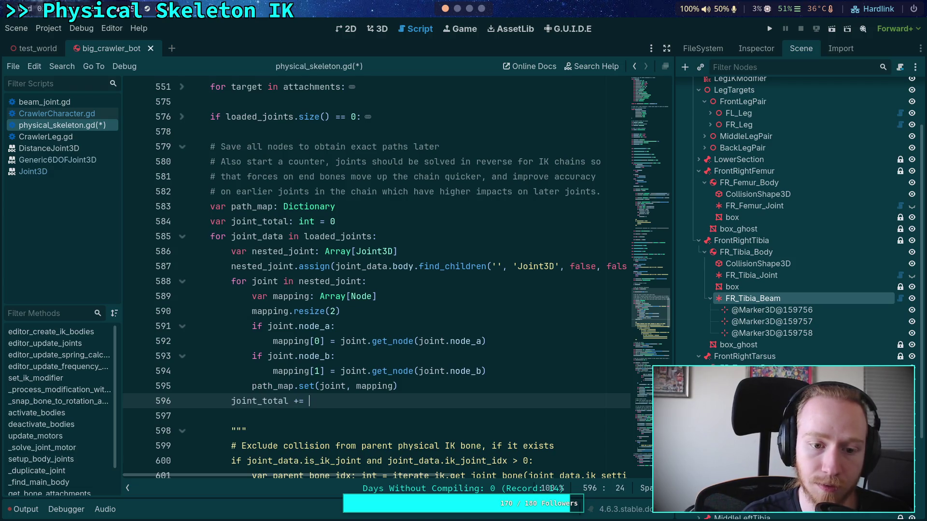
pyautogui.write('size')
pyautogui.press('Return')
# - Save physical_skeleton.gd and fold the commented-out docstring block
pyautogui.hotkey('ctrl', 's')
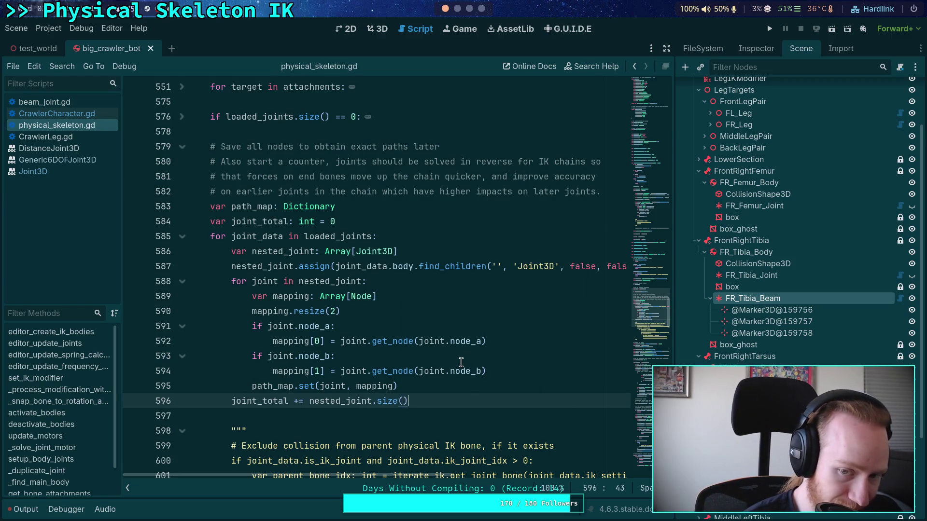
pyautogui.scroll(-2, 461, 362)
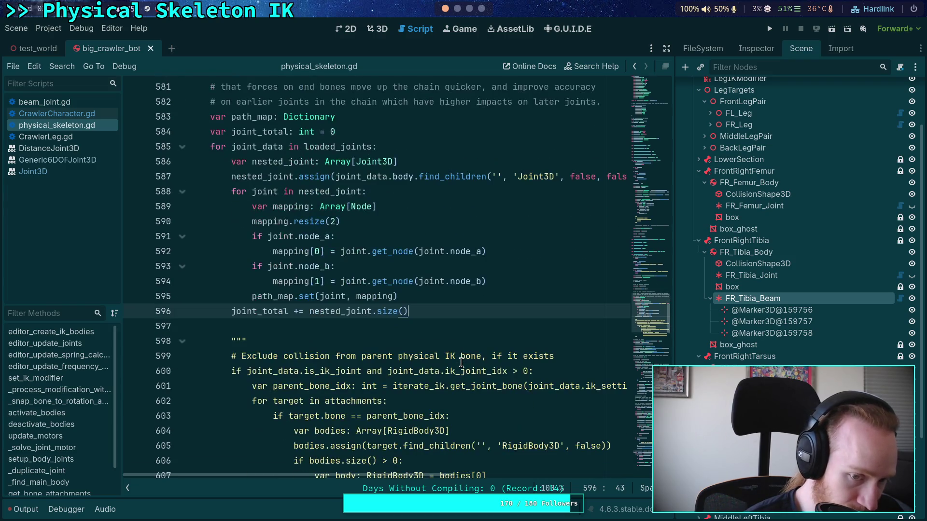
pyautogui.click(182, 340)
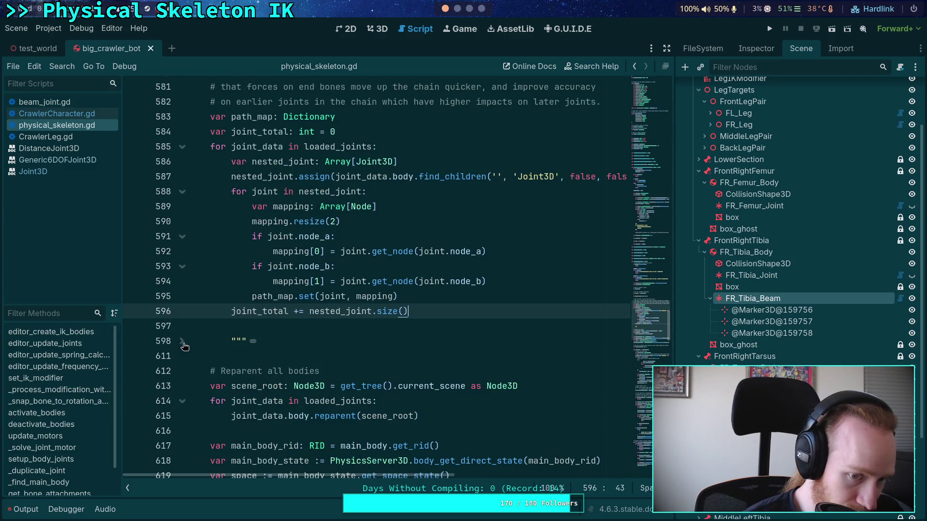
pyautogui.click(253, 353)
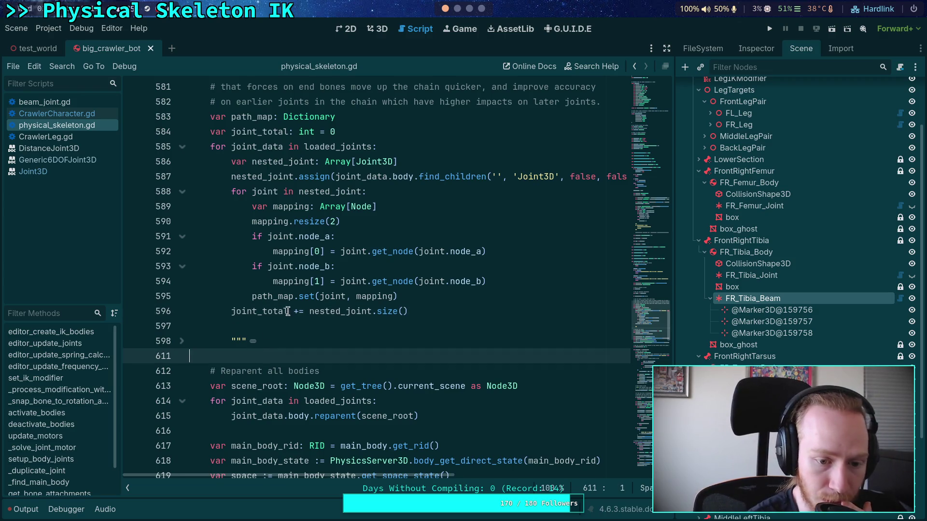
# - Find solver_priority's increment on line 649 and select its starting value 1 on line 624
pyautogui.scroll(-3, 288, 311)
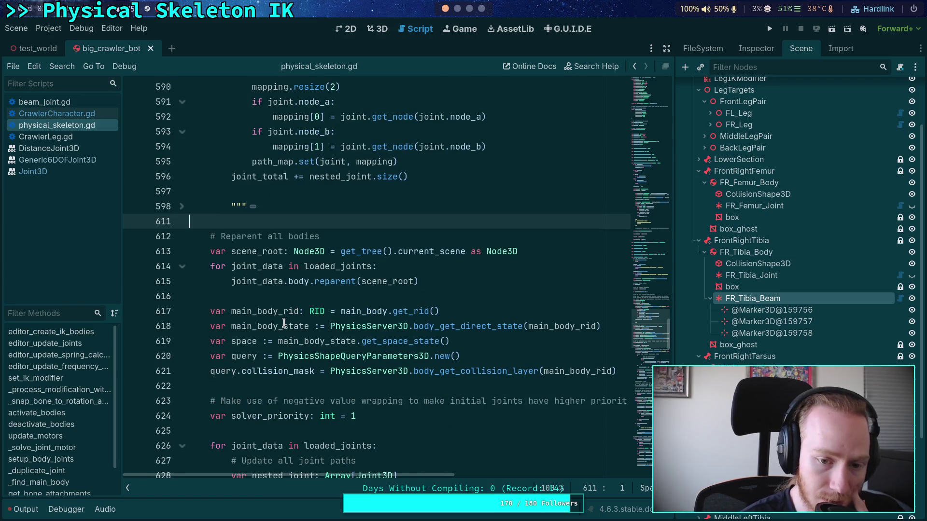
pyautogui.scroll(-4, 283, 330)
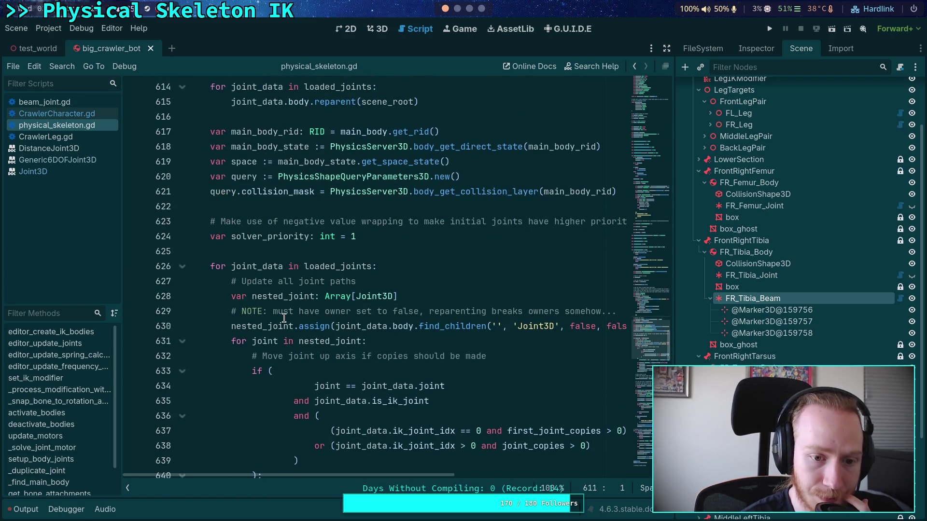
pyautogui.scroll(-5, 288, 318)
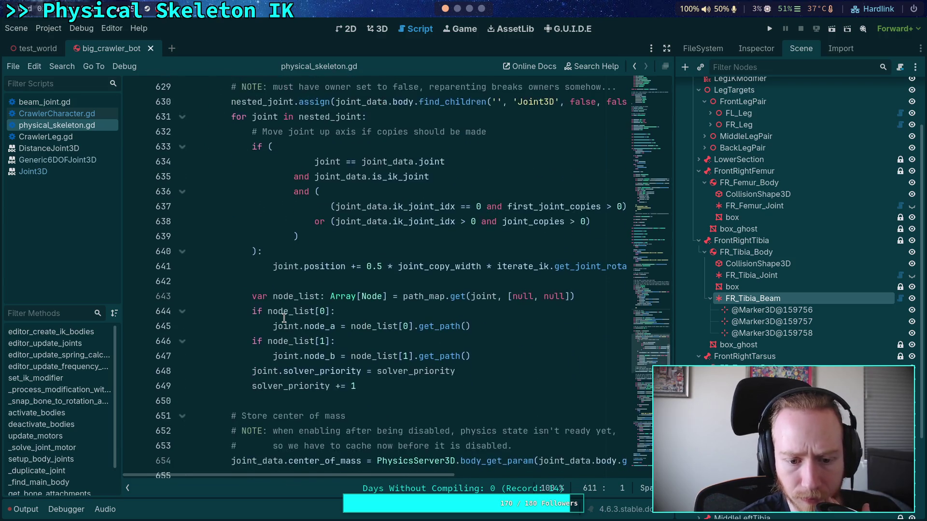
pyautogui.scroll(-3, 292, 317)
pyautogui.scroll(3, 362, 333)
pyautogui.doubleClick(292, 386)
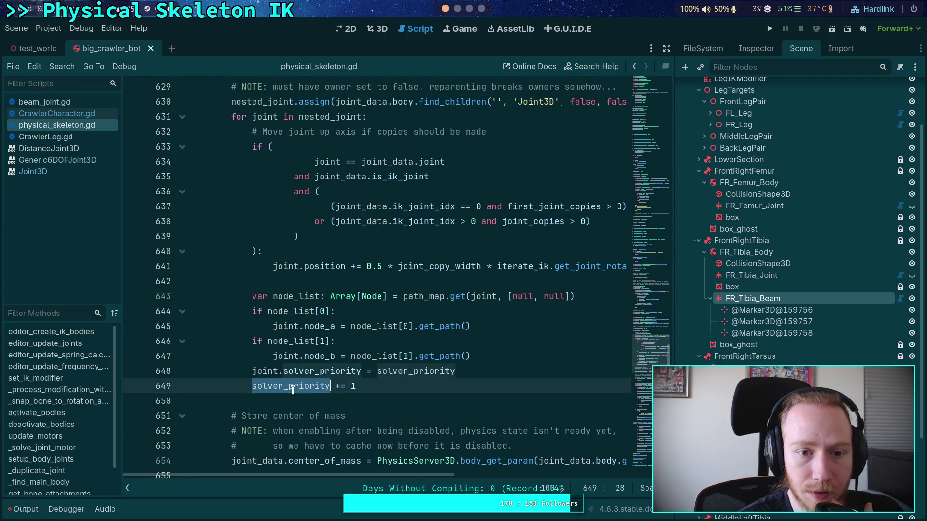
pyautogui.scroll(3, 295, 366)
pyautogui.scroll(3, 299, 314)
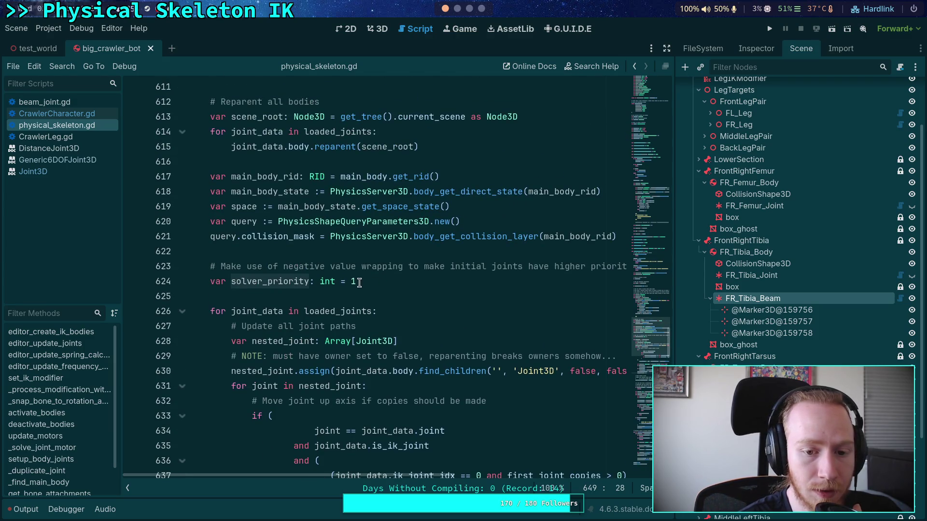
pyautogui.doubleClick(356, 281)
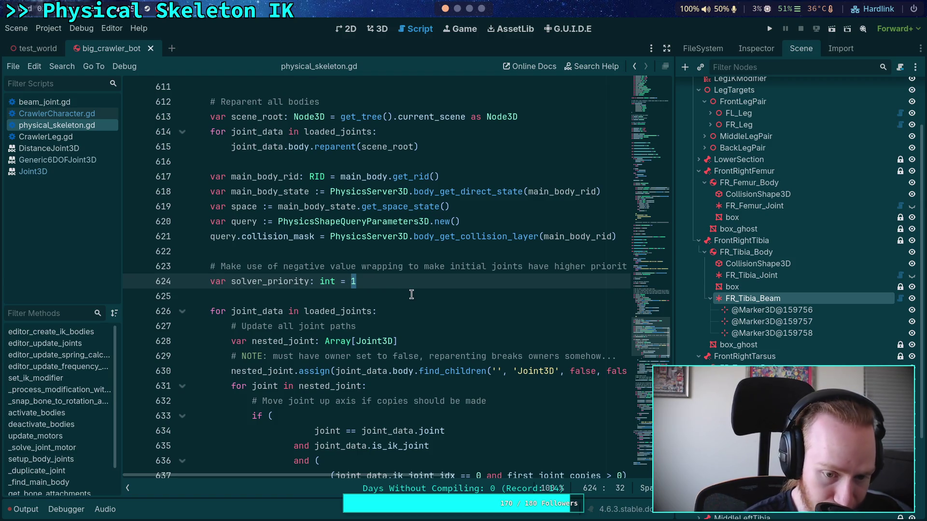
# - Replace the starting value with joint_total + 1, then select the line 623 comment text
pyautogui.scroll(-4, 412, 294)
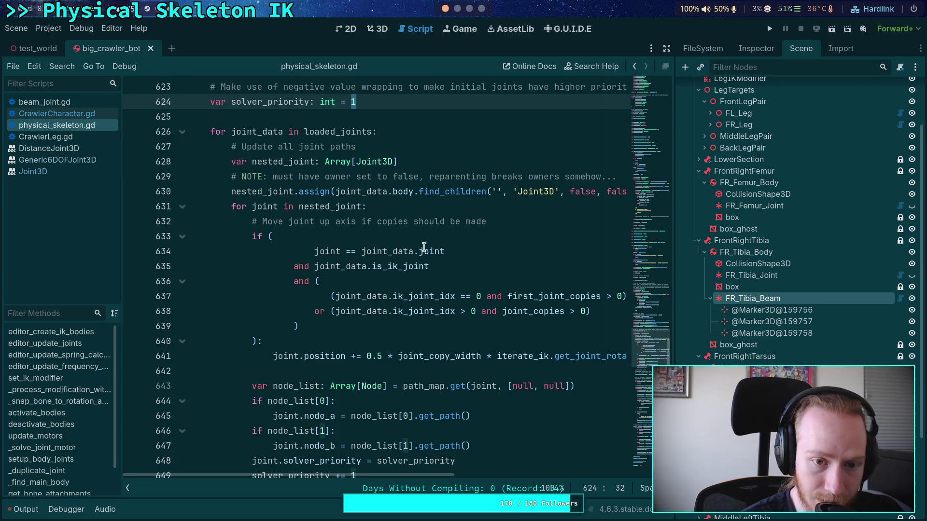
pyautogui.scroll(4, 480, 301)
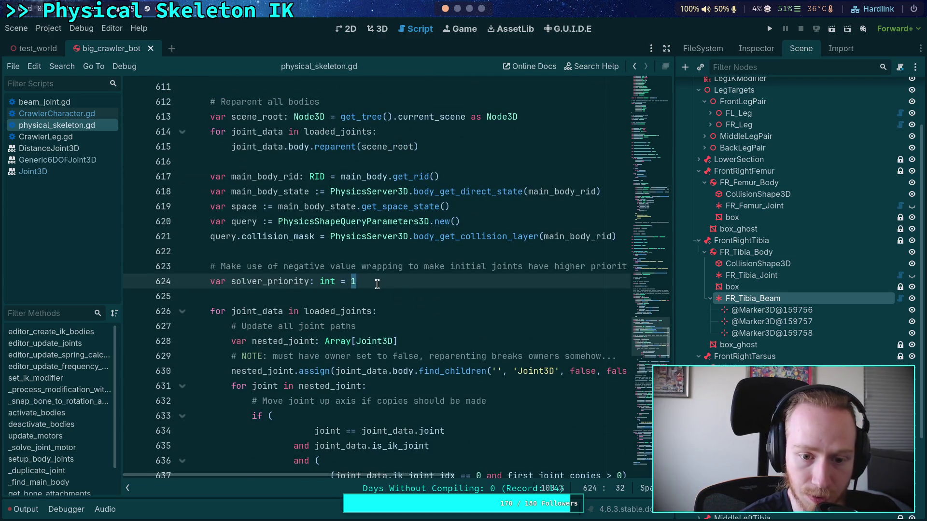
pyautogui.write('joint')
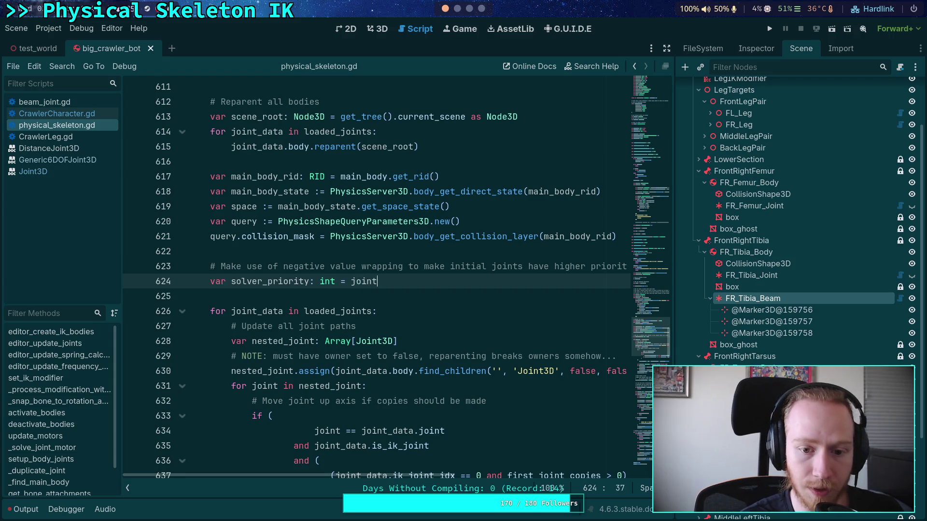
pyautogui.write('_total + 1')
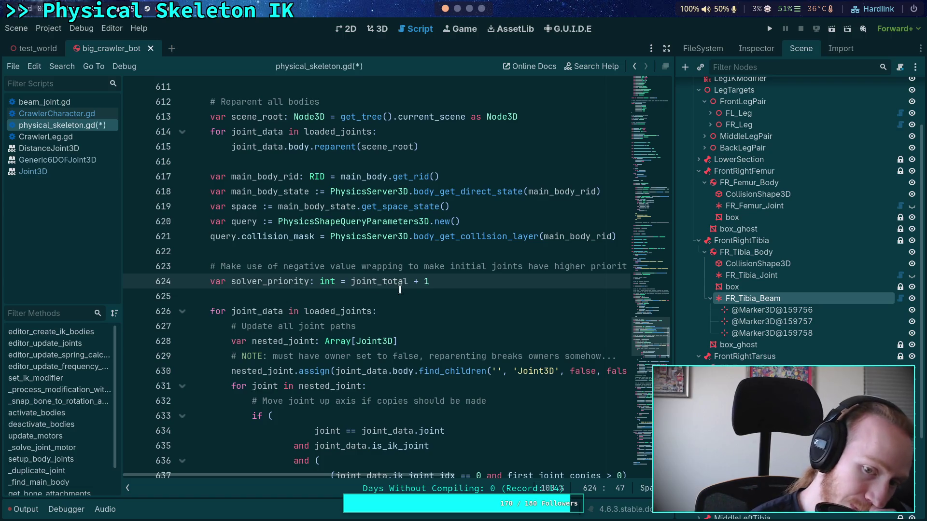
pyautogui.click(420, 296)
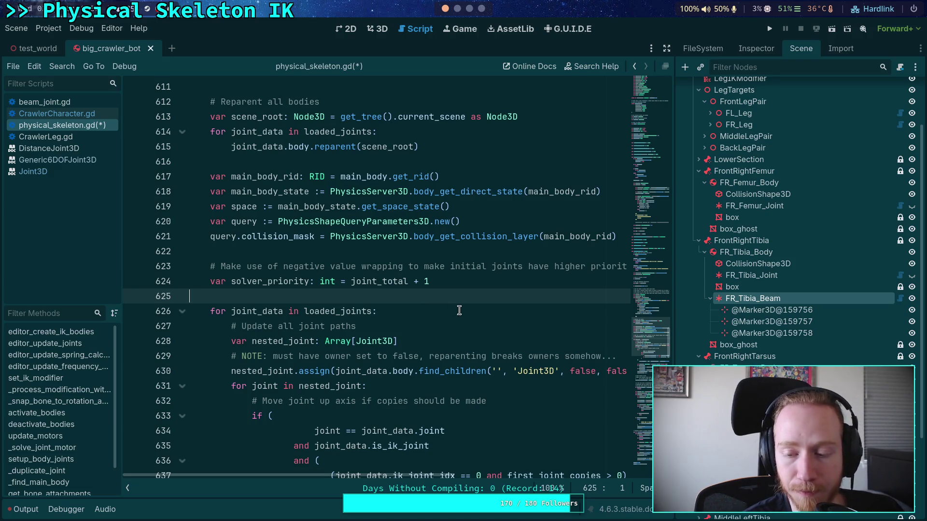
pyautogui.scroll(-5, 458, 311)
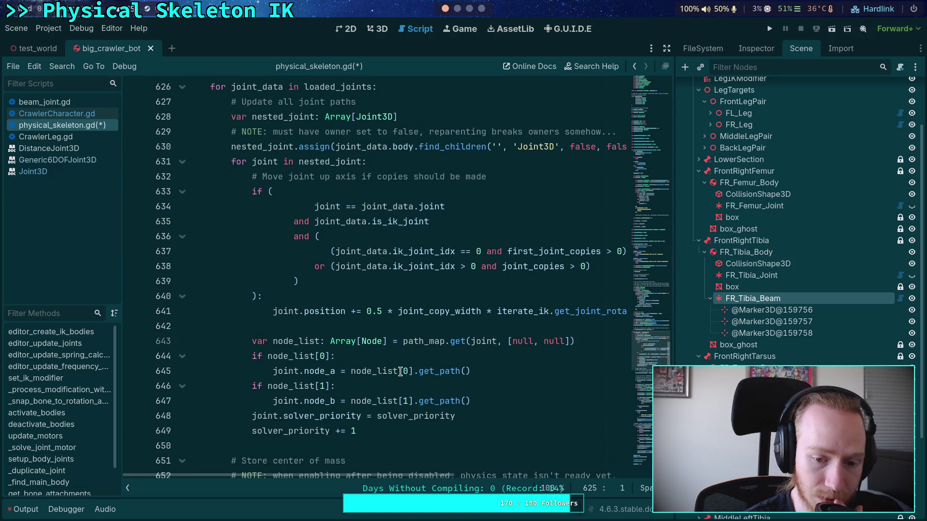
pyautogui.scroll(3, 373, 414)
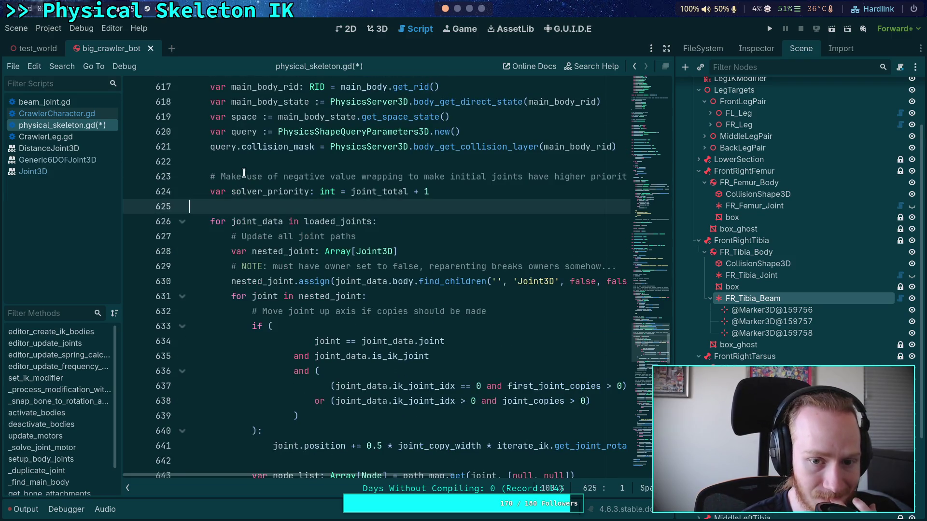
pyautogui.moveTo(221, 177); pyautogui.dragTo(623, 176)
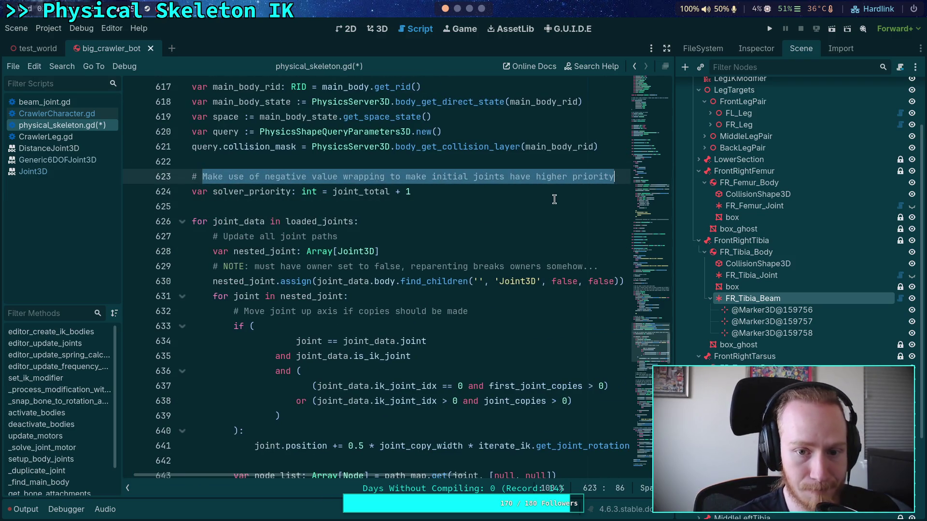
# - Rewrite the line 623 comment to 'Reverse priorities so earlier joints solve later, improving chain accuracy'
pyautogui.write('Reverse ')
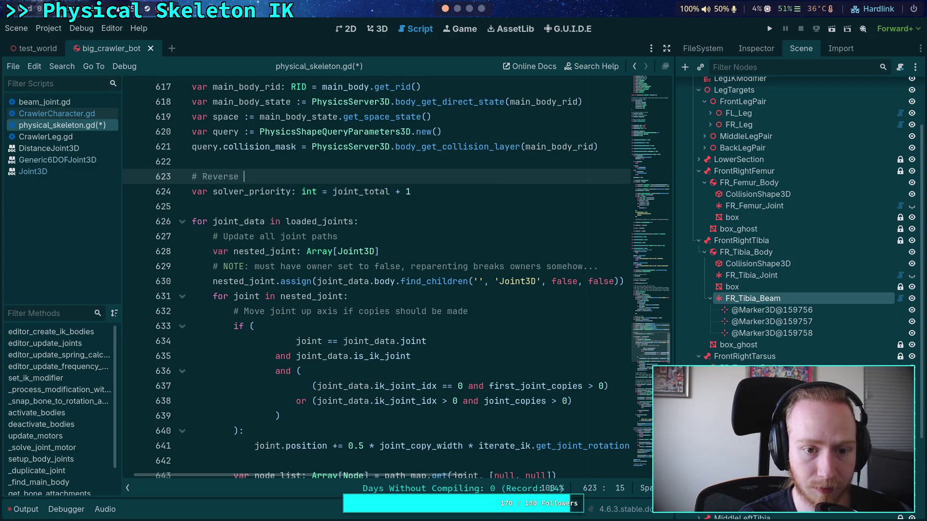
pyautogui.write('priorities so ')
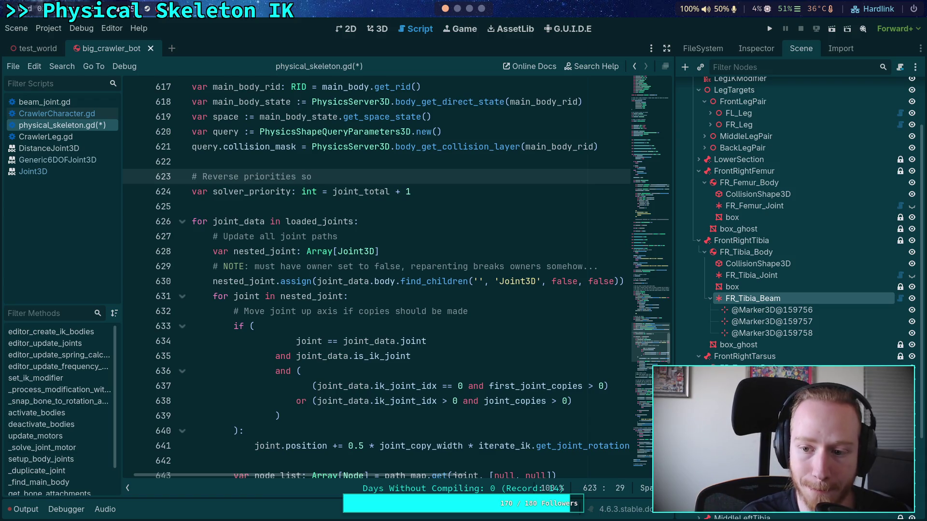
pyautogui.write('later ')
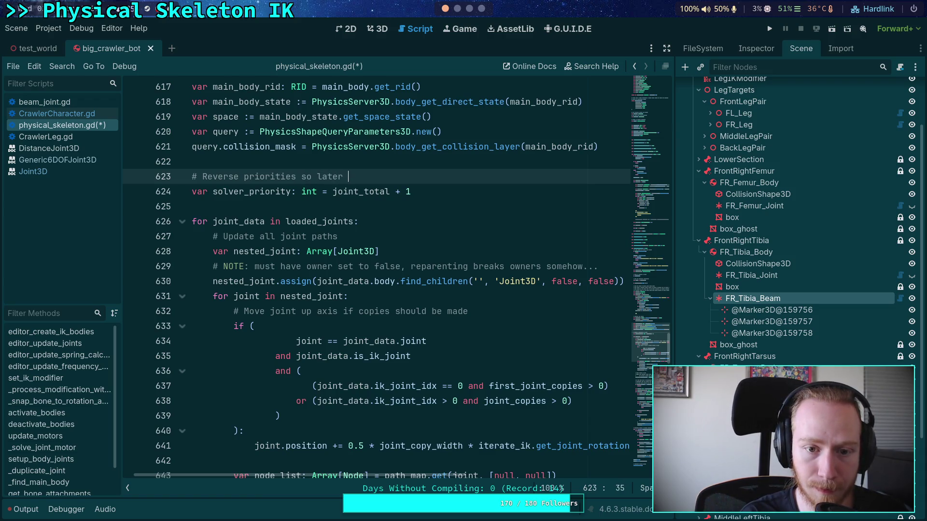
pyautogui.write('joints')
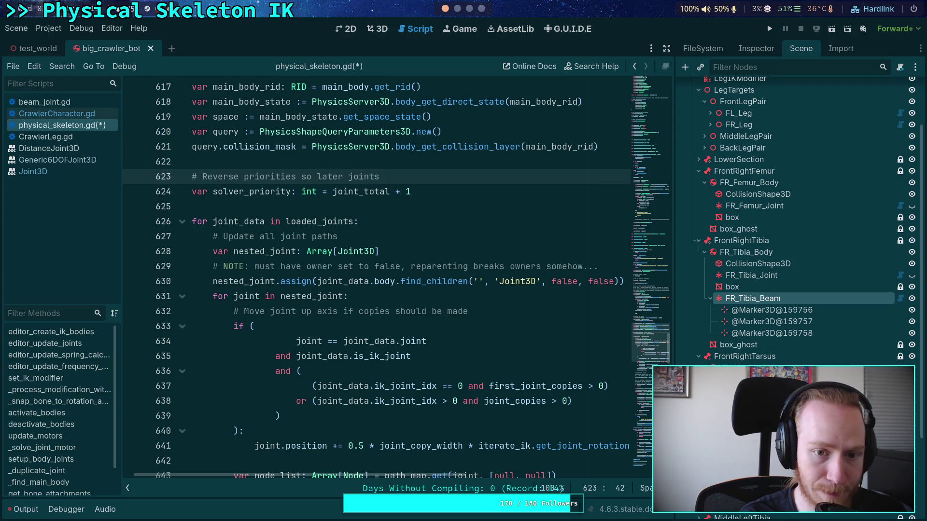
pyautogui.hotkey('ctrl', 'BackSpace')
pyautogui.press('BackSpace')
pyautogui.press('BackSpace')
pyautogui.press('BackSpace')
pyautogui.write('ea')
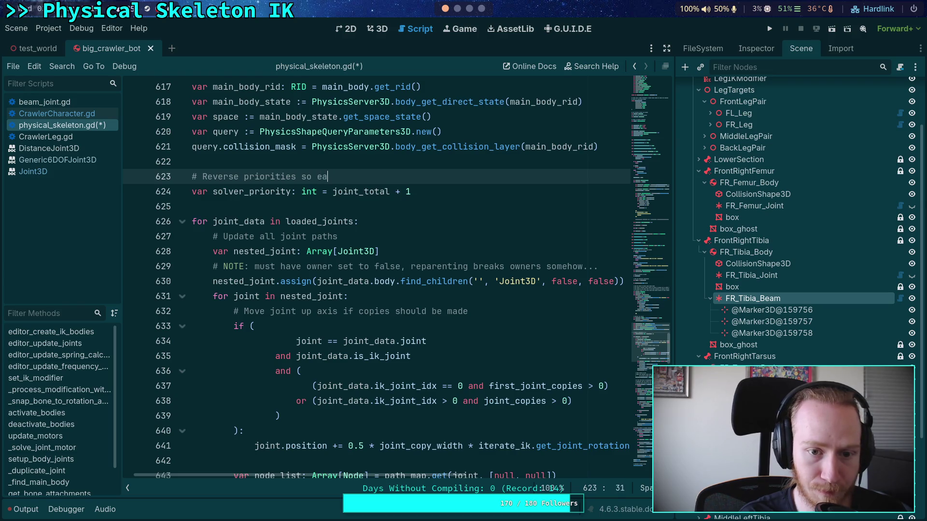
pyautogui.write('rlier joints solve l')
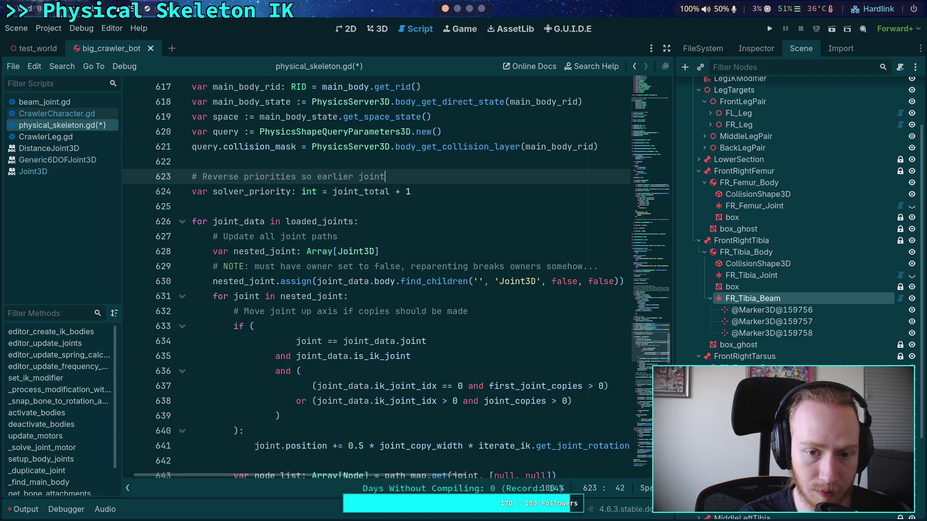
pyautogui.write('ater, ')
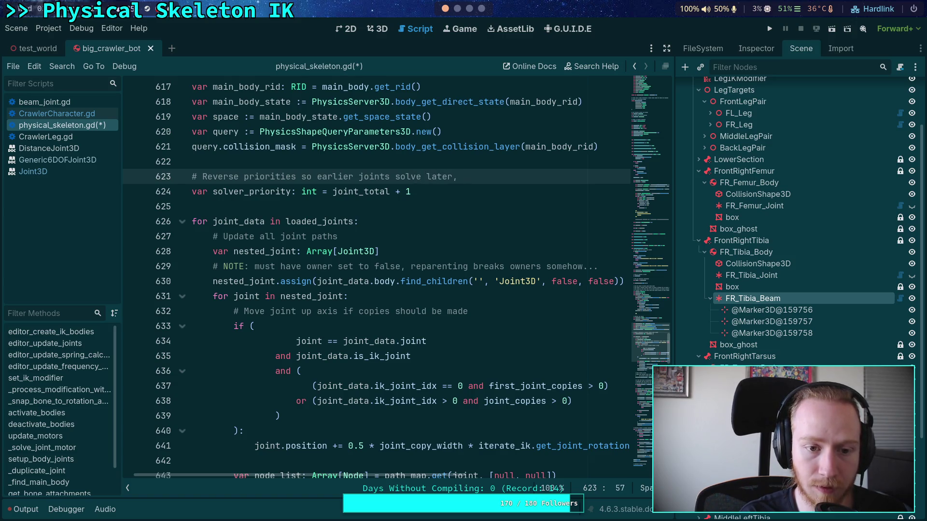
pyautogui.write('improving IK')
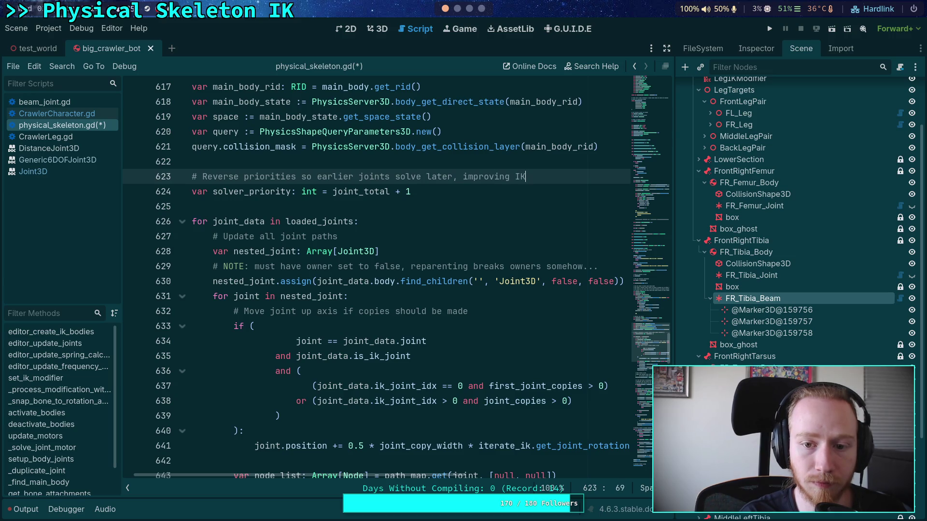
pyautogui.press('BackSpace')
pyautogui.press('BackSpace')
pyautogui.write('chain ')
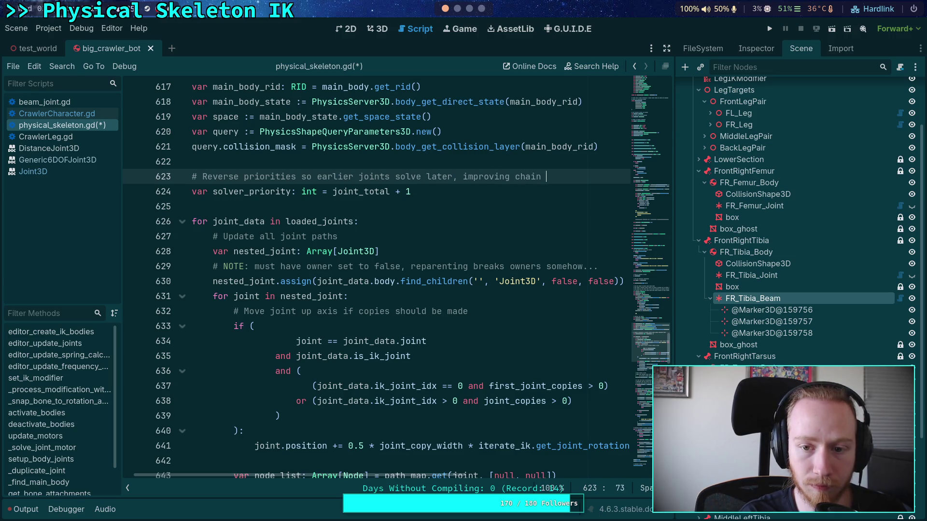
pyautogui.write('accuracy')
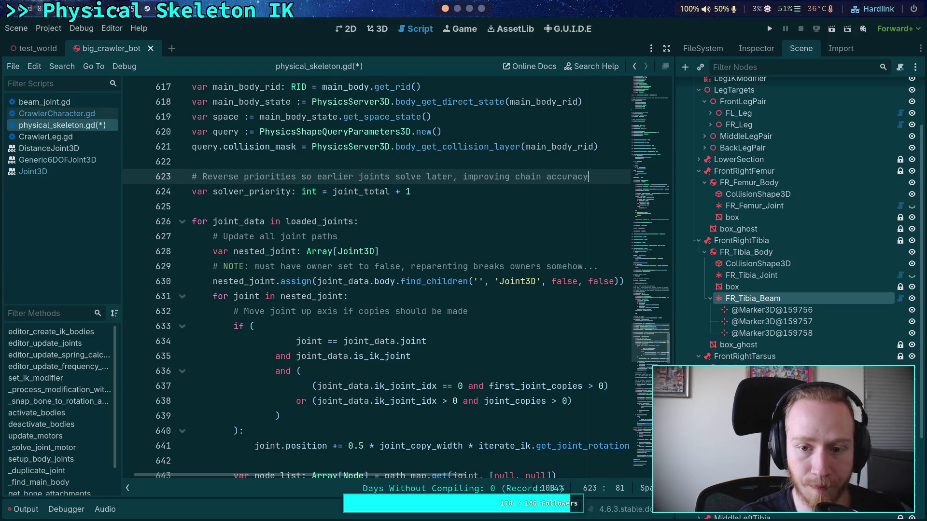
pyautogui.click(513, 217)
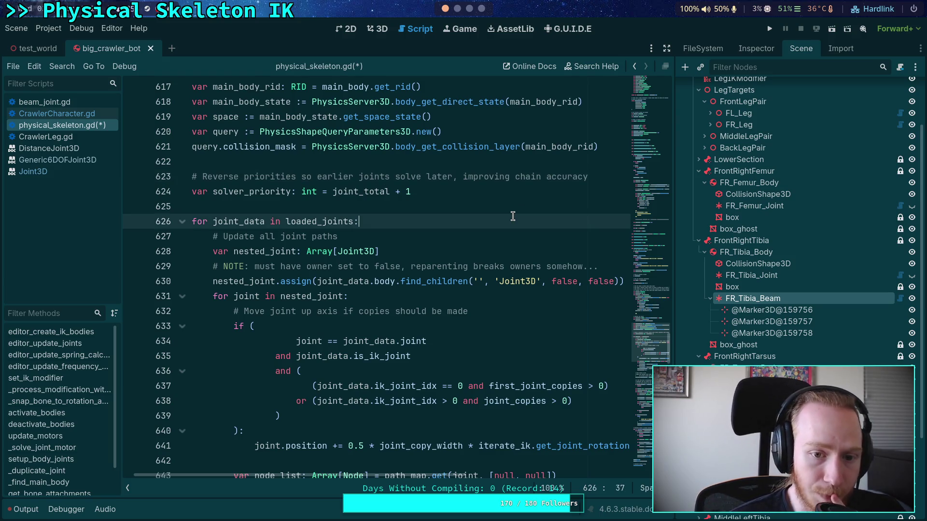
pyautogui.moveTo(546, 177); pyautogui.dragTo(601, 175)
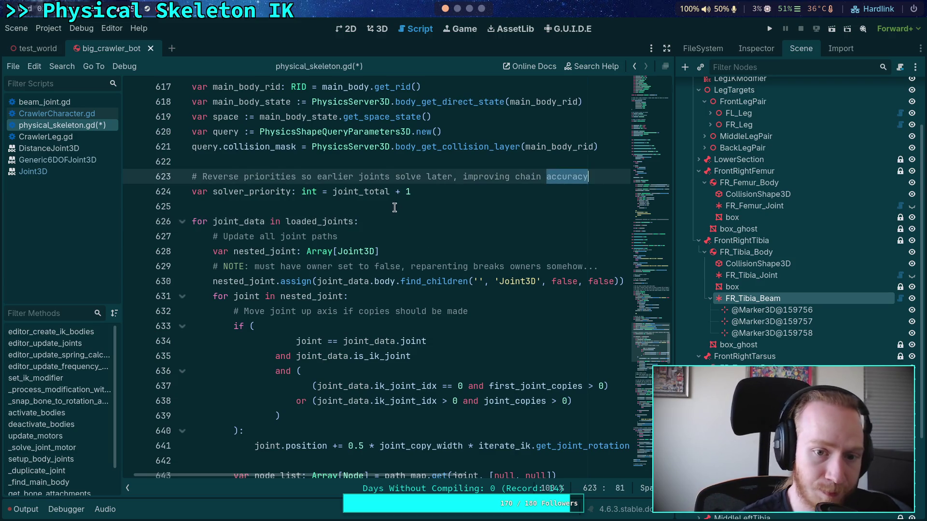
# - Change the solver_priority increment on line 649 from += 1 to -= 1
pyautogui.click(396, 210)
pyautogui.doubleClick(257, 188)
pyautogui.scroll(-4, 362, 249)
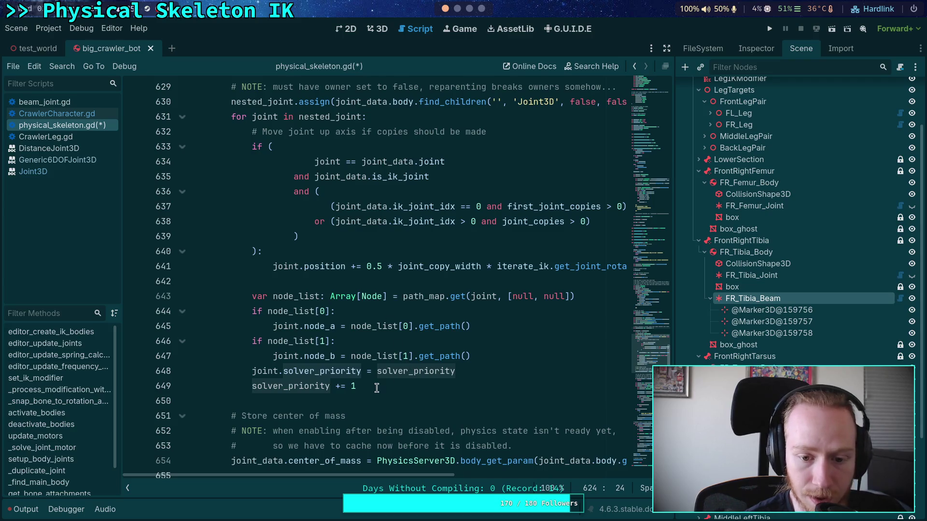
pyautogui.click(378, 386)
pyautogui.click(338, 386)
pyautogui.write('-')
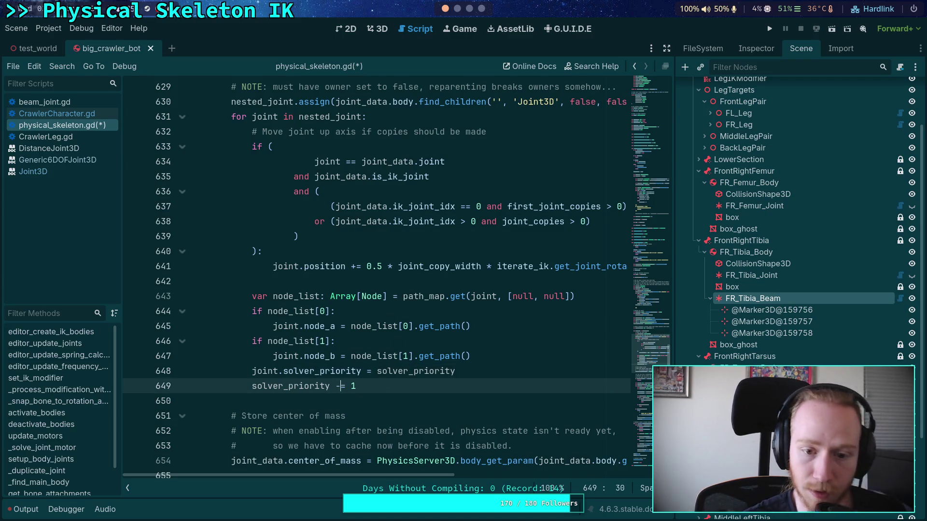
pyautogui.doubleClick(320, 372)
pyautogui.click(295, 386)
pyautogui.scroll(-12, 440, 360)
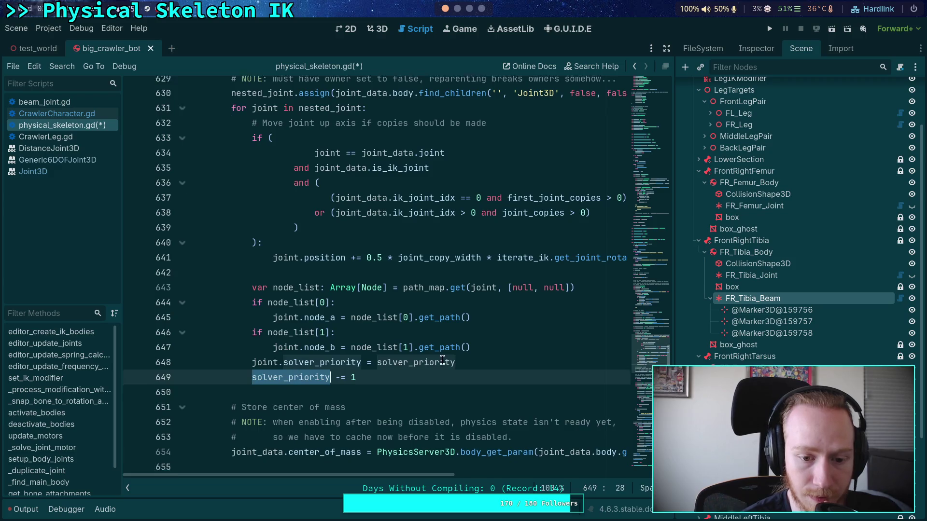
pyautogui.scroll(-9, 427, 355)
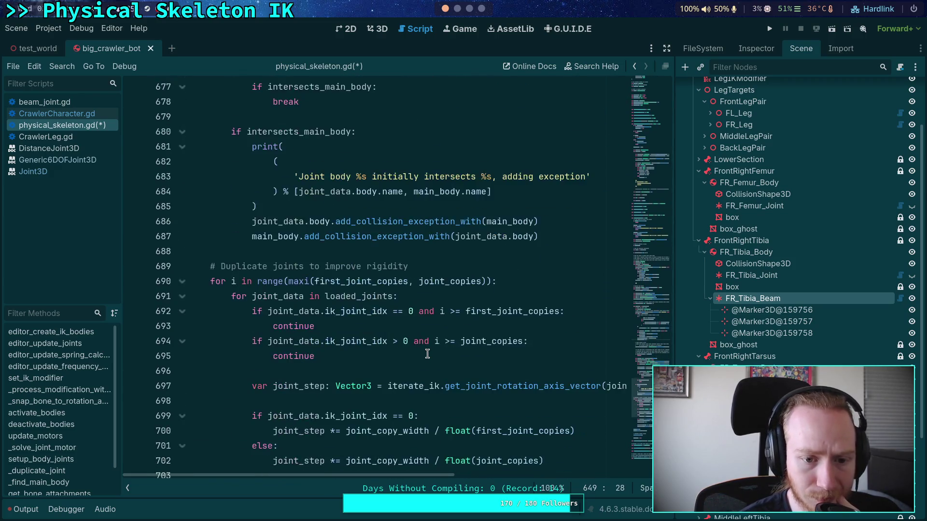
# - Add 'solver_priority = joint_total + 1' below the duplication comment
pyautogui.scroll(3, 428, 349)
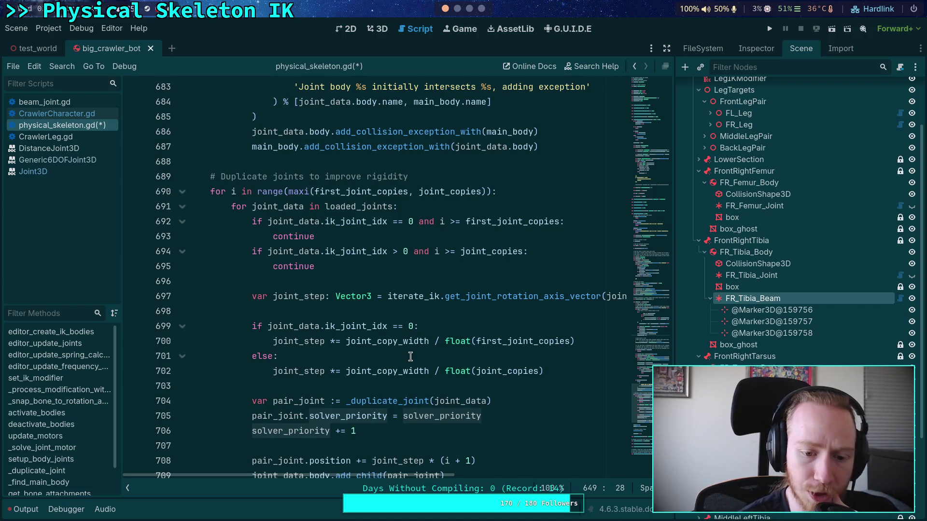
pyautogui.click(463, 176)
pyautogui.scroll(-1, 514, 309)
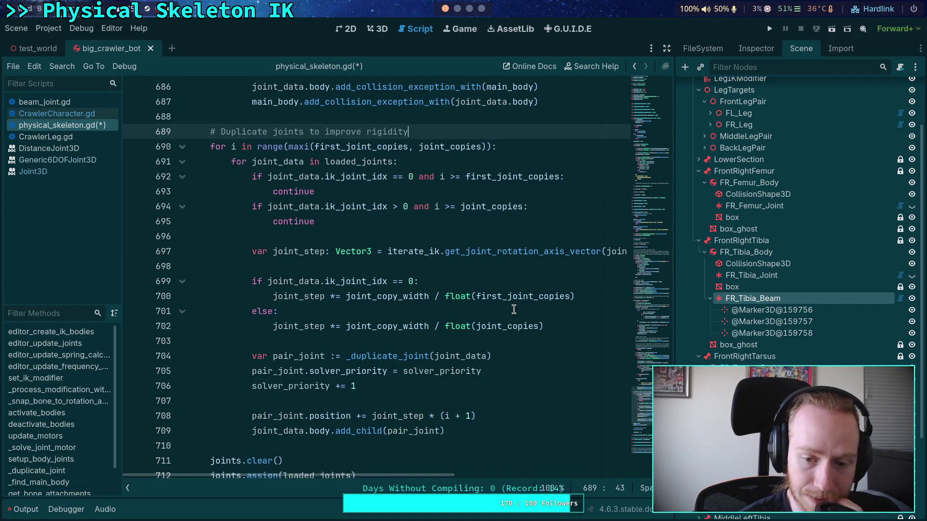
pyautogui.press('Return')
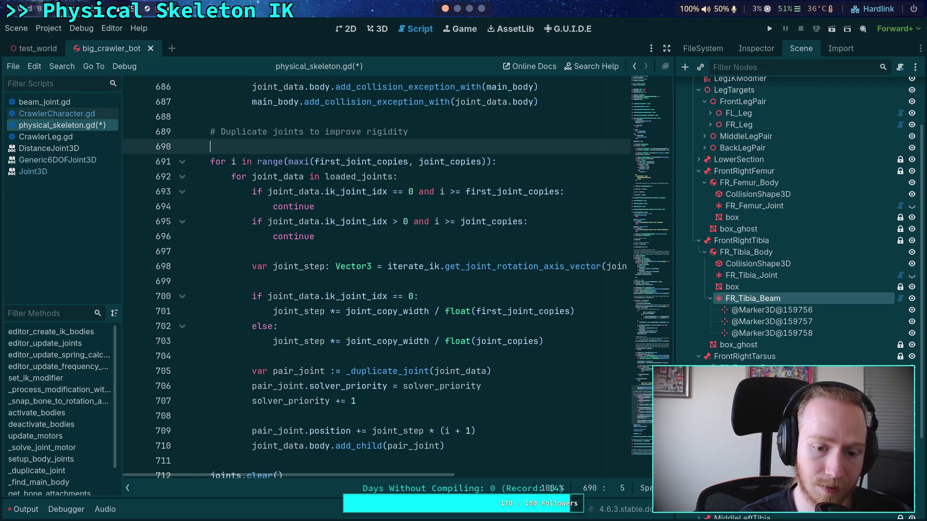
pyautogui.write('solver_priority = ')
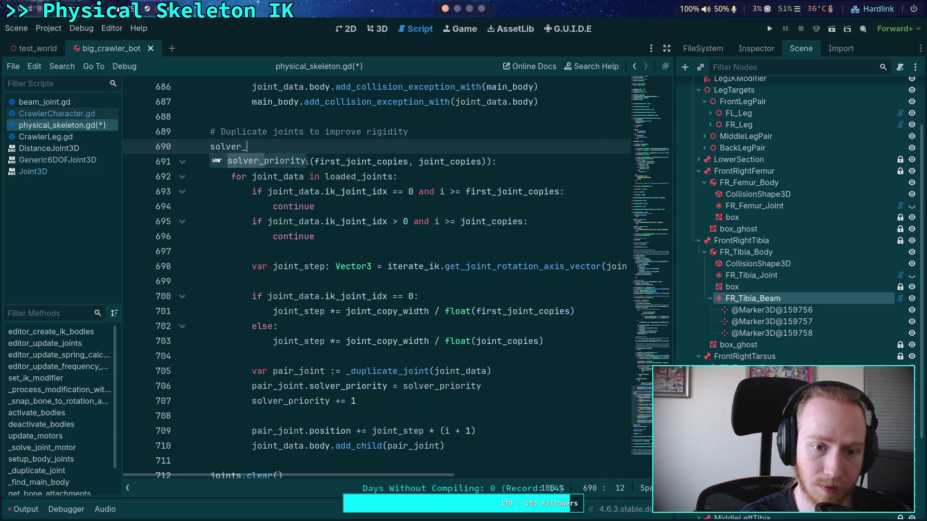
pyautogui.write('joint_c')
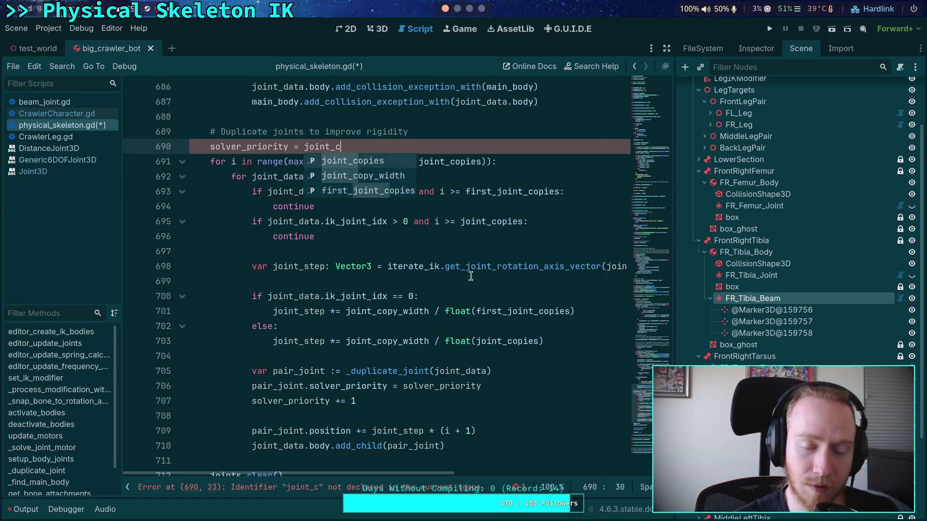
pyautogui.press('BackSpace')
pyautogui.write('total + 1')
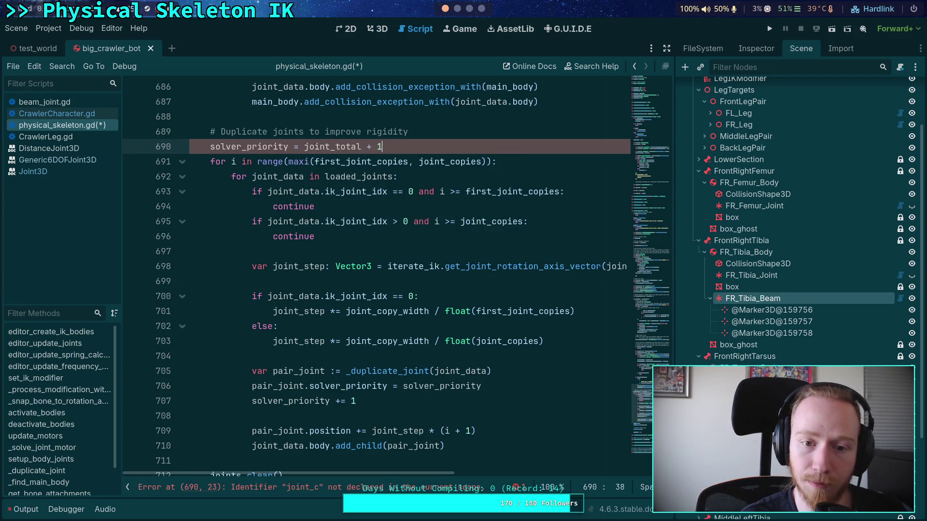
# - Change += 1 to -= 1 on line 707 and save the script
pyautogui.click(336, 399)
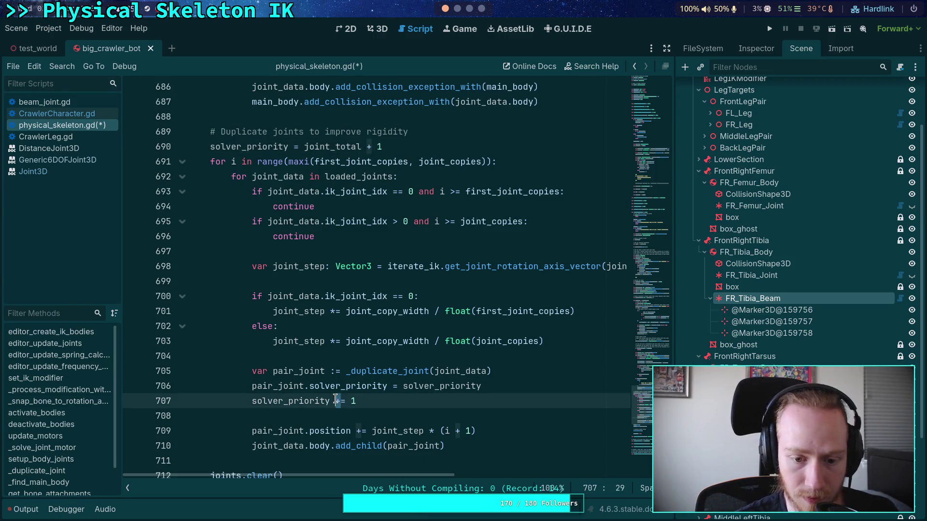
pyautogui.write('-')
pyautogui.hotkey('ctrl', 's')
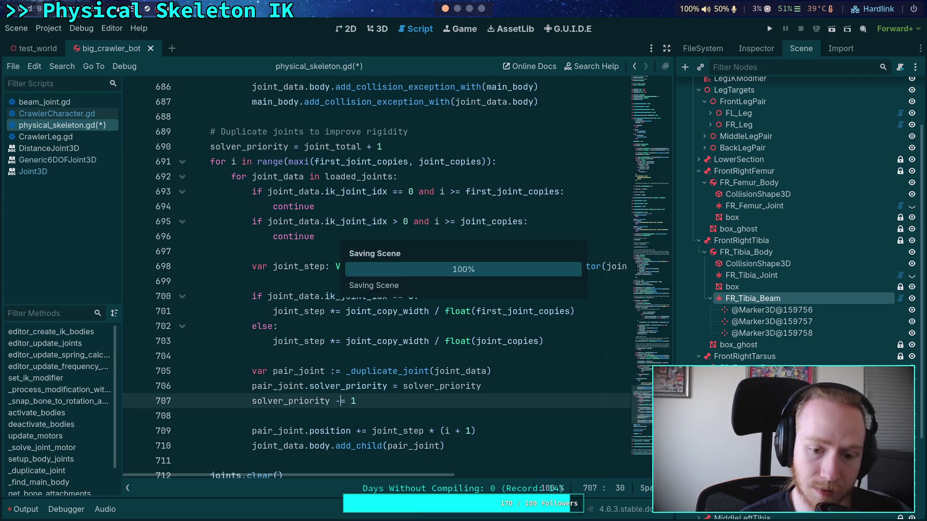
pyautogui.press('Down')
pyautogui.doubleClick(326, 401)
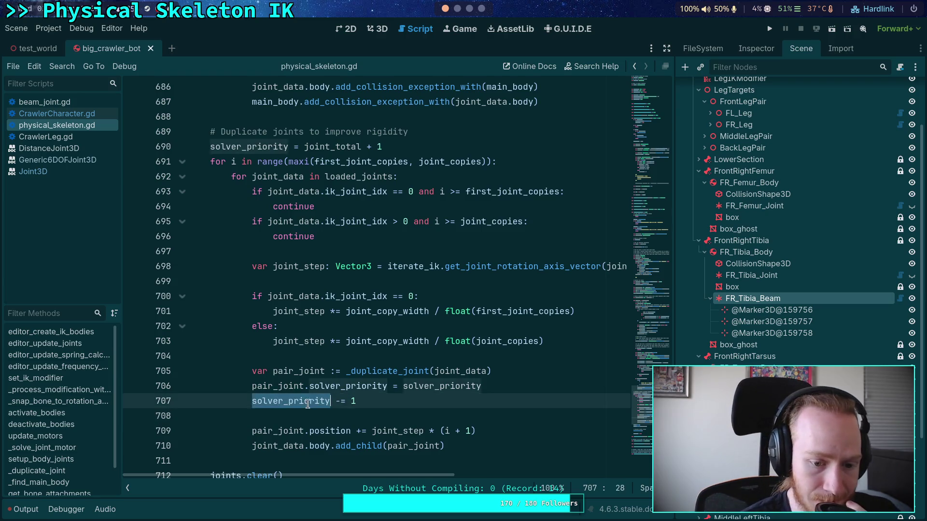
pyautogui.scroll(-7, 415, 372)
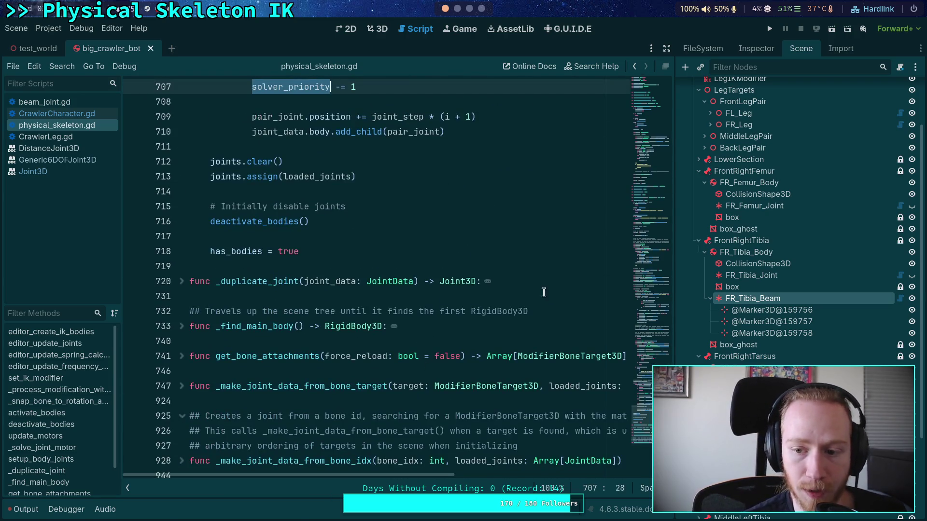
# - Save the crawler bot scene, peek at test_world, and return to big_crawler_bot
pyautogui.click(755, 48)
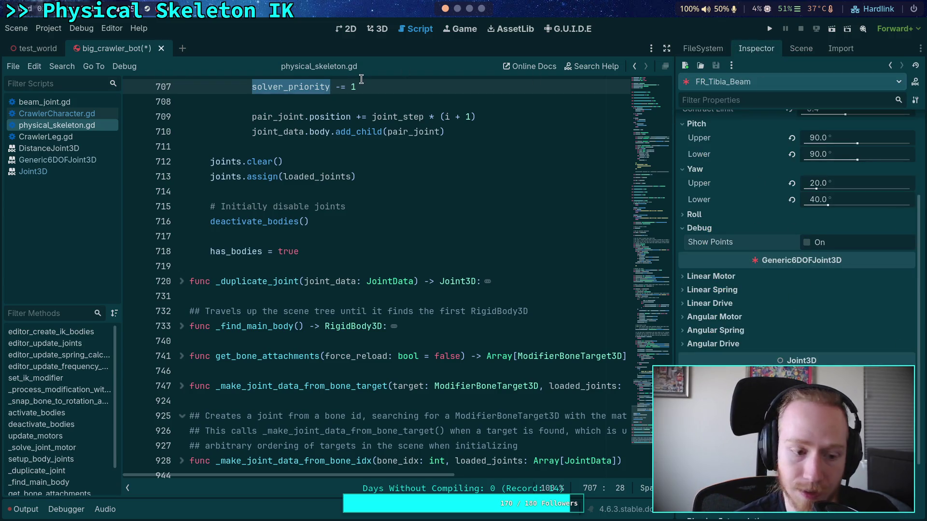
pyautogui.hotkey('ctrl', 's')
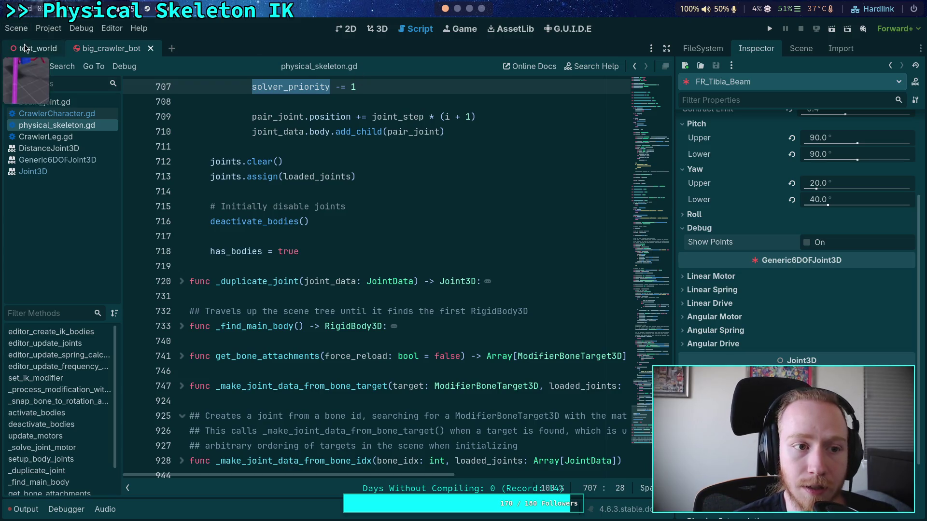
pyautogui.click(25, 47)
pyautogui.click(797, 49)
pyautogui.click(906, 298)
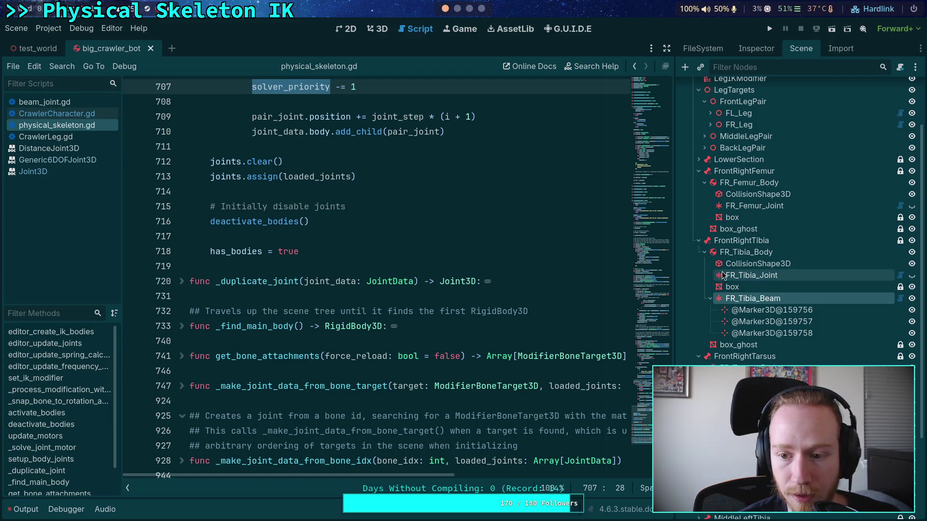
# - Filter the Scene tree by '_Body' and inspect physics of all bodies, FL_Tarsus_Body and BL_Tibia_Body
pyautogui.click(787, 72)
pyautogui.write('_B')
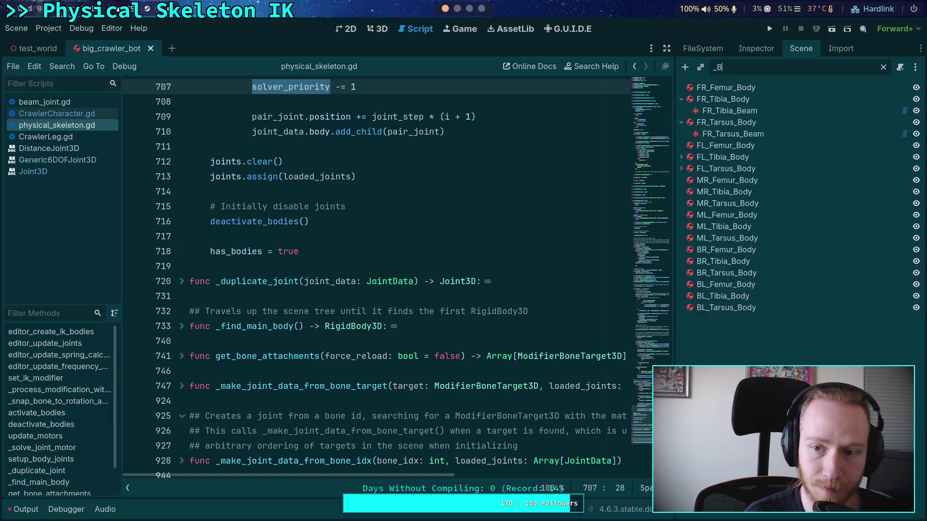
pyautogui.write('ody')
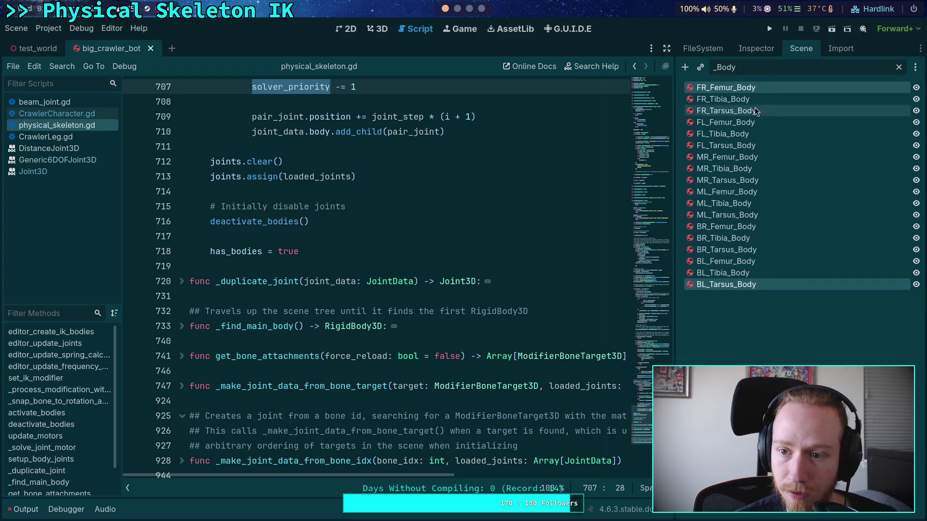
pyautogui.keyDown('shift'); pyautogui.click(726, 284); pyautogui.keyUp('shift')
pyautogui.click(756, 49)
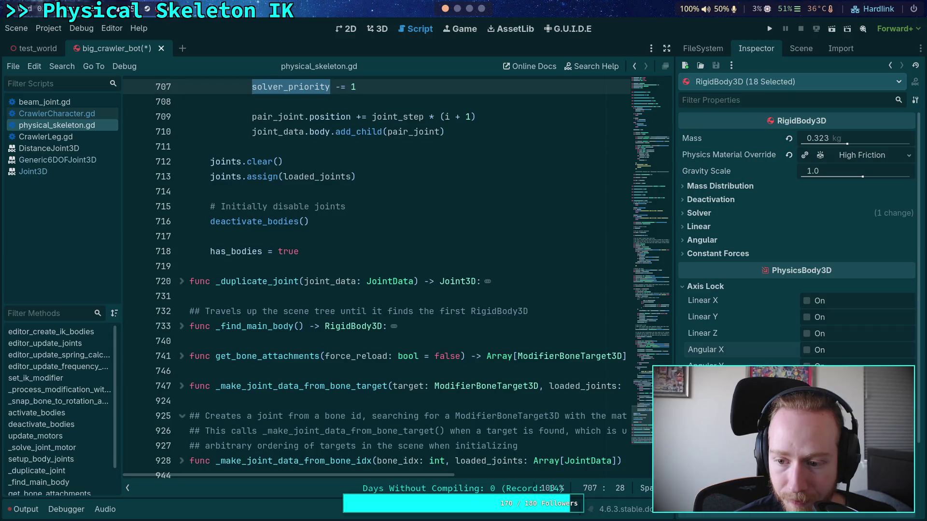
pyautogui.click(801, 48)
pyautogui.click(730, 146)
pyautogui.click(767, 50)
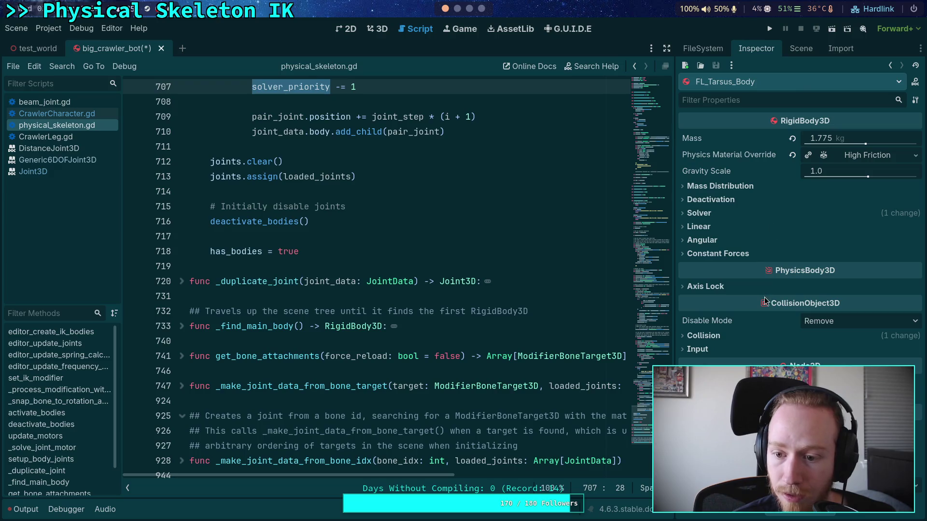
pyautogui.click(801, 48)
pyautogui.click(742, 273)
pyautogui.click(771, 45)
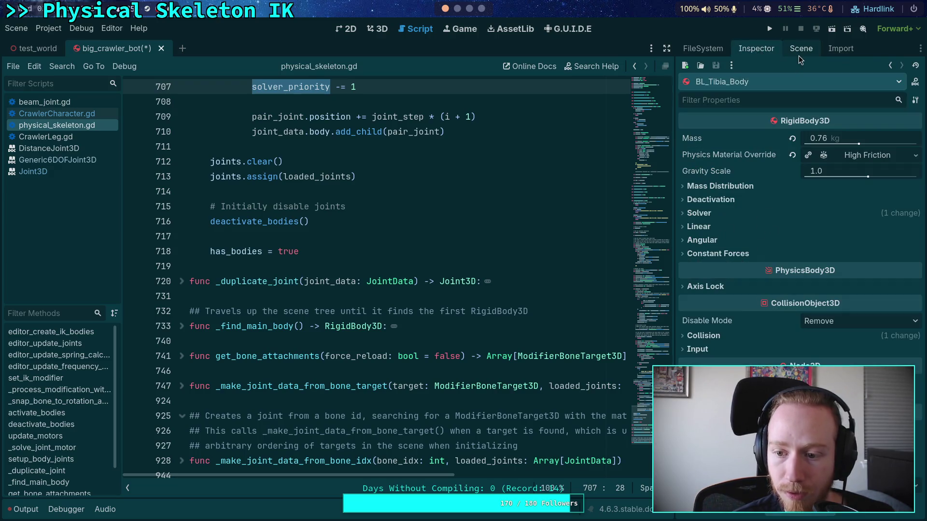
pyautogui.click(798, 54)
# - Save the crawler bot scene and switch to the test_world scene
pyautogui.click(346, 223)
pyautogui.hotkey('ctrl', 's')
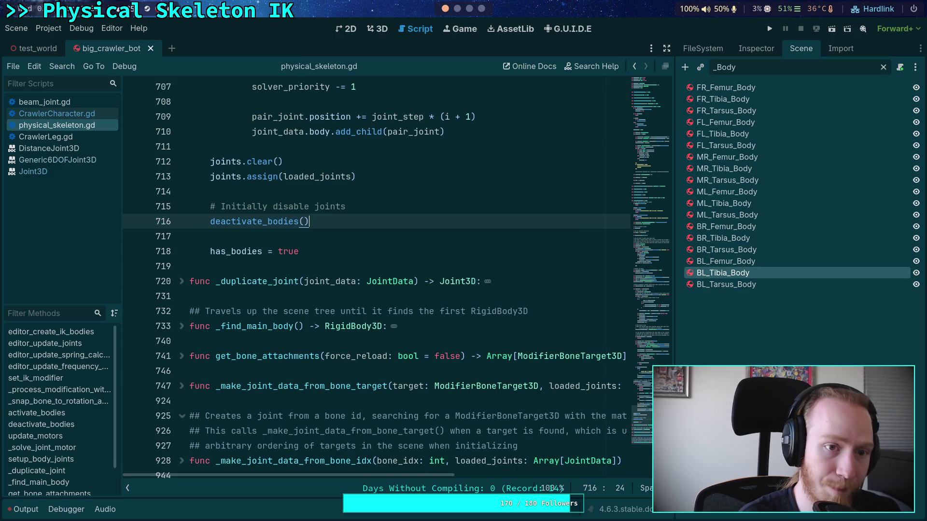
pyautogui.click(26, 53)
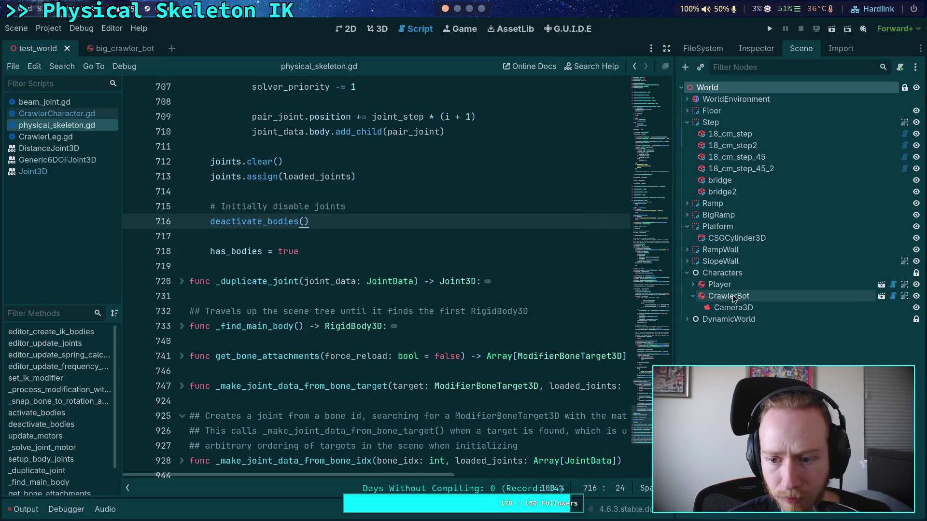
# - Select CrawlerBot in test_world and look through its properties
pyautogui.click(727, 242)
pyautogui.scroll(-10, 757, 306)
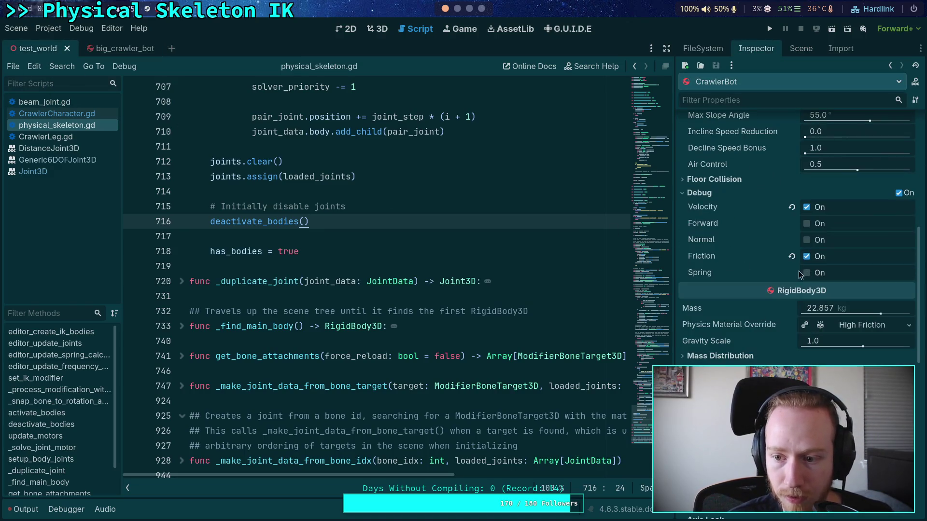
pyautogui.scroll(-3, 756, 297)
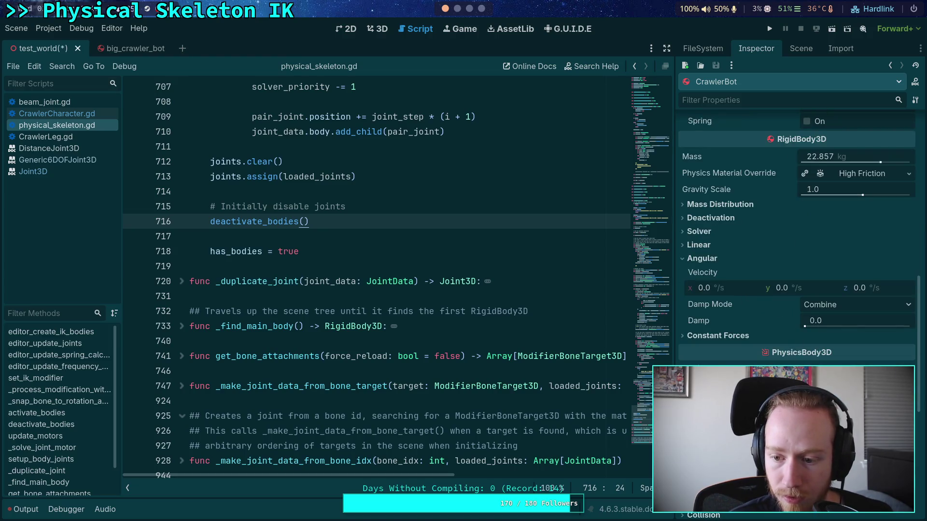
pyautogui.scroll(3, 761, 362)
pyautogui.scroll(-3, 761, 363)
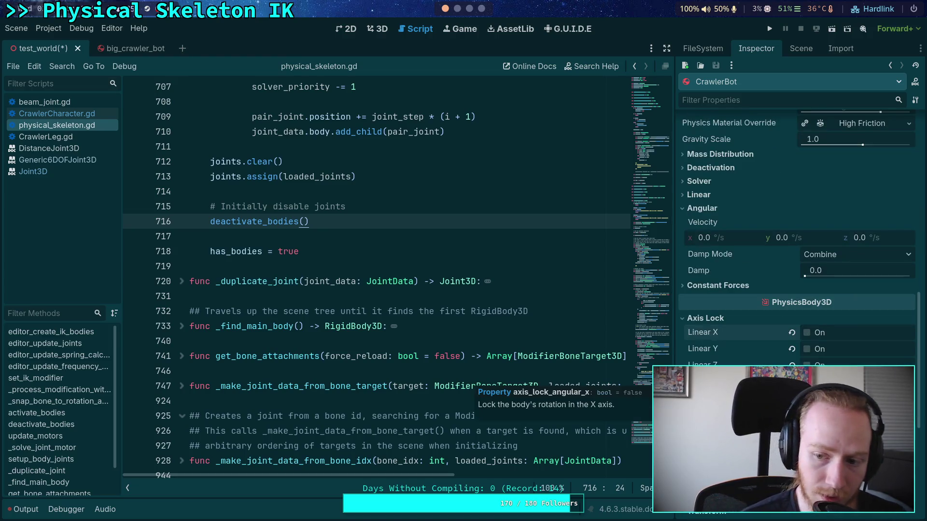
# - In big_crawler_bot, unlock CrawlerBot's linear X, Y and Z axes and save both scenes
pyautogui.click(126, 48)
pyautogui.click(801, 50)
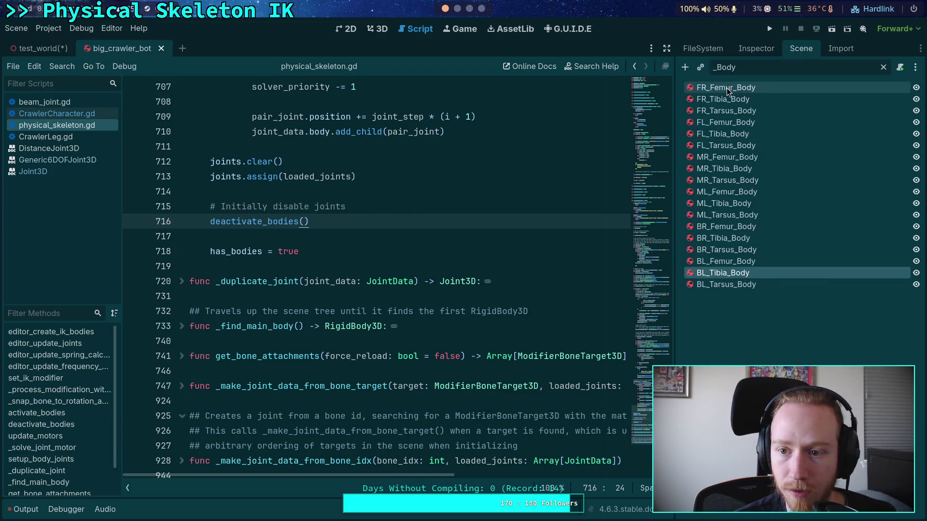
pyautogui.click(765, 50)
pyautogui.click(801, 48)
pyautogui.scroll(10, 732, 93)
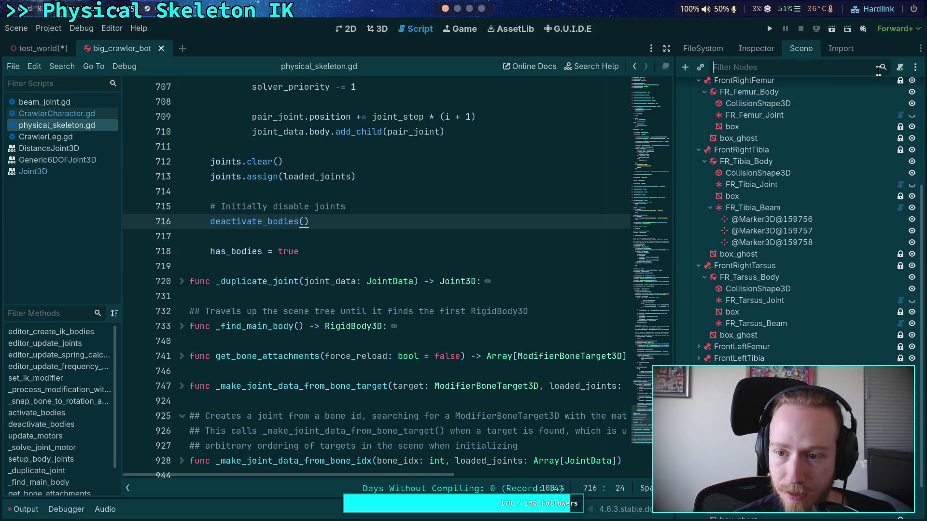
pyautogui.click(732, 93)
pyautogui.click(747, 48)
pyautogui.scroll(-10, 745, 333)
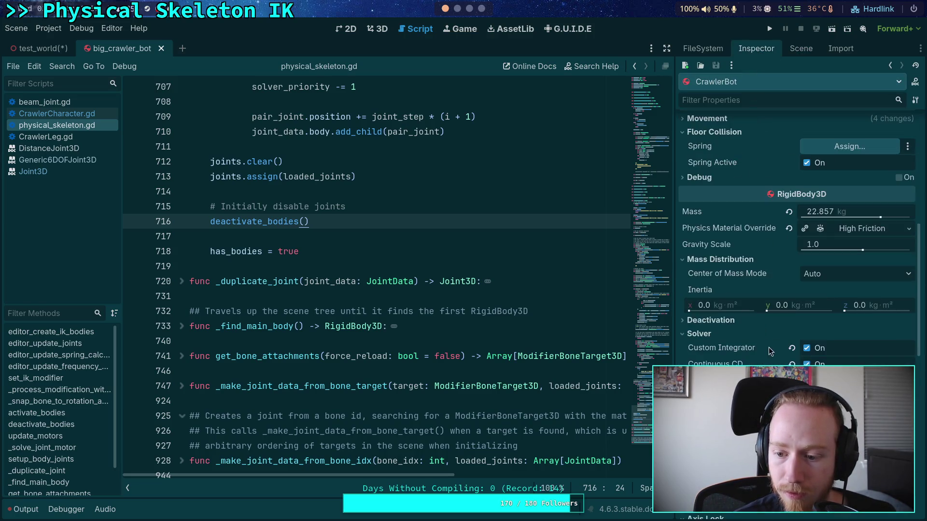
pyautogui.click(807, 213)
pyautogui.click(807, 196)
pyautogui.click(806, 180)
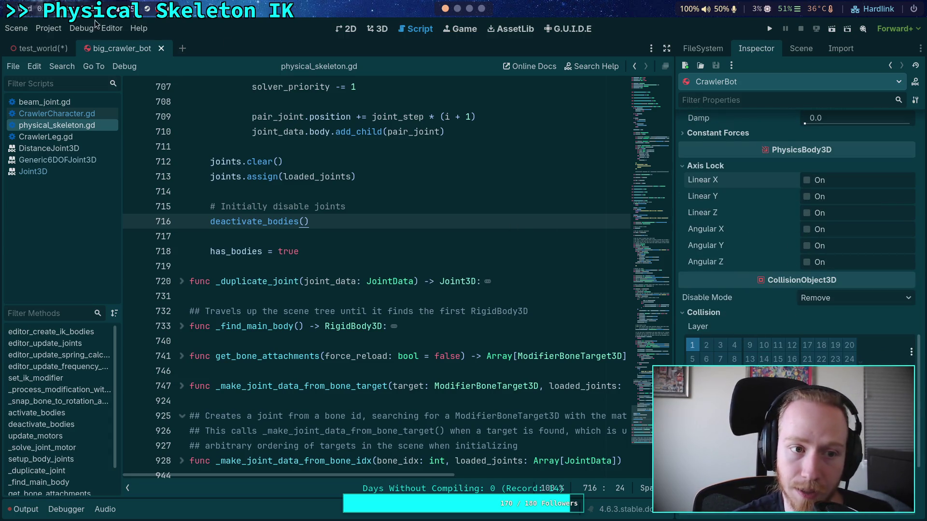
pyautogui.hotkey('ctrl', 's')
# - Test-run the game, stop it with F8, and fold away the Axis Lock section
pyautogui.scroll(-10, 756, 258)
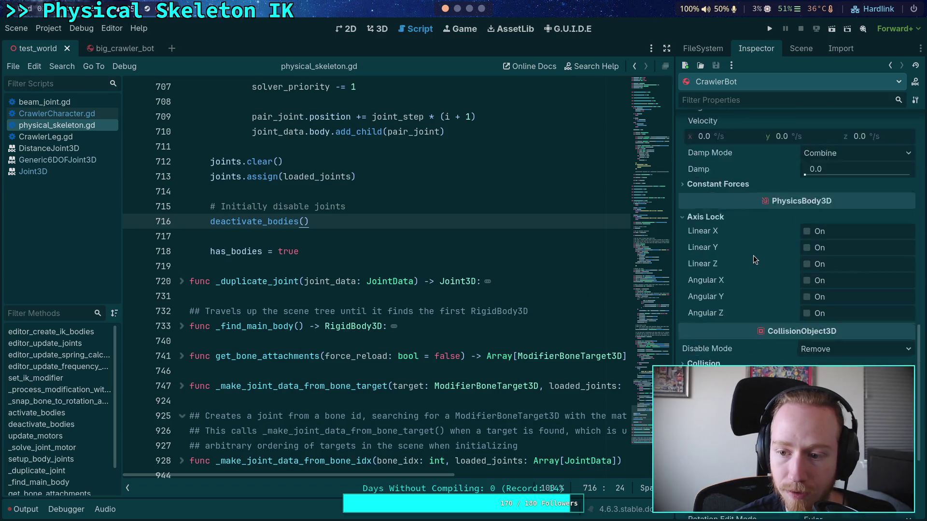
pyautogui.click(769, 30)
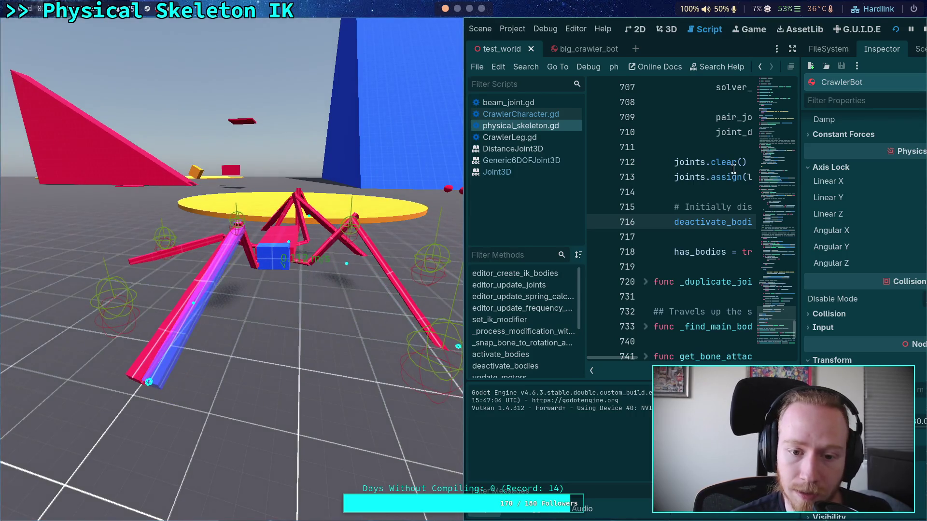
pyautogui.press('F8')
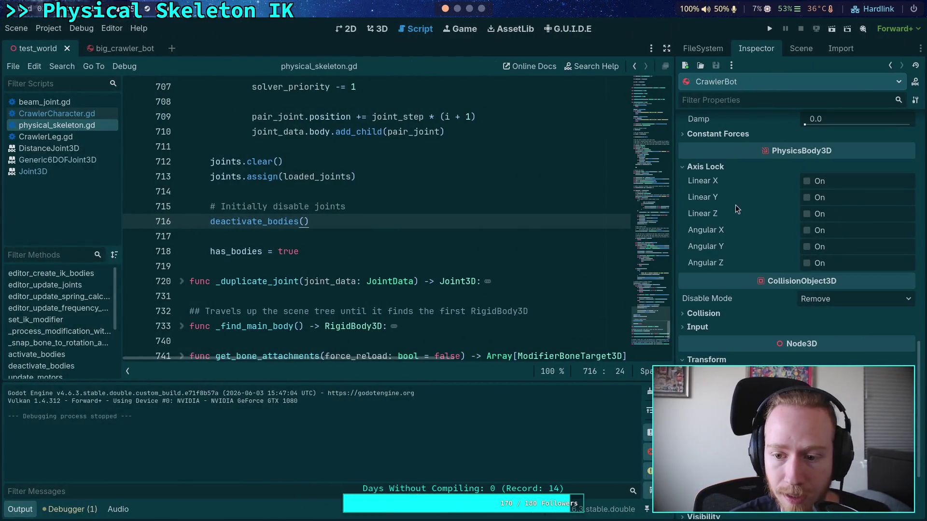
pyautogui.click(705, 167)
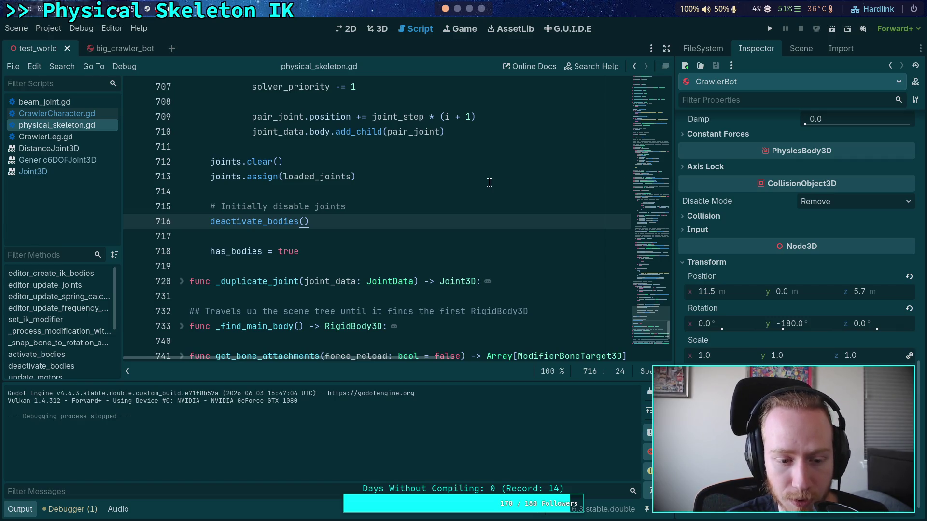
# - In the big_crawler_bot scene, select FR_Tibia_Beam and enable its Debug Show Points option
pyautogui.click(112, 52)
pyautogui.click(800, 48)
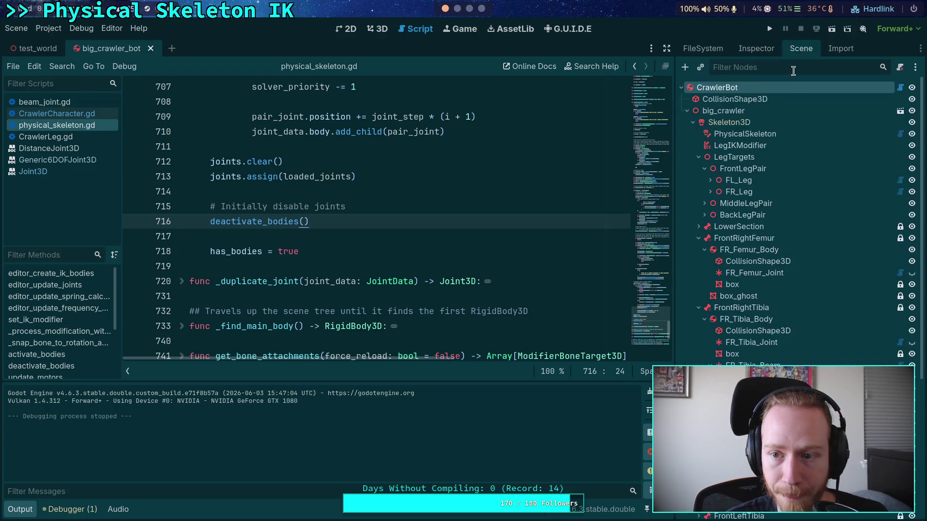
pyautogui.click(699, 157)
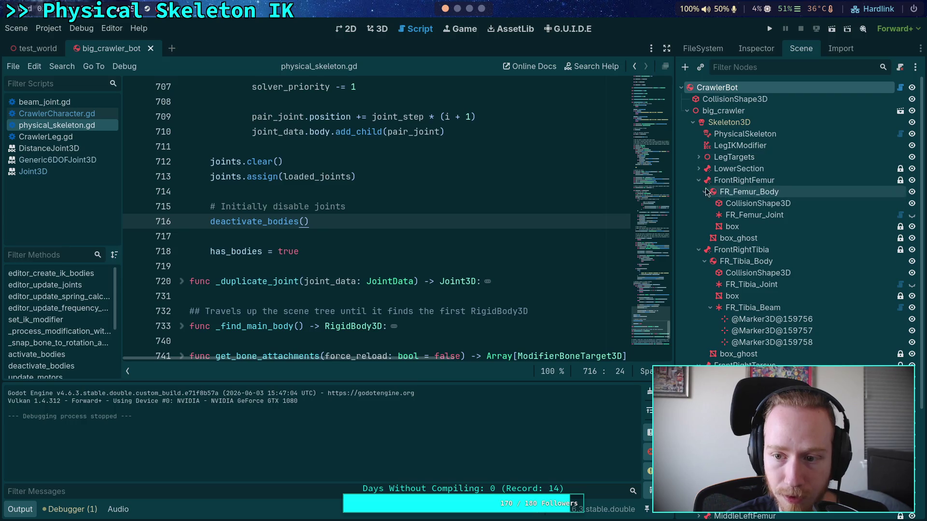
pyautogui.click(753, 215)
pyautogui.click(751, 308)
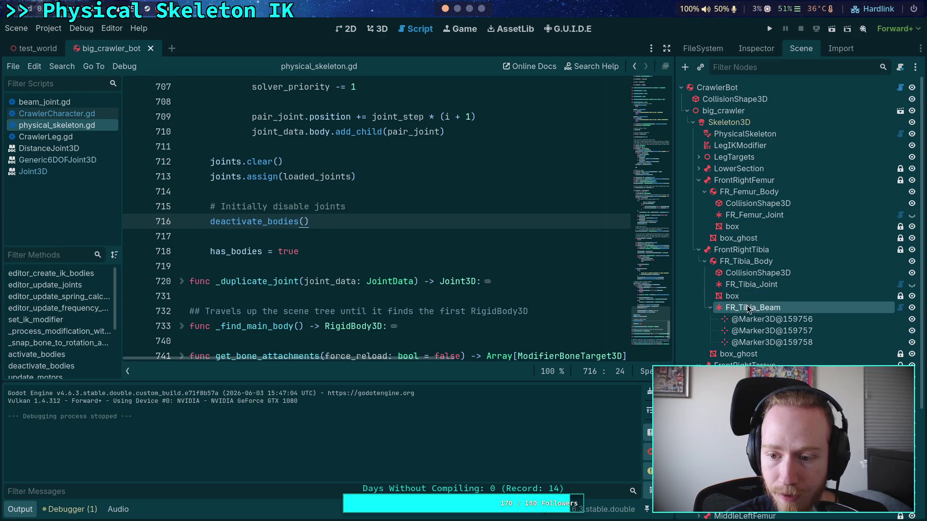
pyautogui.click(751, 49)
pyautogui.click(818, 245)
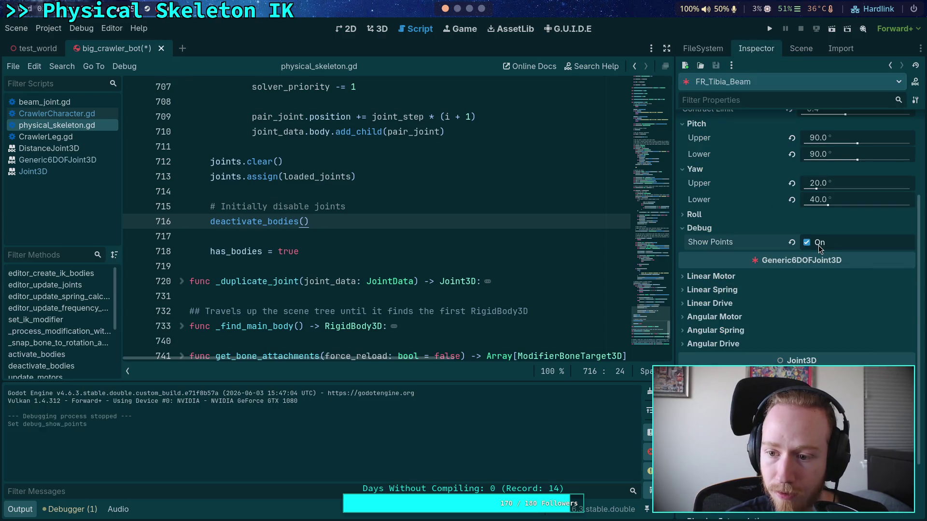
# - Select FR_Tibia_Beam's three Marker3D children, then browse physical_skeleton.gd briefly and leave it
pyautogui.click(801, 48)
pyautogui.click(772, 310)
pyautogui.keyDown('shift'); pyautogui.click(772, 333); pyautogui.keyUp('shift')
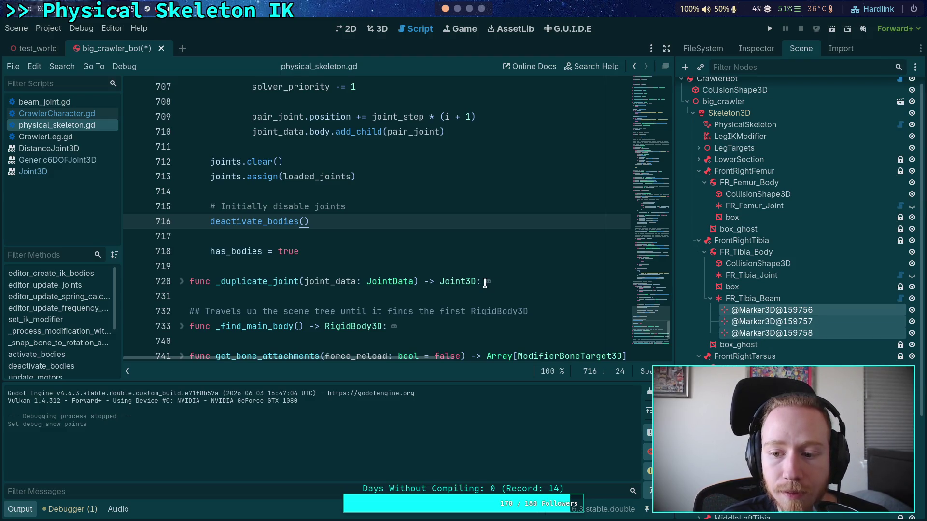
pyautogui.click(484, 283)
pyautogui.press('Down')
pyautogui.scroll(-7, 505, 280)
pyautogui.scroll(3, 452, 288)
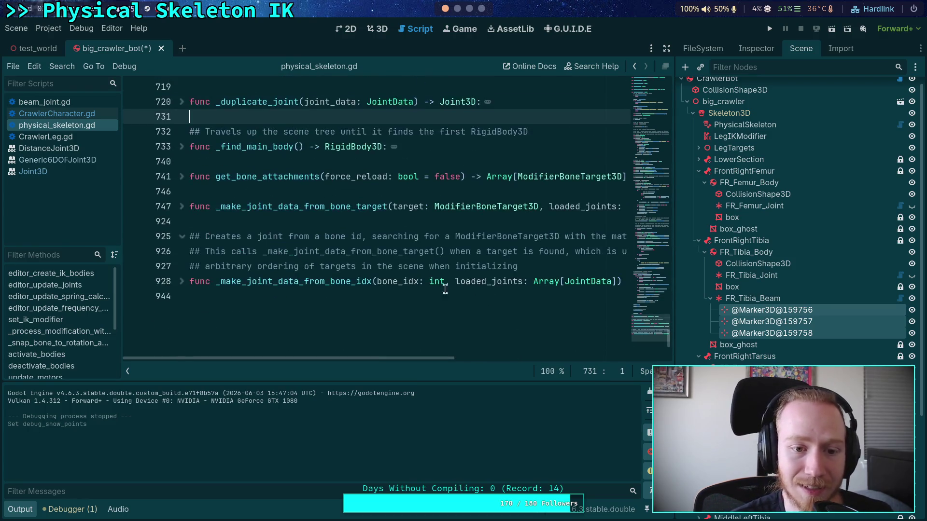
pyautogui.click(84, 114)
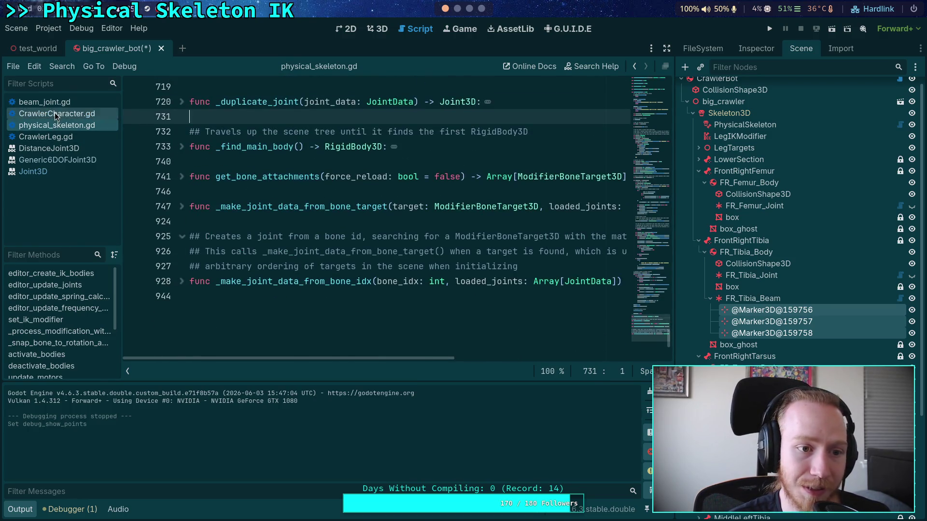
# - Open beam_joint.gd, start a '#for' comment after line 225, then delete it
pyautogui.click(84, 102)
pyautogui.scroll(-20, 386, 232)
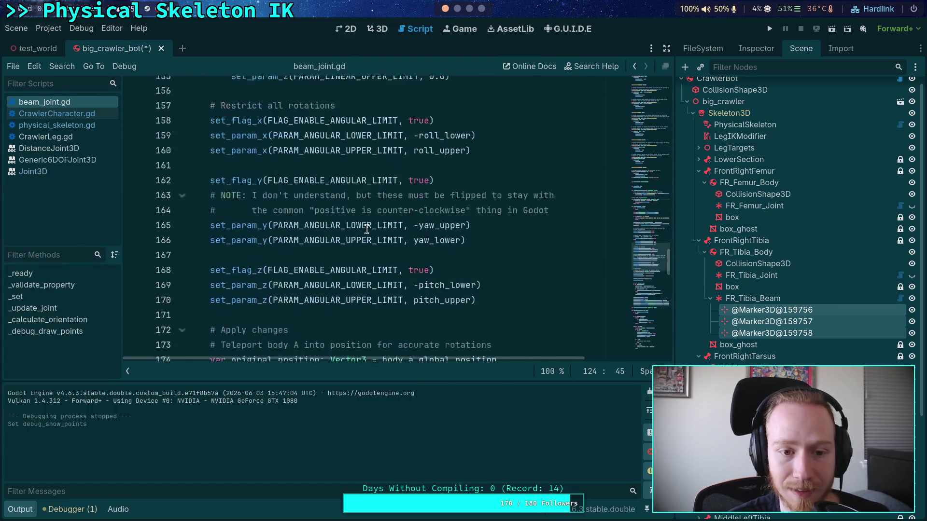
pyautogui.scroll(10, 651, 326)
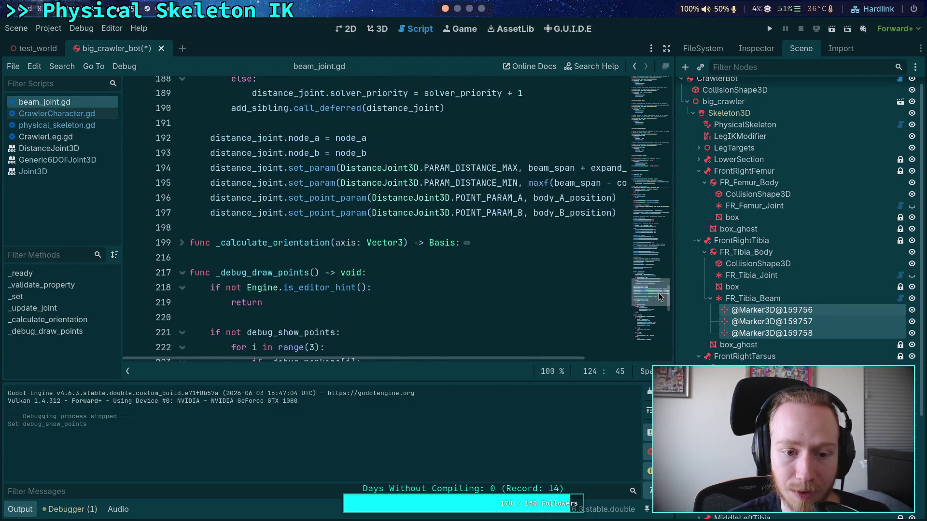
pyautogui.click(480, 277)
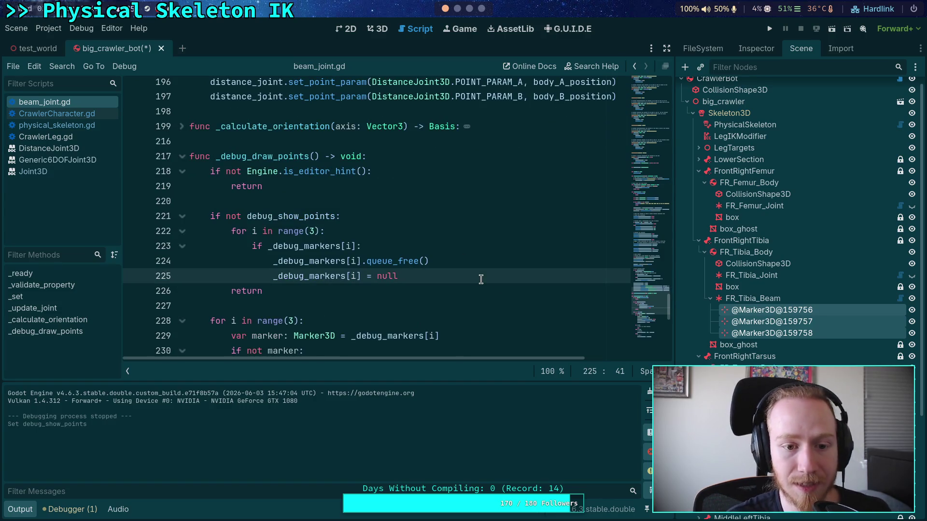
pyautogui.press('Return')
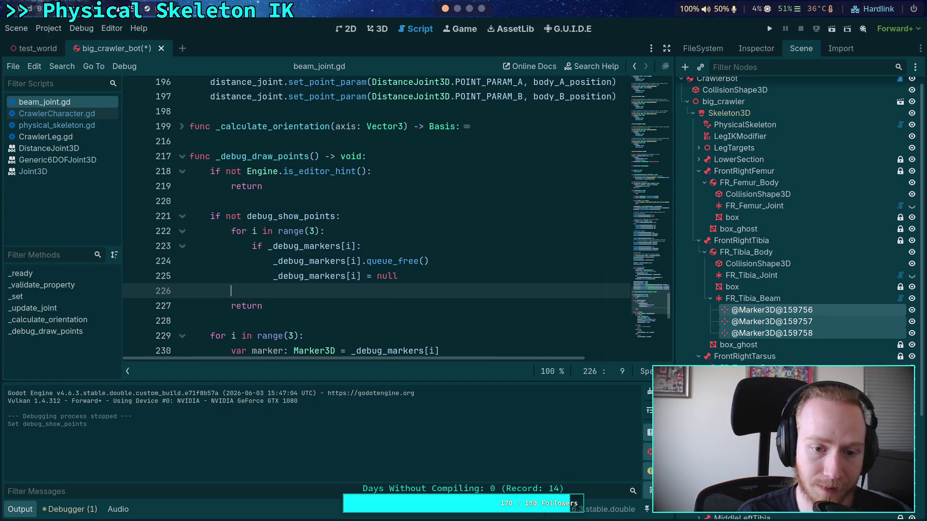
pyautogui.write('# Se')
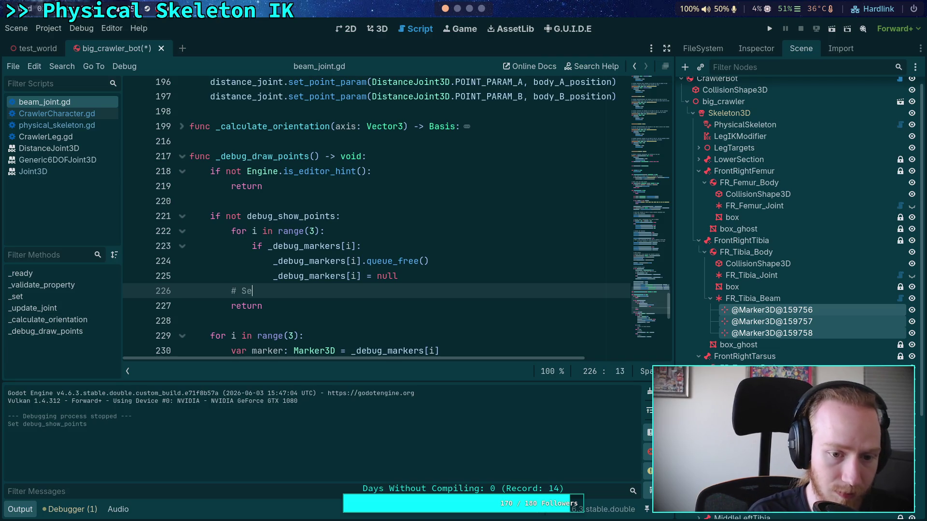
pyautogui.write('arch for any')
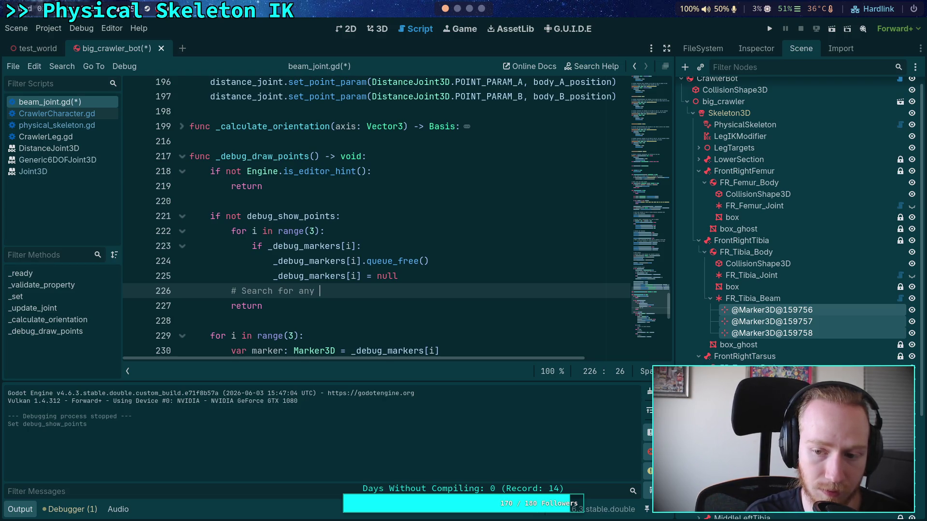
pyautogui.hotkey('shift', 'Home')
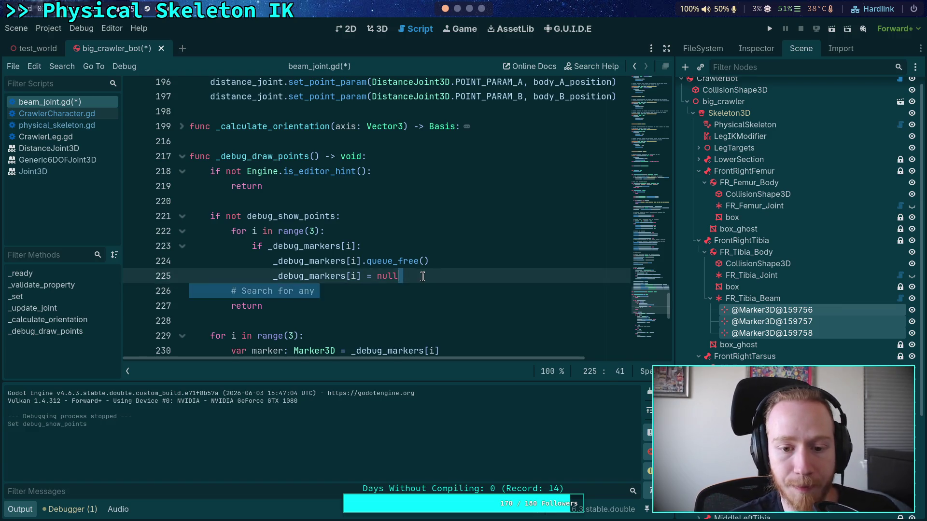
pyautogui.press('BackSpace')
pyautogui.press('BackSpace')
pyautogui.press('BackSpace')
pyautogui.press('BackSpace')
# - Begin a 'marker.' line after the Marker3D creation and check the marker's editor description
pyautogui.scroll(-2, 483, 275)
pyautogui.scroll(-2, 458, 270)
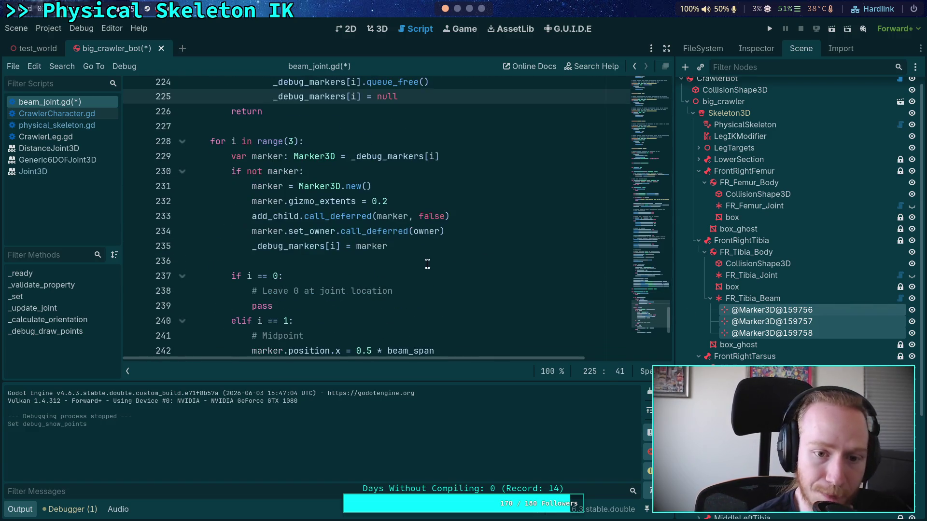
pyautogui.click(402, 191)
pyautogui.press('Return')
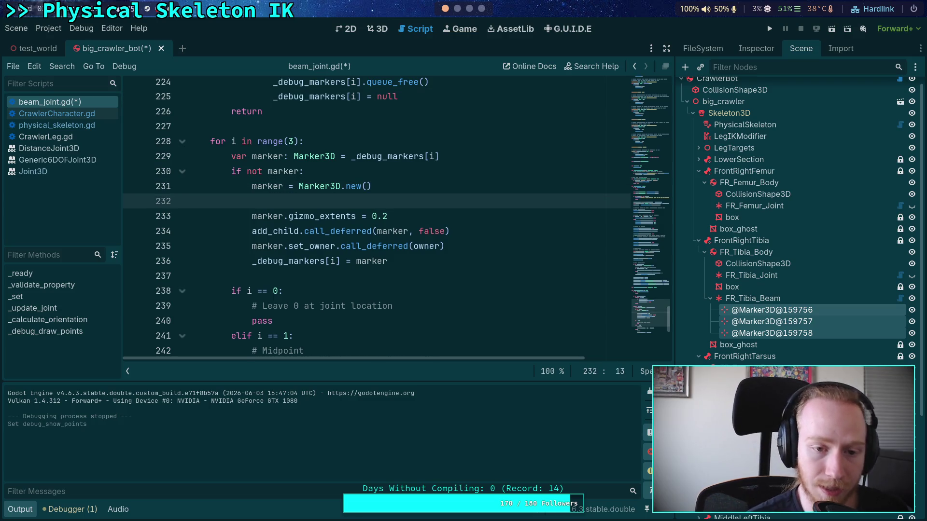
pyautogui.write('mork')
pyautogui.press('BackSpace')
pyautogui.press('BackSpace')
pyautogui.press('BackSpace')
pyautogui.write('arker.')
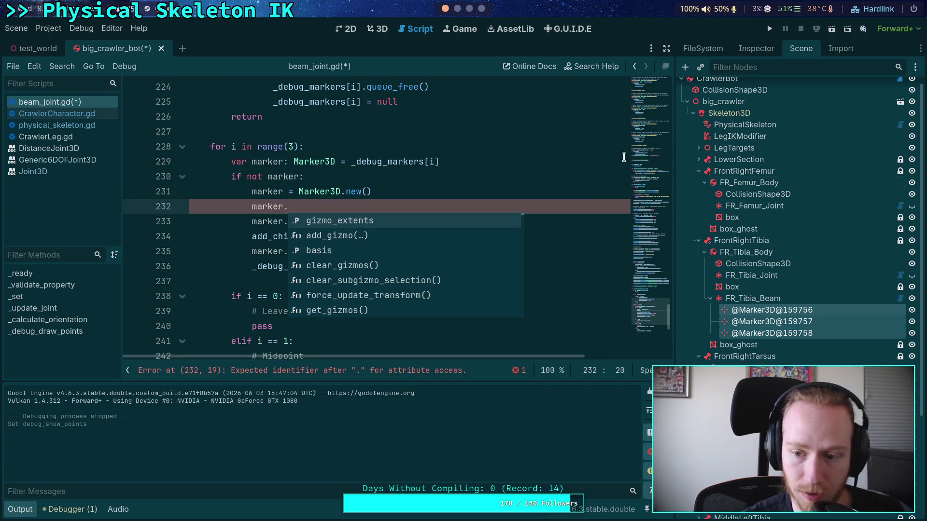
pyautogui.click(756, 49)
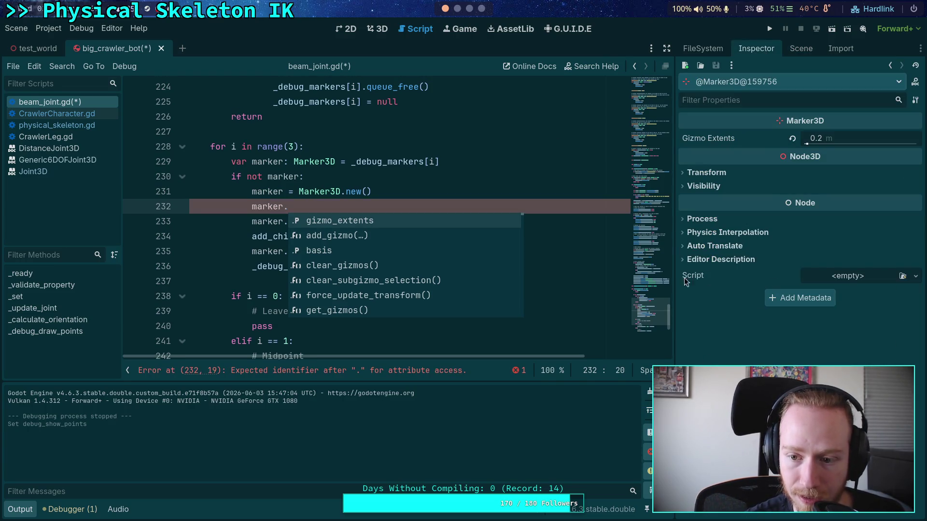
pyautogui.click(728, 262)
pyautogui.click(728, 262)
pyautogui.click(713, 259)
# - Complete the line marker.set_meta(&'beam_joint_owned', true), fixing typos along the way
pyautogui.write('met')
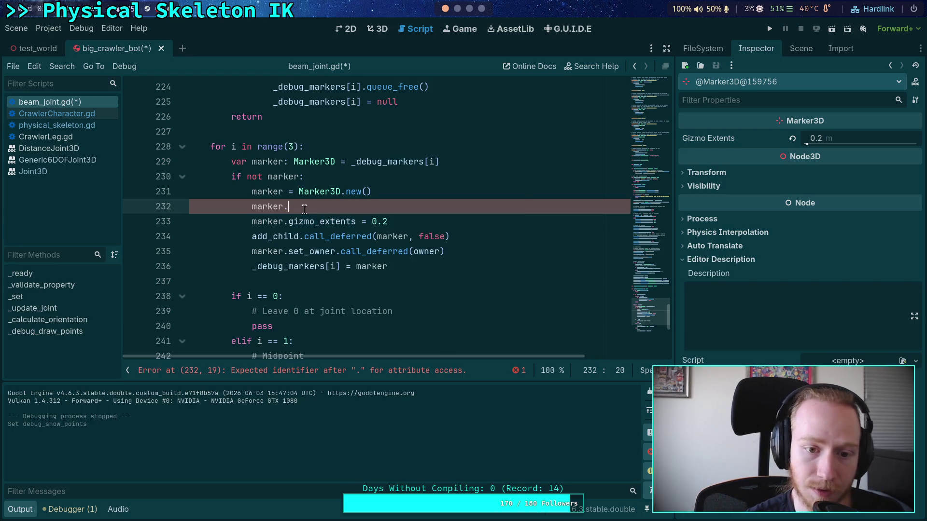
pyautogui.write('a')
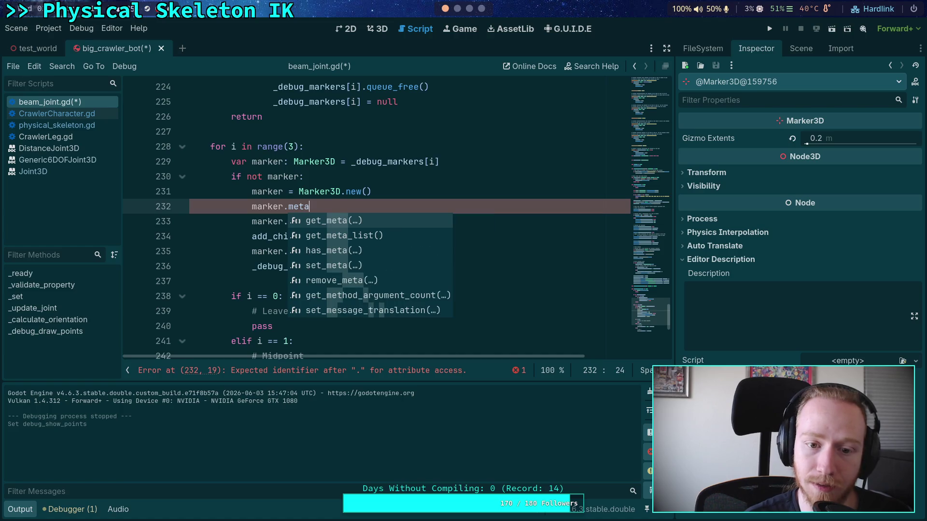
pyautogui.press('Down')
pyautogui.press('Down')
pyautogui.press('Down')
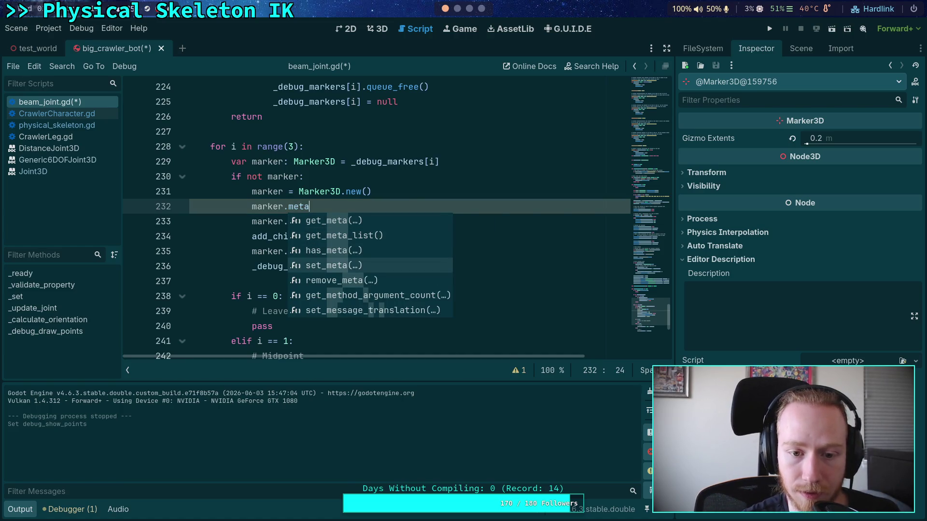
pyautogui.press('Return')
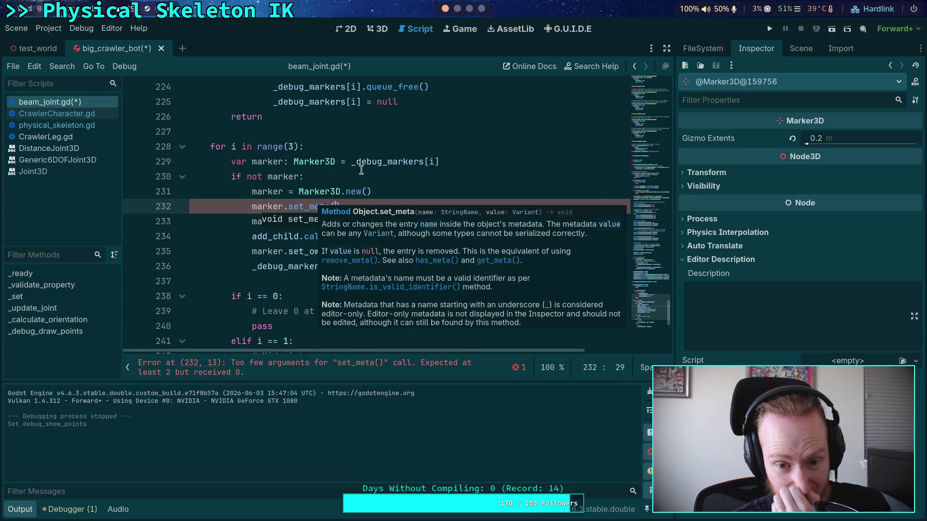
pyautogui.write("&'")
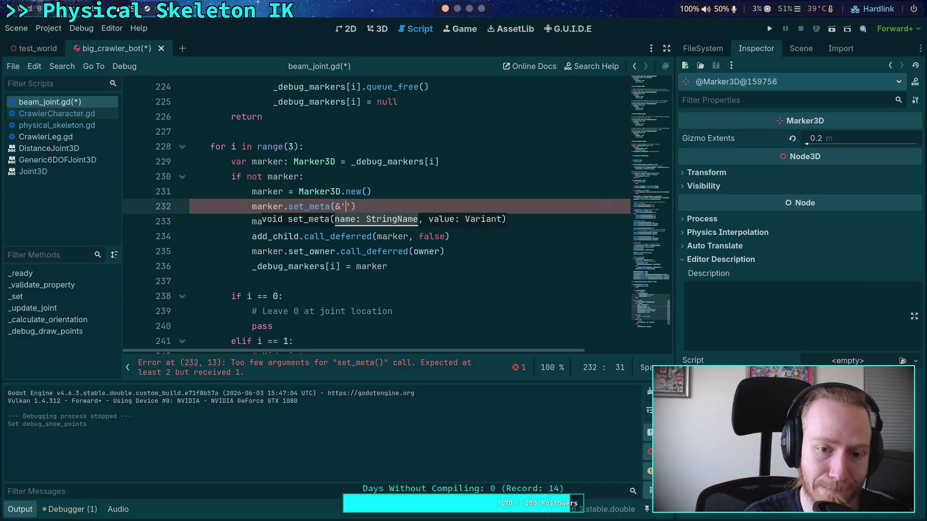
pyautogui.write('beam_joint')
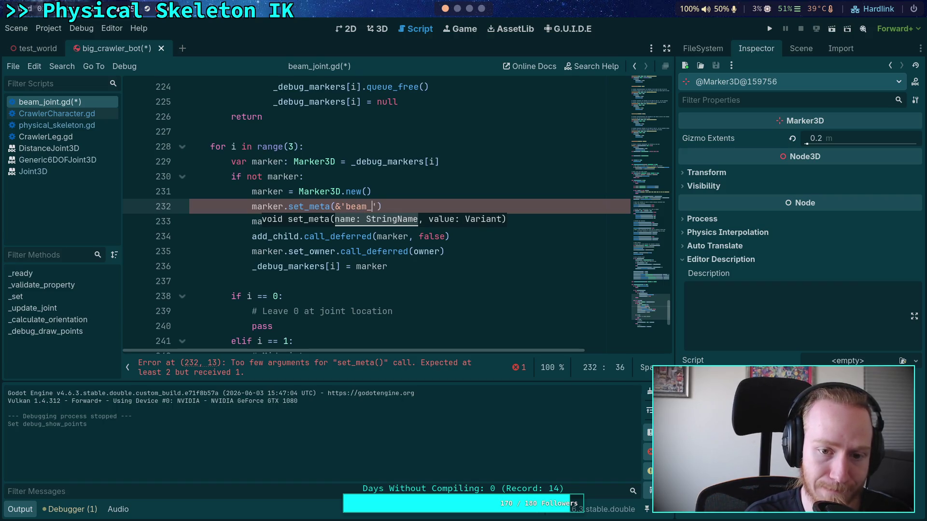
pyautogui.write('_ows')
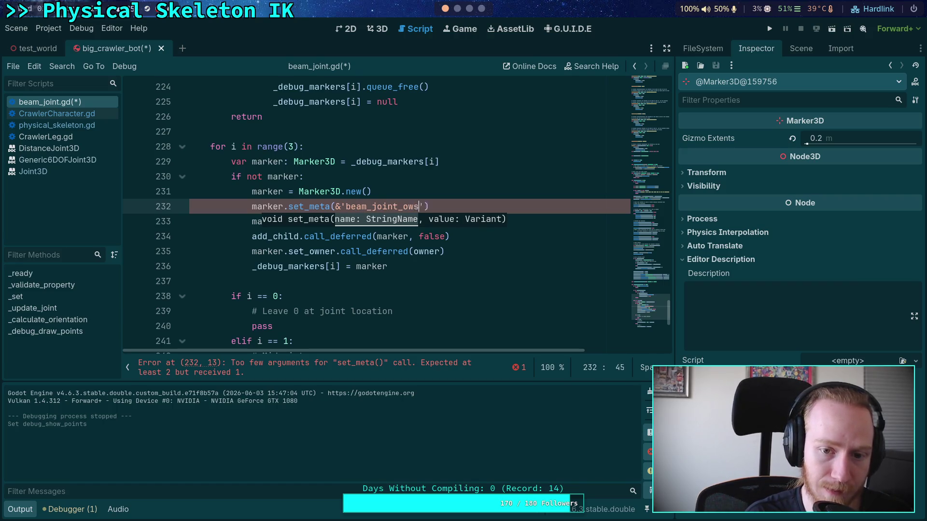
pyautogui.press('BackSpace')
pyautogui.press('BackSpace')
pyautogui.write('ner')
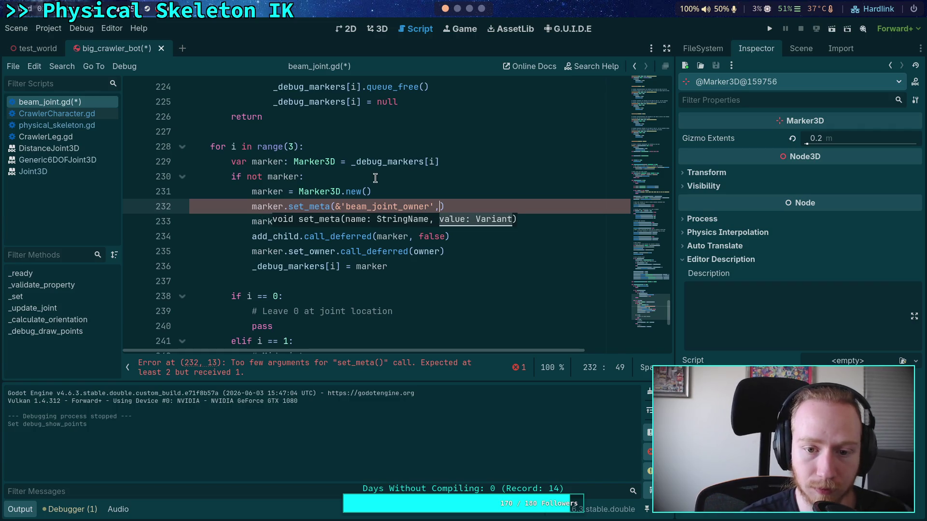
pyautogui.click(423, 206)
pyautogui.press('BackSpace')
pyautogui.write('d')
pyautogui.press('Right')
pyautogui.press('Right')
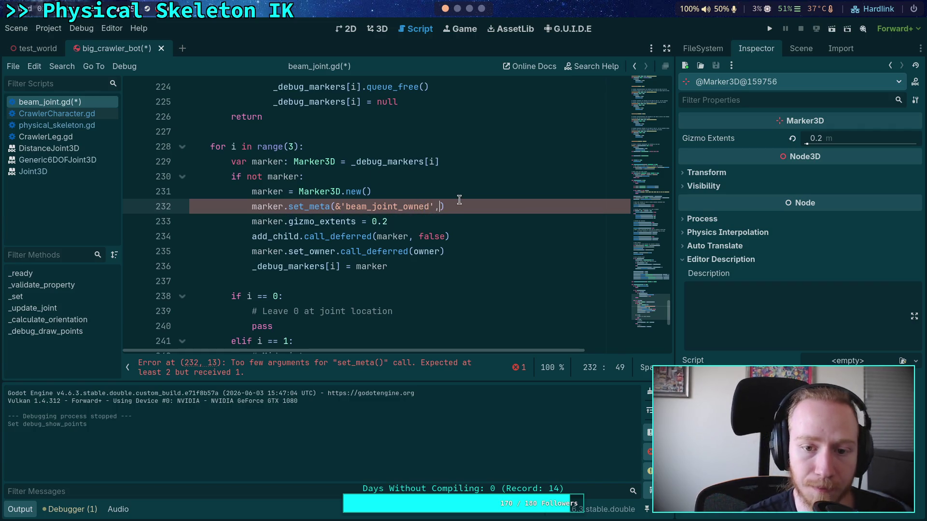
pyautogui.write('nlu')
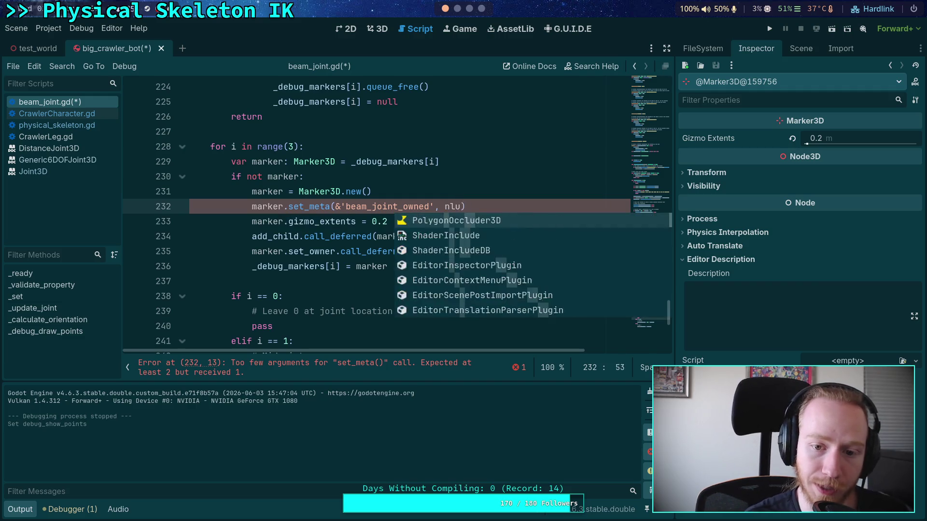
pyautogui.press('BackSpace')
pyautogui.press('BackSpace')
pyautogui.press('BackSpace')
pyautogui.write('tru')
pyautogui.press('Return')
# - Open a new line below the marker-clearing loop
pyautogui.click(422, 179)
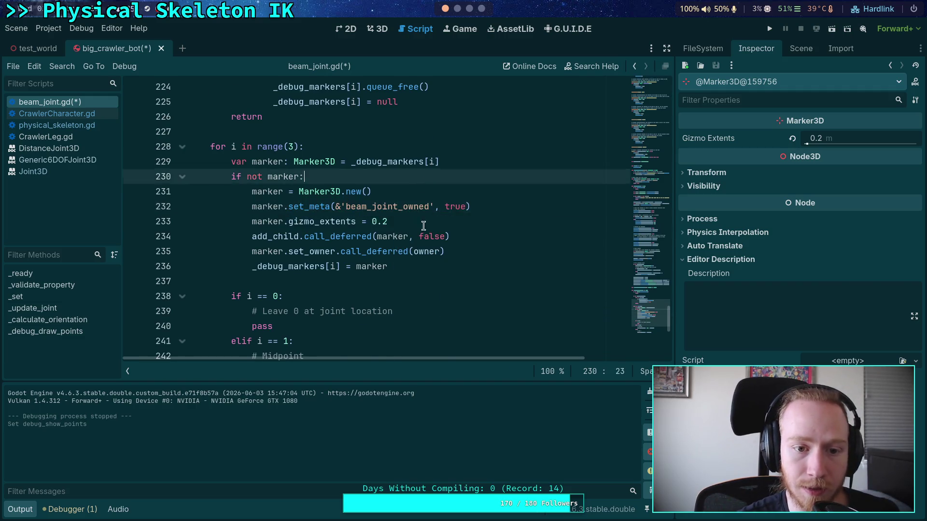
pyautogui.scroll(3, 422, 223)
pyautogui.click(471, 236)
pyautogui.press('Return')
# - Add a '# Search for stale markers' comment below the marker-clearing loop
pyautogui.write('# Search for')
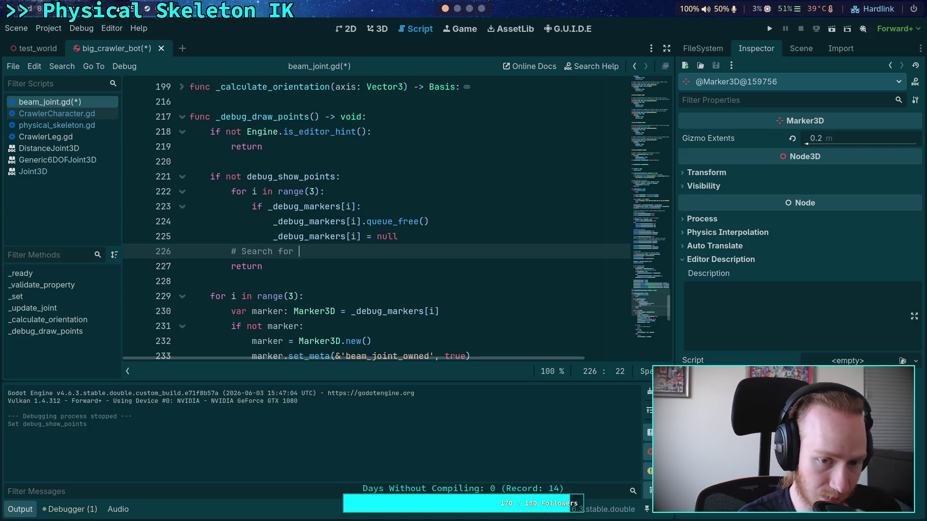
pyautogui.write('stal')
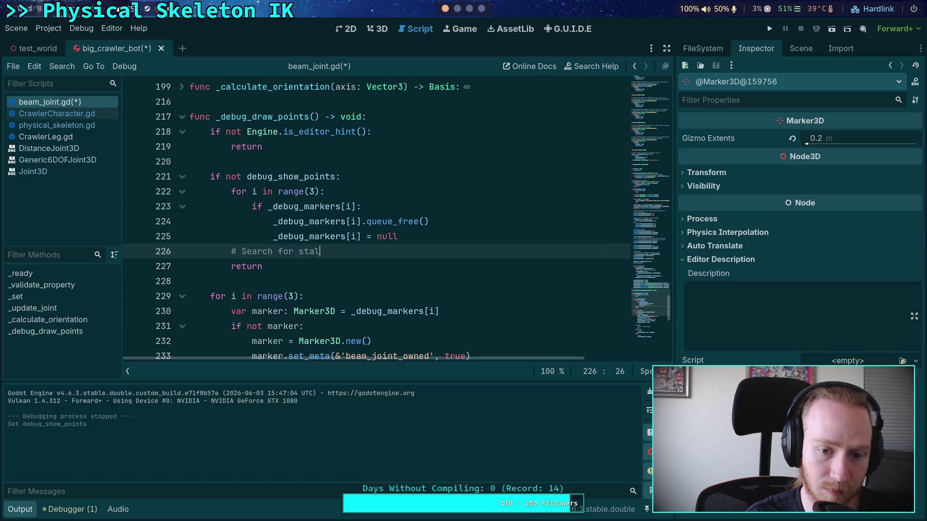
pyautogui.write('e markers that saved previ')
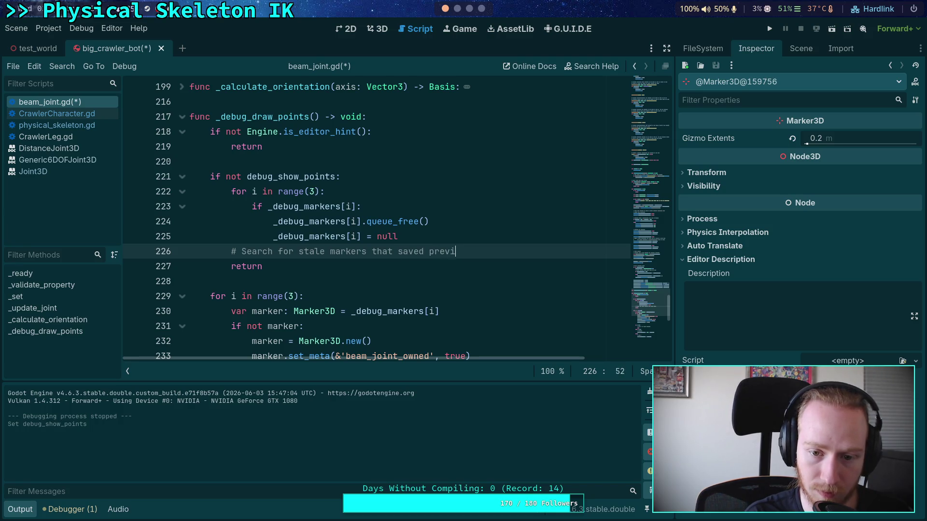
pyautogui.write('ously')
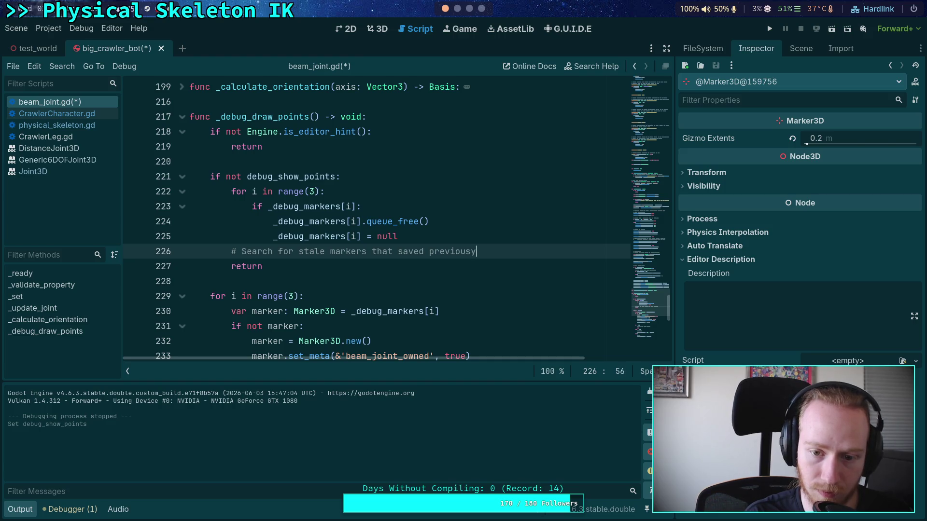
pyautogui.press('Return')
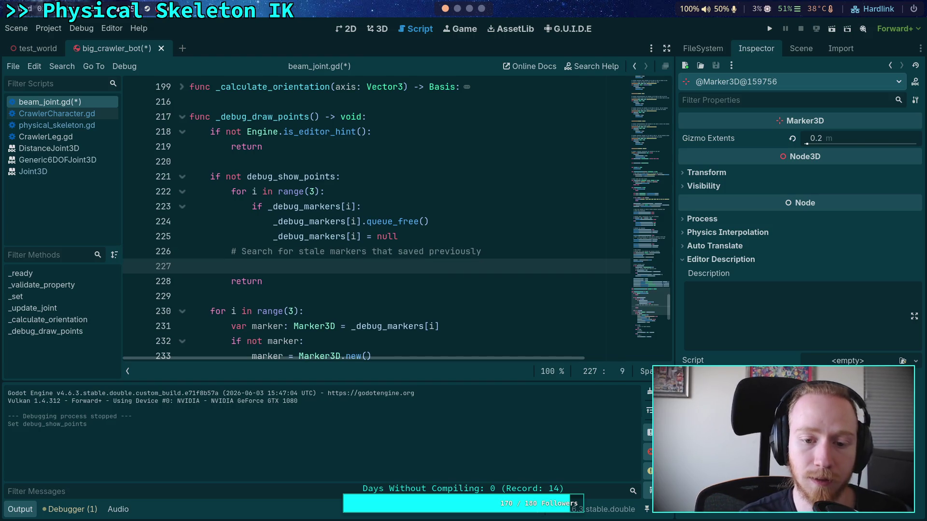
pyautogui.scroll(-1, 473, 246)
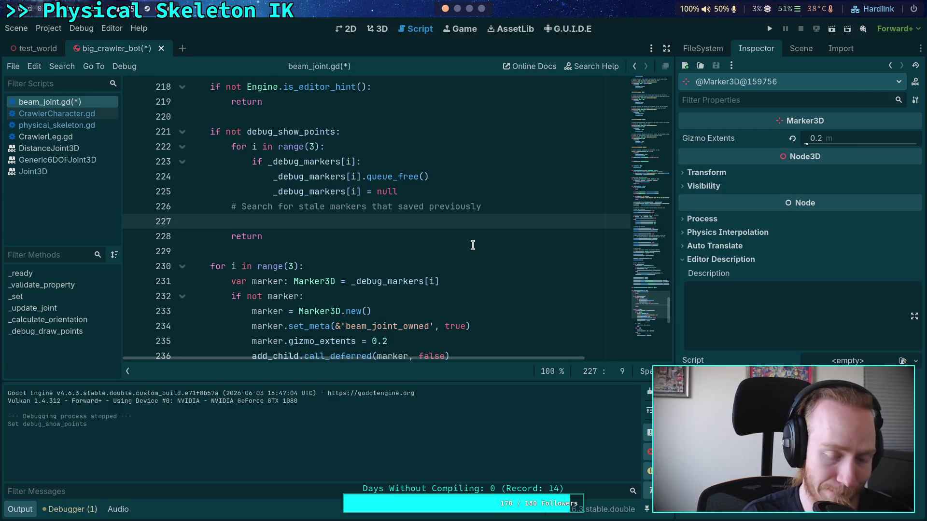
# - Write the loop header for marker in find_children('', 'Marker3D', false, true):
pyautogui.write('for ')
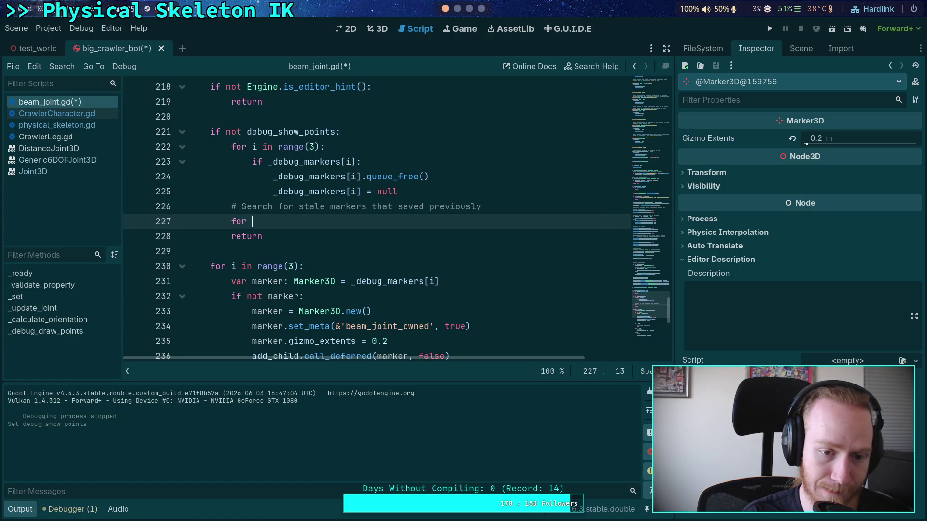
pyautogui.write('marker ')
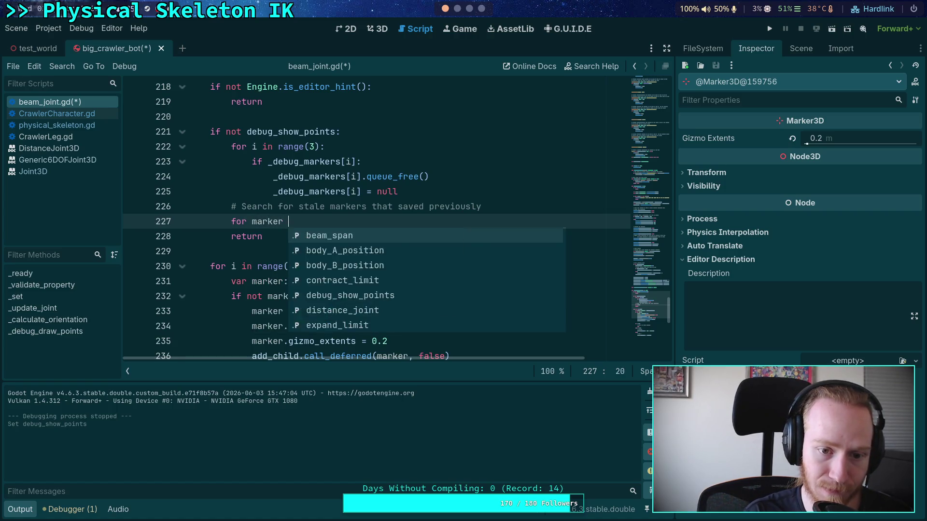
pyautogui.write('in find_ch')
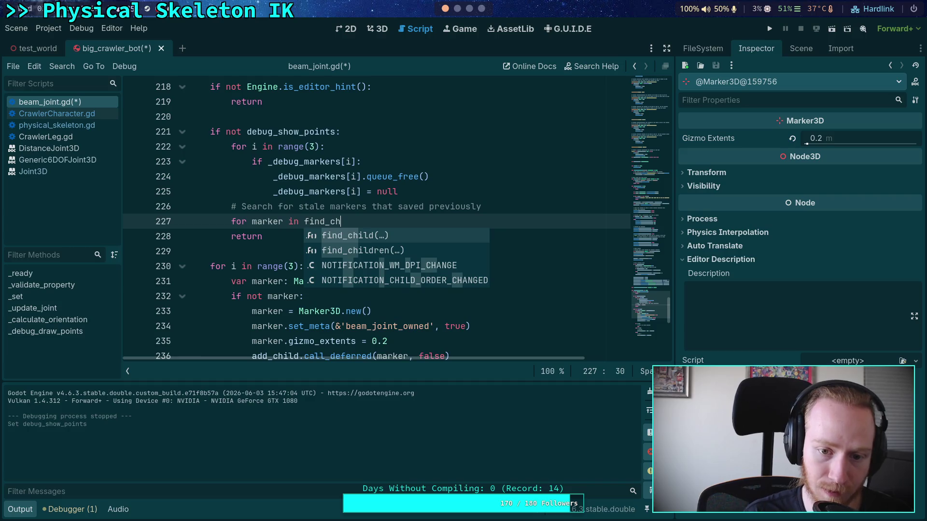
pyautogui.press('Down')
pyautogui.press('Return')
pyautogui.write("', '")
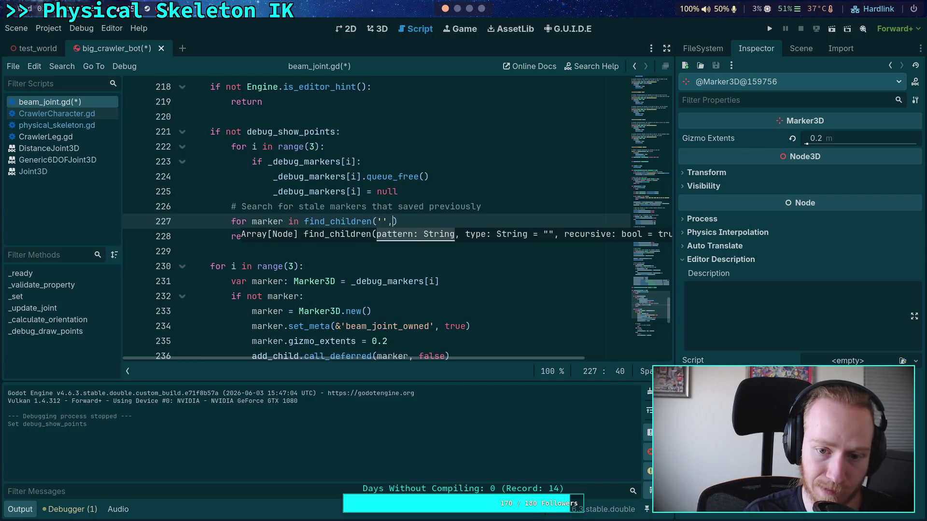
pyautogui.write("Marker3D',")
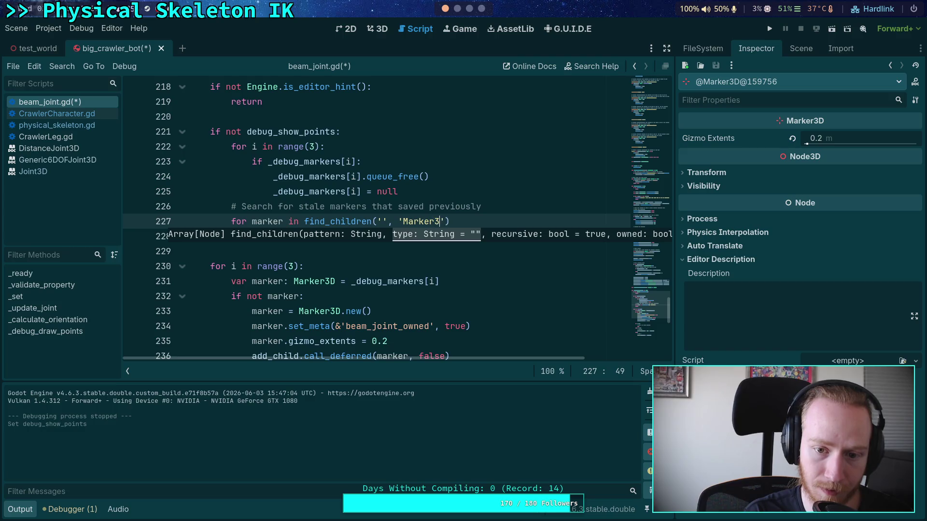
pyautogui.write(' false, ')
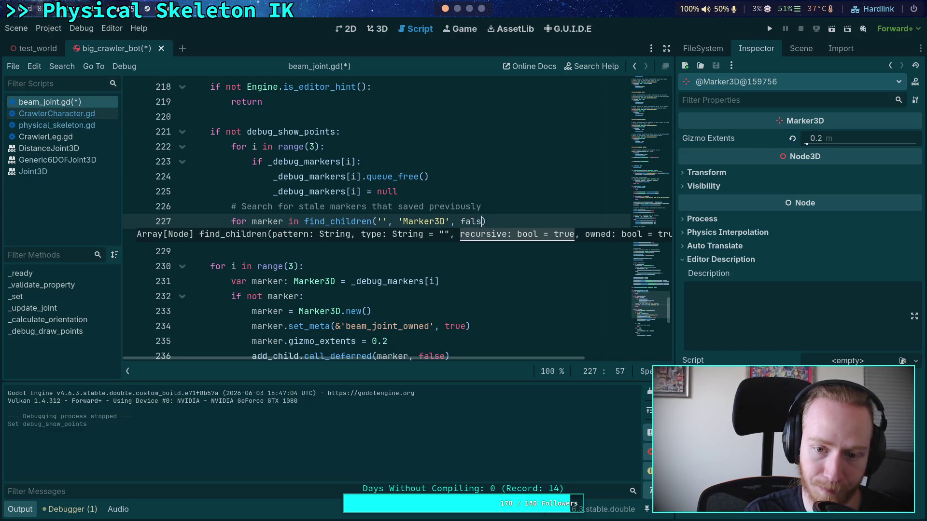
pyautogui.write('false)')
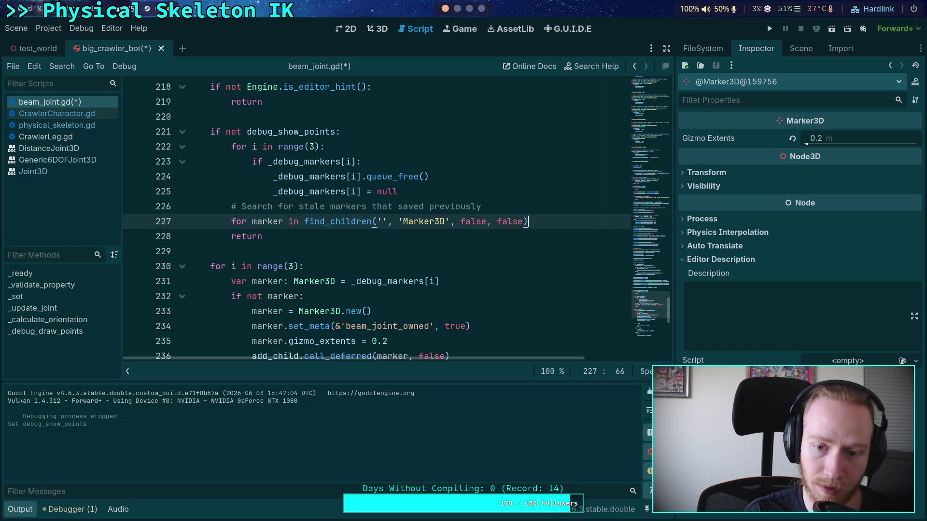
pyautogui.moveTo(364, 224)
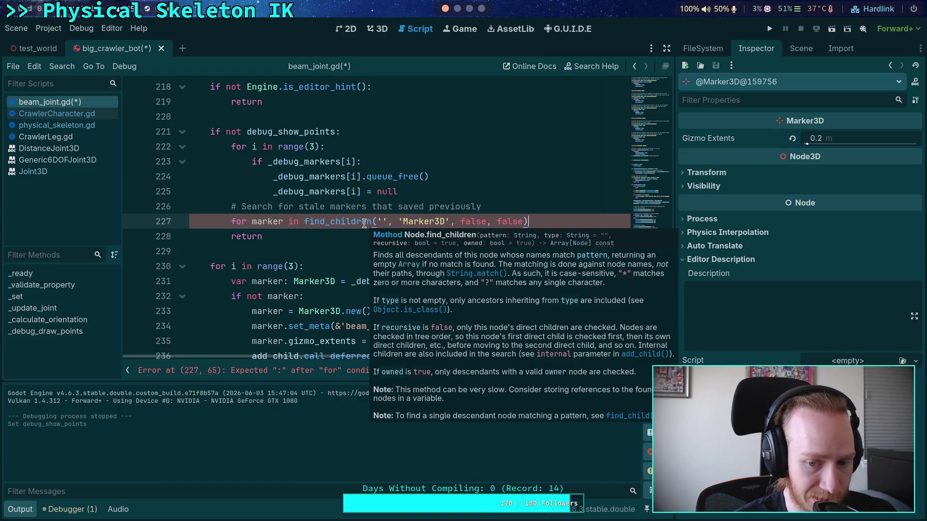
pyautogui.doubleClick(522, 222)
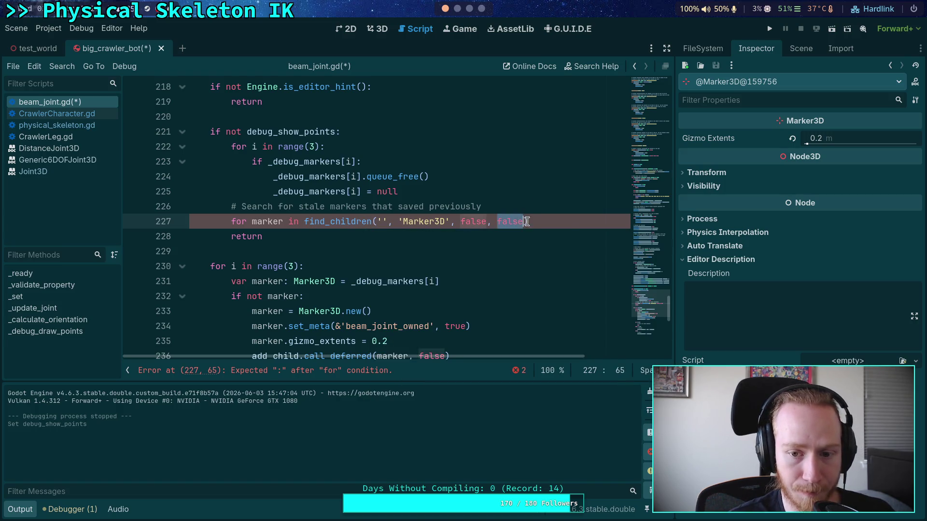
pyautogui.write('true')
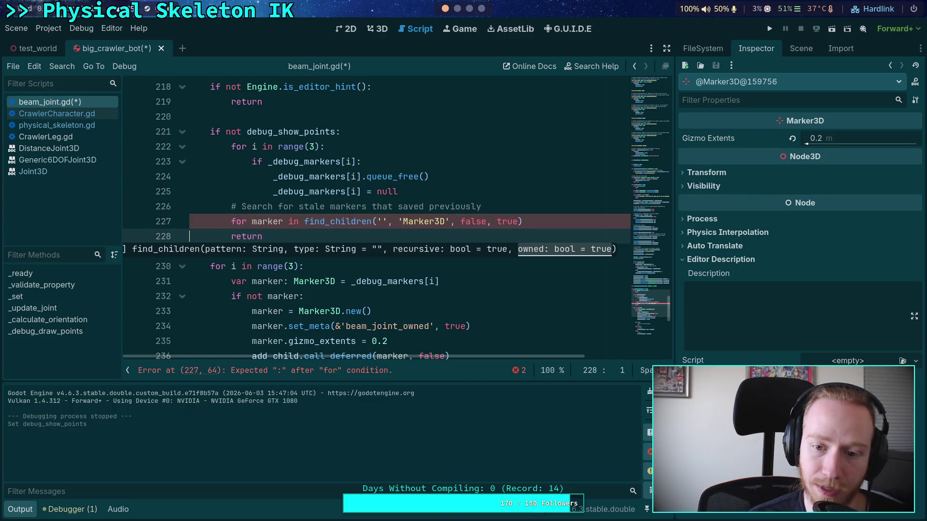
pyautogui.press('End')
pyautogui.write(':')
pyautogui.press('Return')
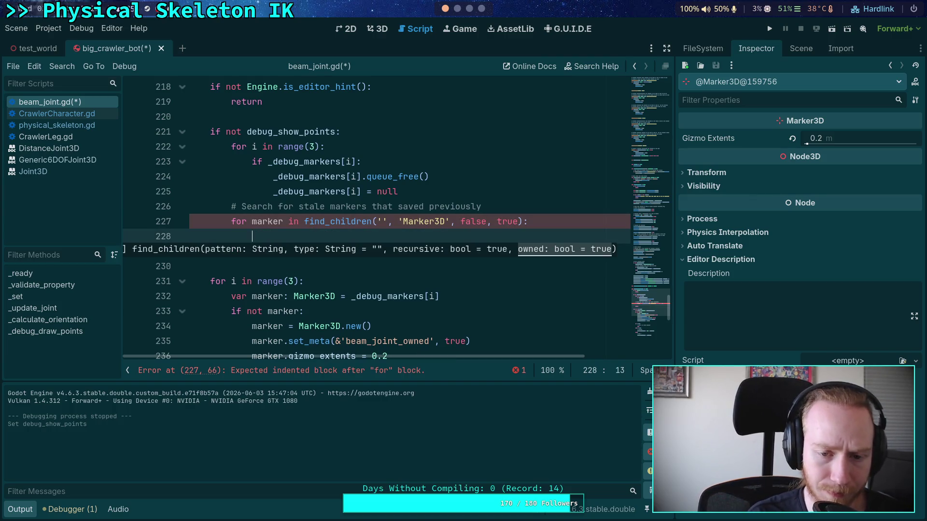
# - Fill the loop with if marker.get_meta(&'beam_joint_owned', false): marker.queue_free()
pyautogui.write('if marker.g')
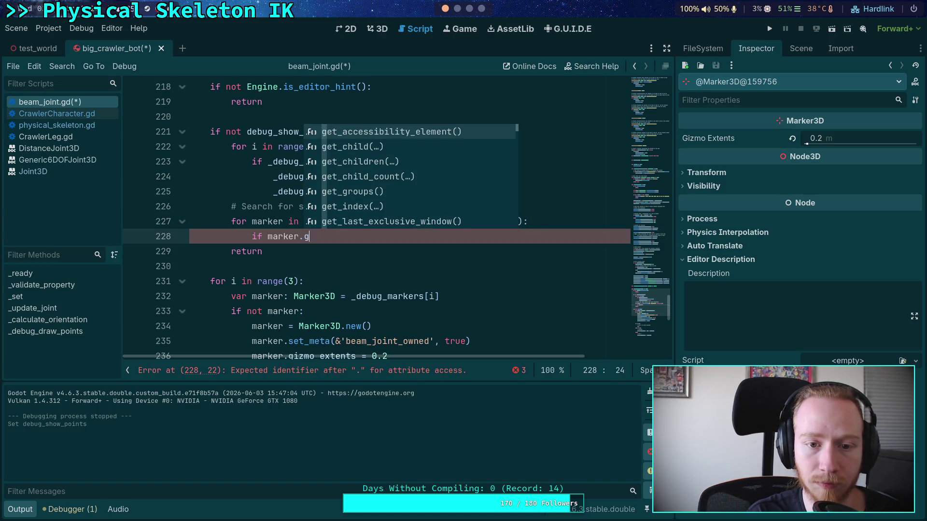
pyautogui.write('et_meta(')
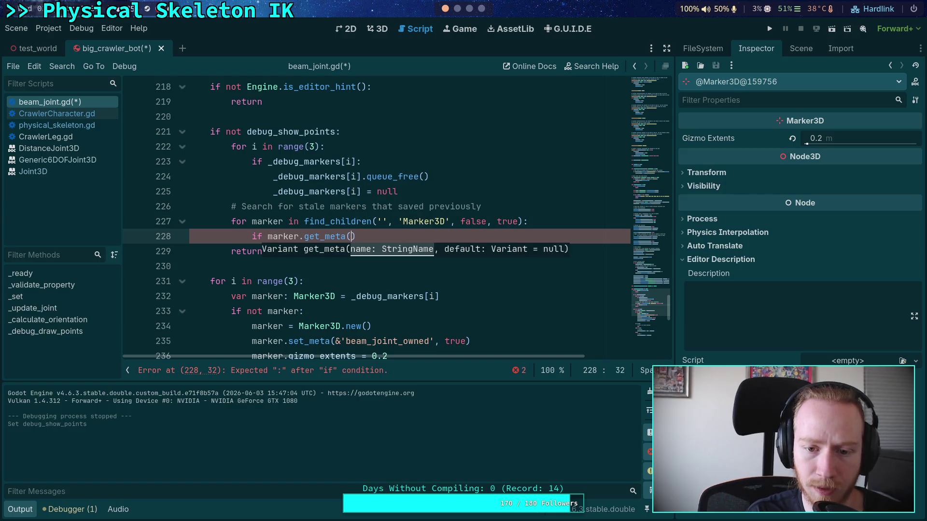
pyautogui.write("&'b")
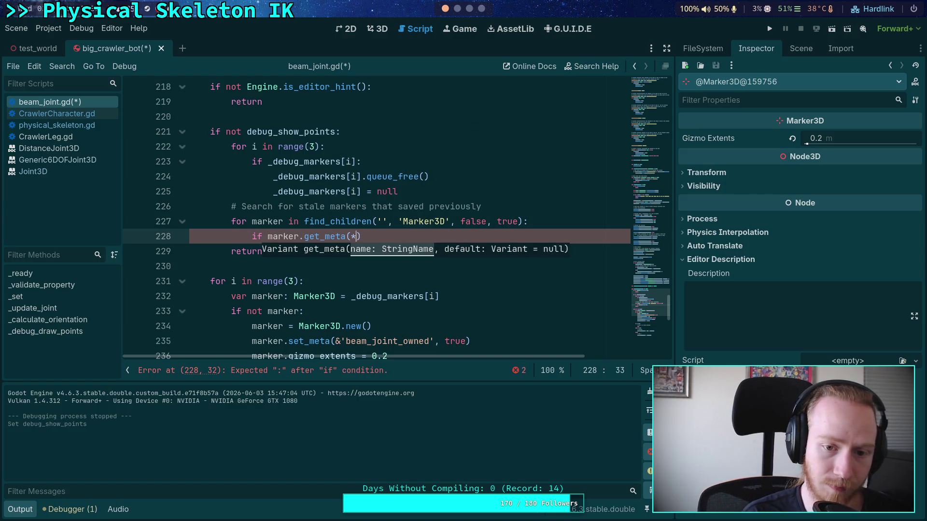
pyautogui.write('eam_joint_owne')
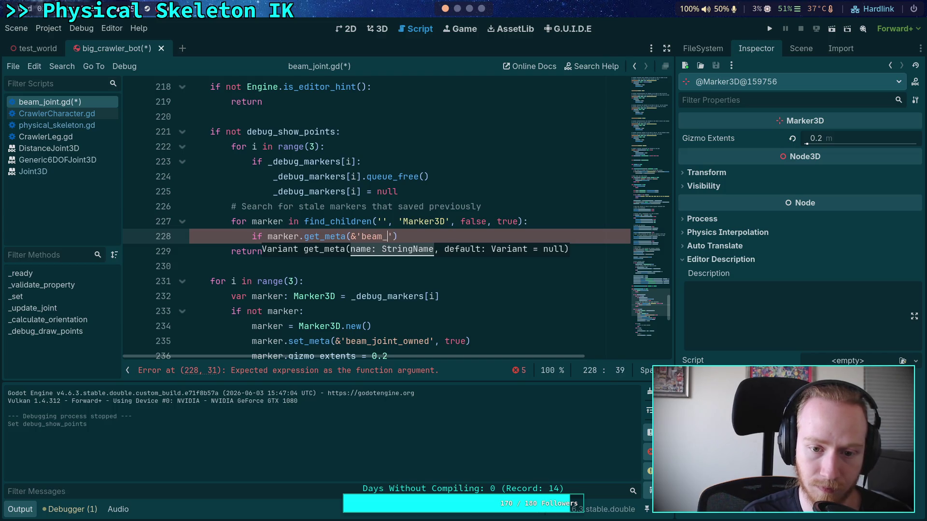
pyautogui.write("d', false)")
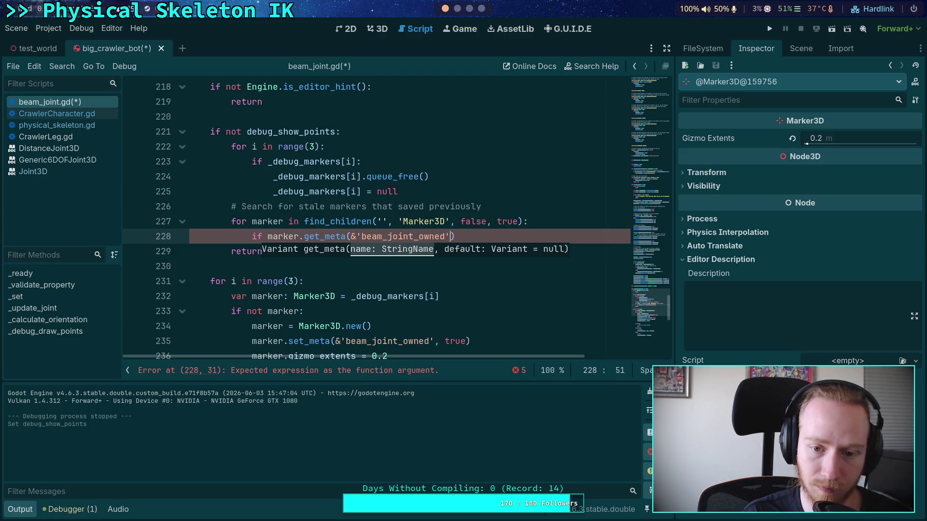
pyautogui.write(':')
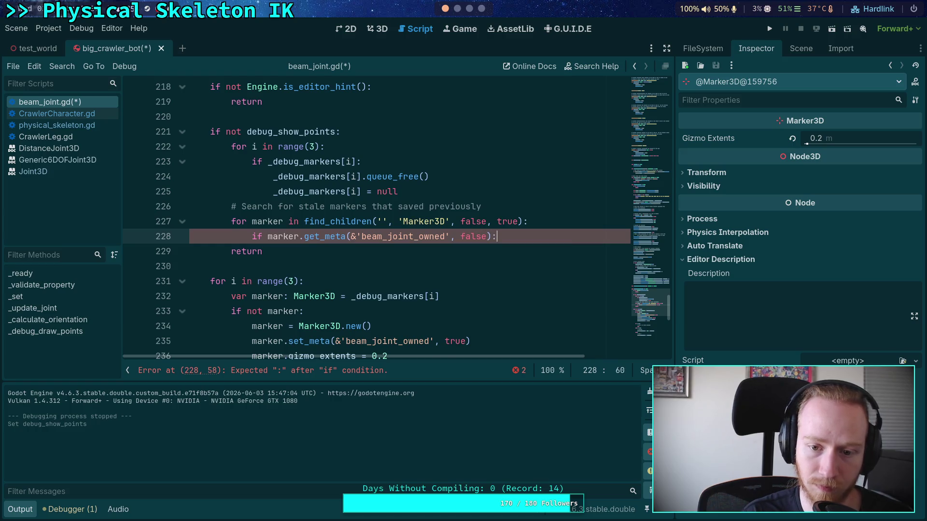
pyautogui.press('Return')
pyautogui.scroll(-2, 377, 218)
pyautogui.write('marker.que')
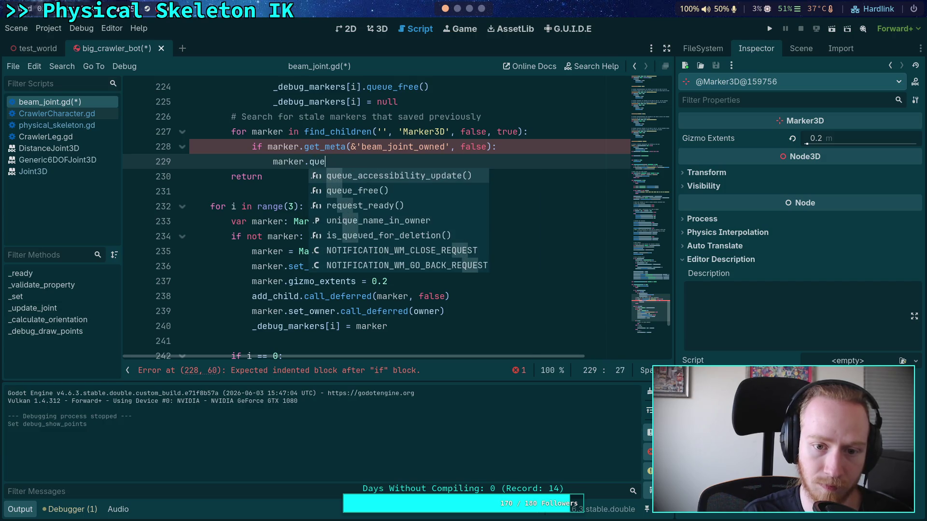
pyautogui.press('Down')
pyautogui.press('Return')
# - Save beam_joint.gd with Ctrl+S
pyautogui.hotkey('ctrl', 's')
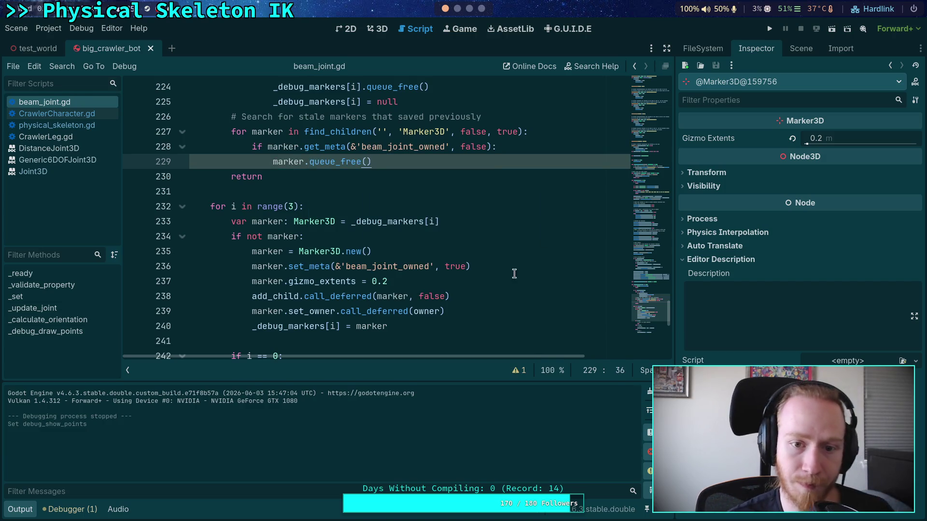
pyautogui.scroll(1, 380, 233)
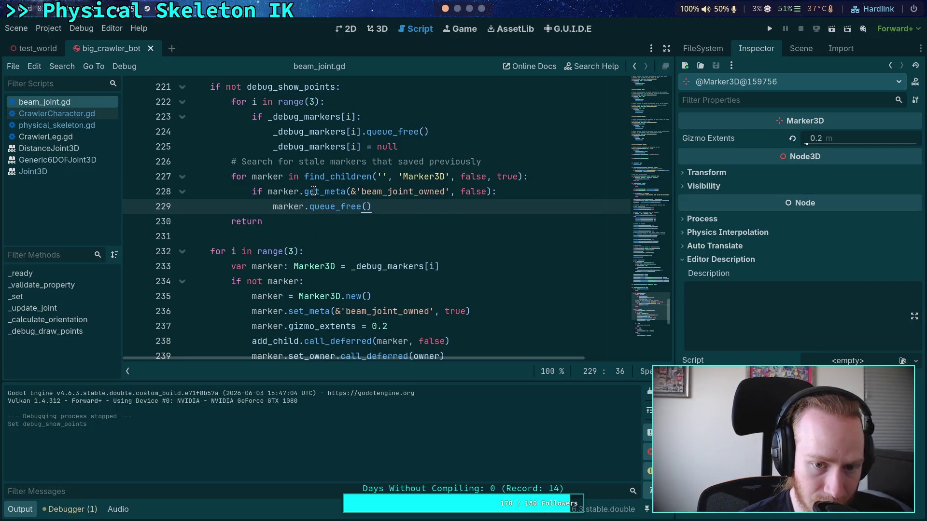
pyautogui.moveTo(314, 191)
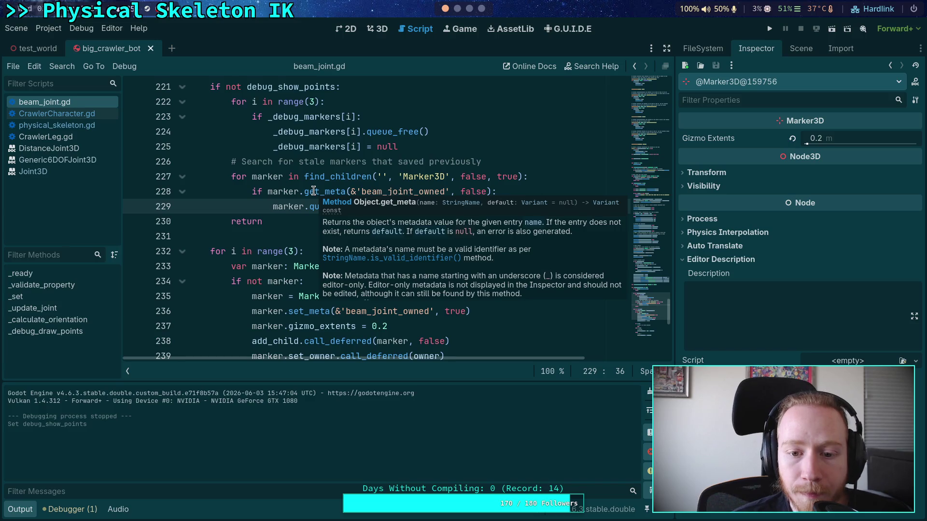
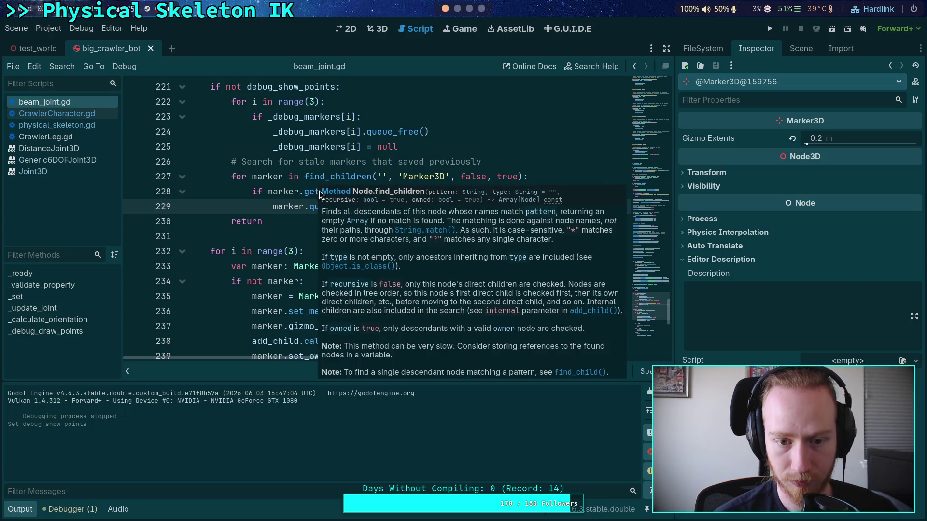
# - Prefix beam_joint_owned with an underscore in both the get_meta and set_meta calls
pyautogui.click(360, 191)
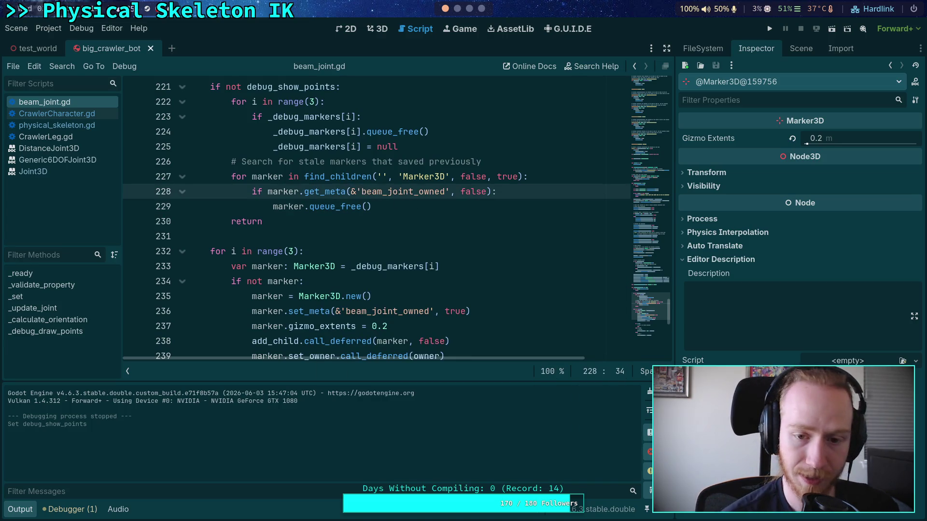
pyautogui.write('_')
pyautogui.scroll(-1, 381, 266)
pyautogui.click(344, 267)
pyautogui.write('_')
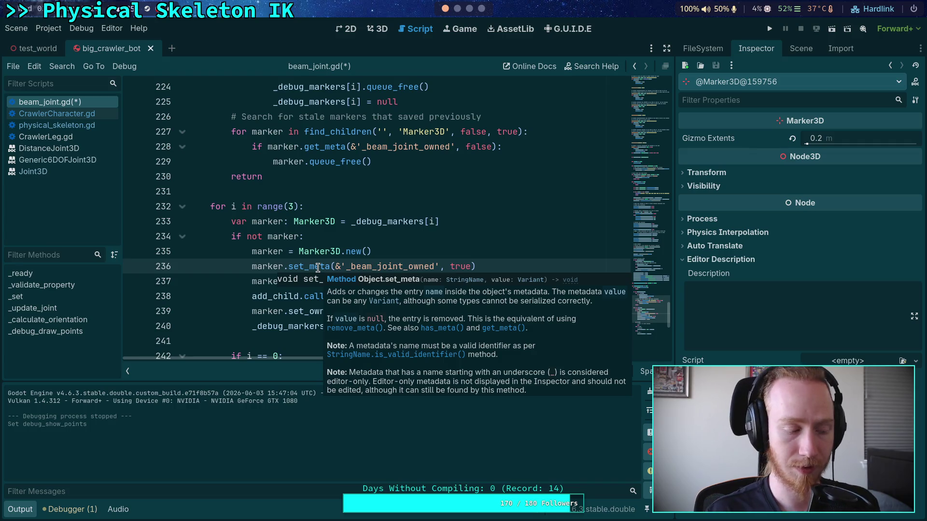
# - Save beam_joint.gd and return to the Scene tree
pyautogui.click(449, 245)
pyautogui.hotkey('ctrl', 's')
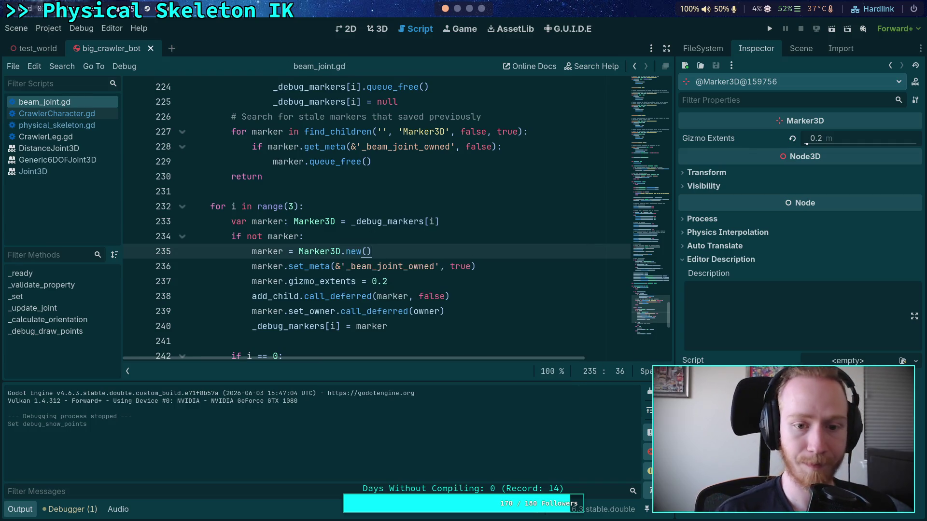
pyautogui.click(807, 50)
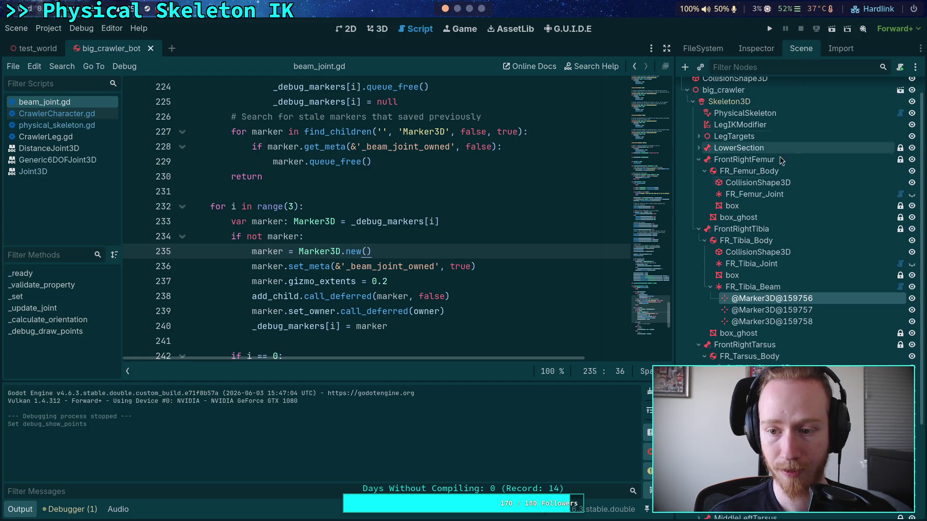
# - Delete the three old Marker3D nodes under FR_Tibia_Beam
pyautogui.keyDown('shift'); pyautogui.click(762, 322); pyautogui.keyUp('shift')
pyautogui.press('Delete')
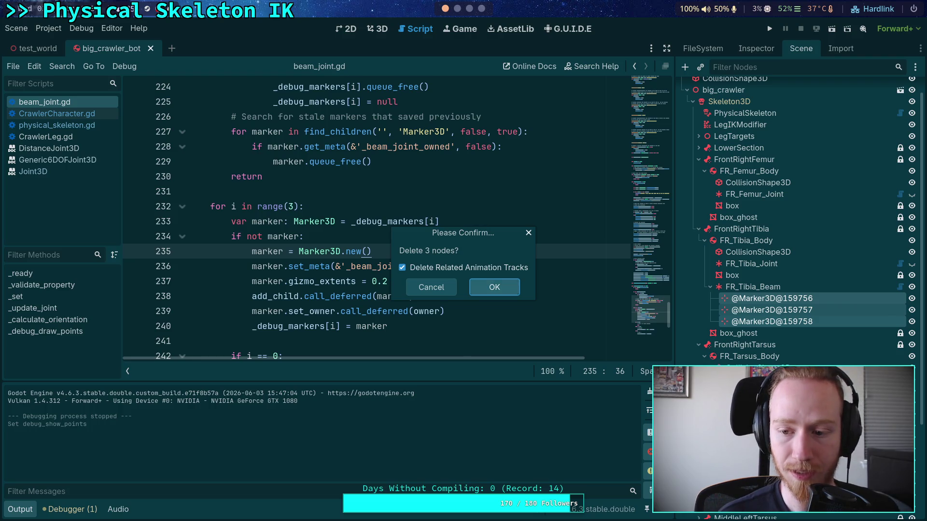
pyautogui.press('Return')
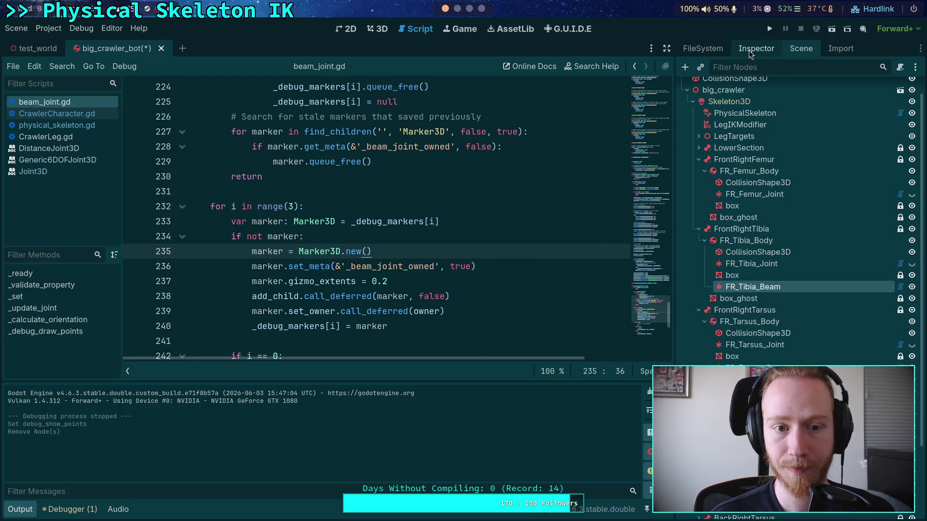
# - Save the crawler bot scene and re-enable Show Points on FR_Tibia_Beam
pyautogui.click(748, 50)
pyautogui.click(474, 209)
pyautogui.hotkey('ctrl', 's')
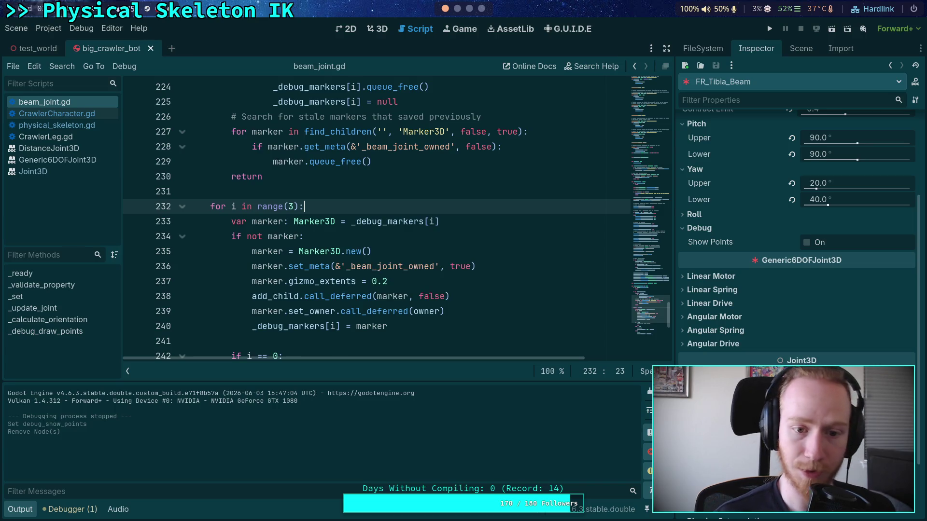
pyautogui.click(812, 244)
# - Inspect the newly generated markers in the Scene tree and Inspector
pyautogui.click(803, 50)
pyautogui.click(781, 309)
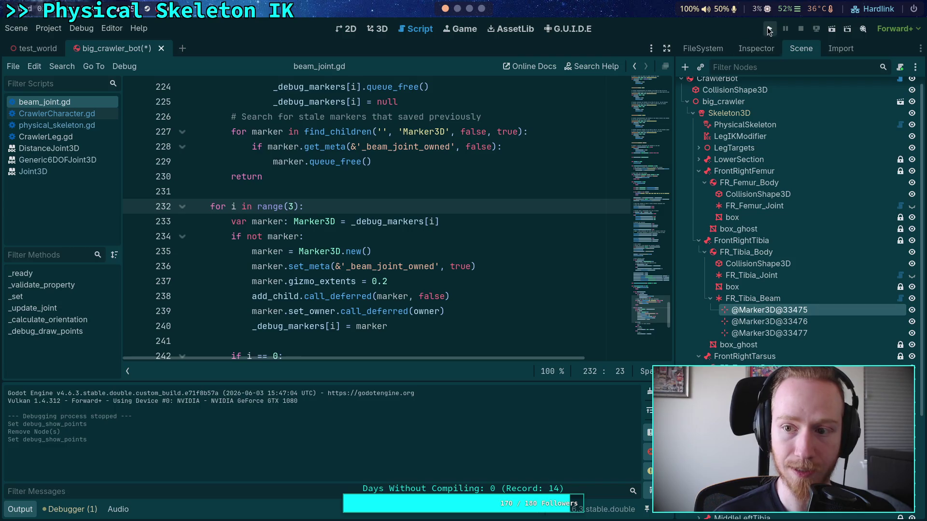
pyautogui.click(758, 48)
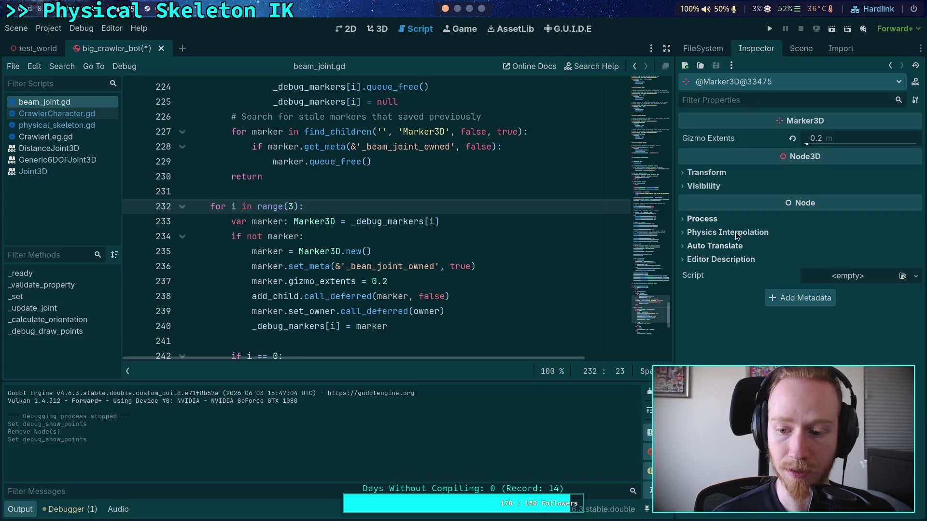
pyautogui.click(795, 50)
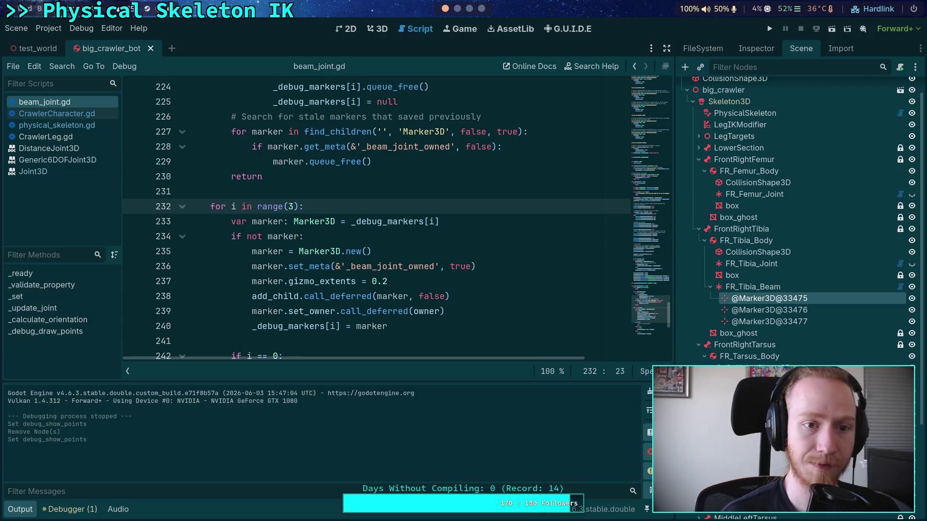
pyautogui.press('super+1')
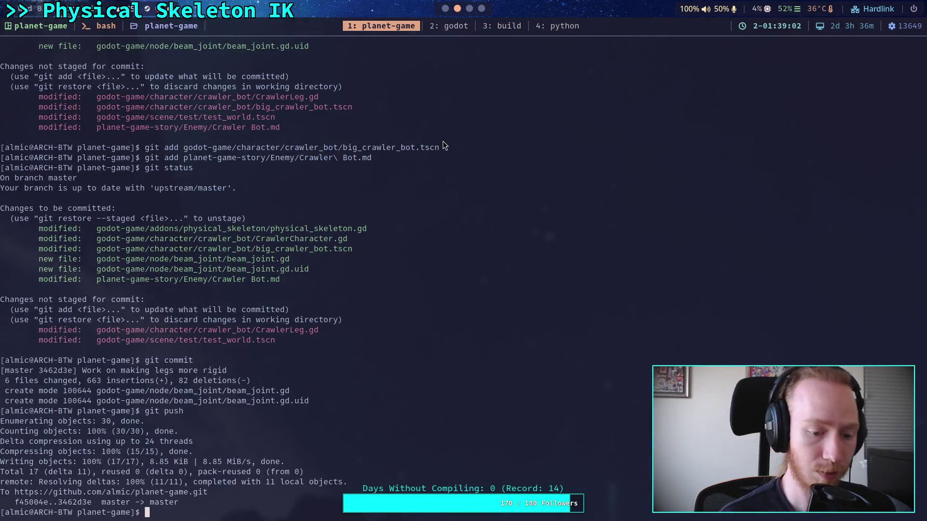
# - Open big_crawler_bot.tscn in Neovim from the terminal
pyautogui.write('n go')
pyautogui.press('Tab')
pyautogui.write('c')
pyautogui.press('Tab')
pyautogui.write('c')
pyautogui.press('Tab')
pyautogui.write('b')
pyautogui.press('Tab')
pyautogui.press('Return')
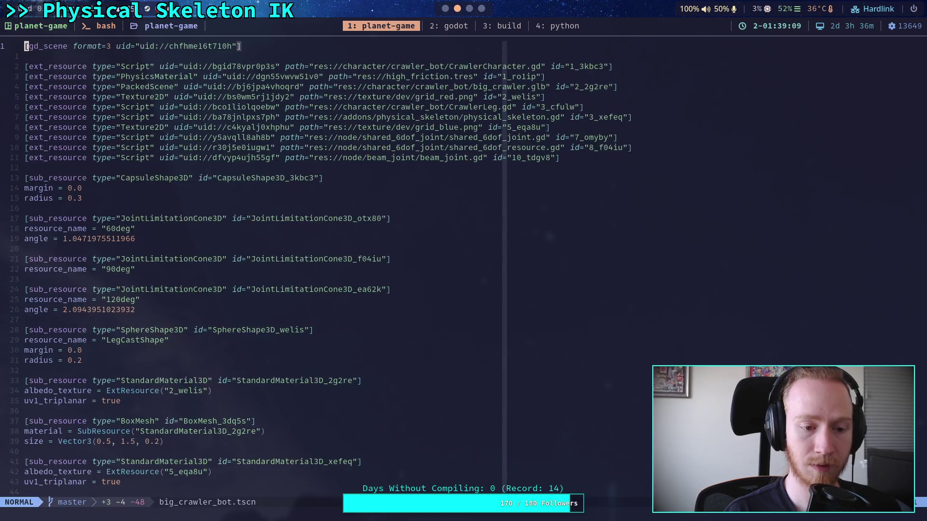
# - Search the file for '_beam_', then close the big_crawler_bot scene tab in Godot
pyautogui.write('/_')
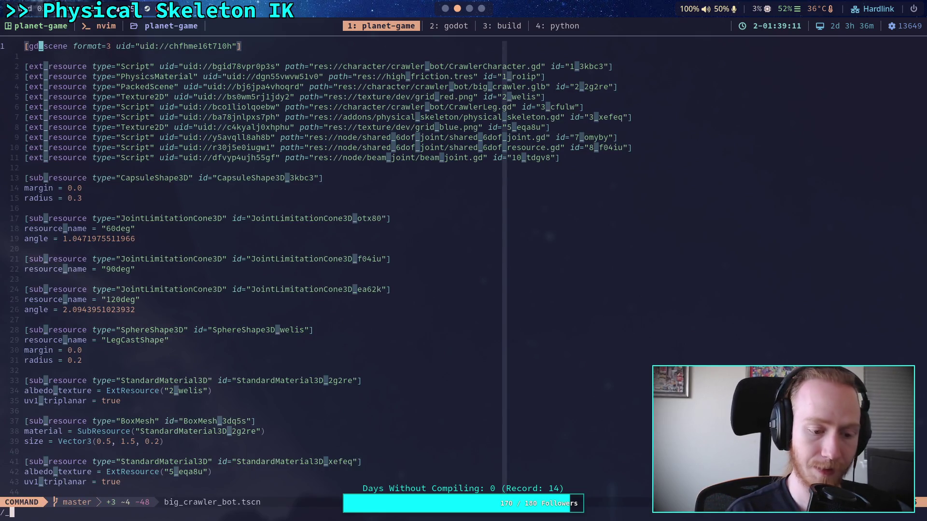
pyautogui.write('beam_')
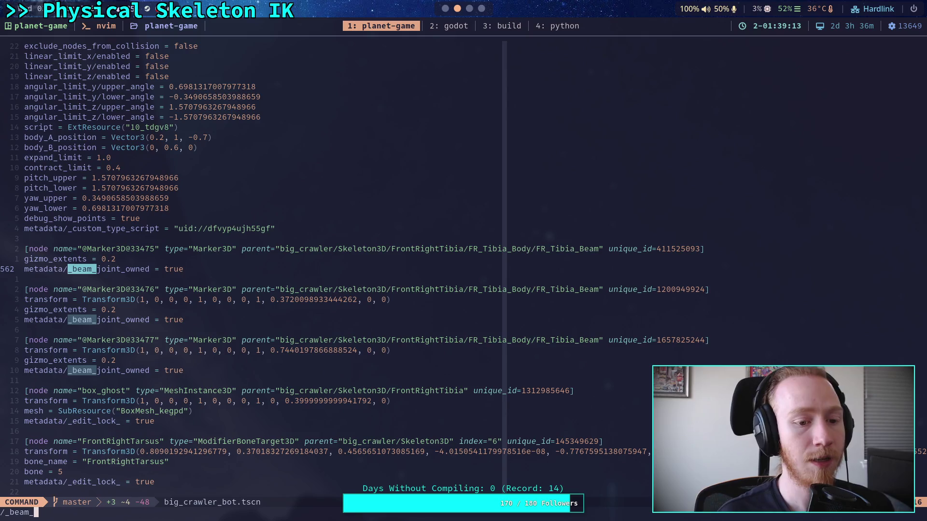
pyautogui.press('Escape')
pyautogui.press('super+1')
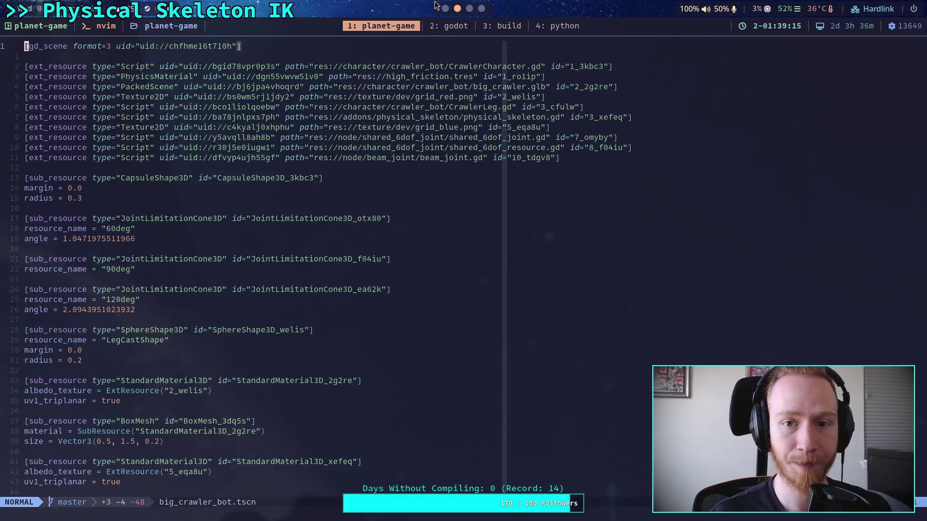
pyautogui.click(151, 48)
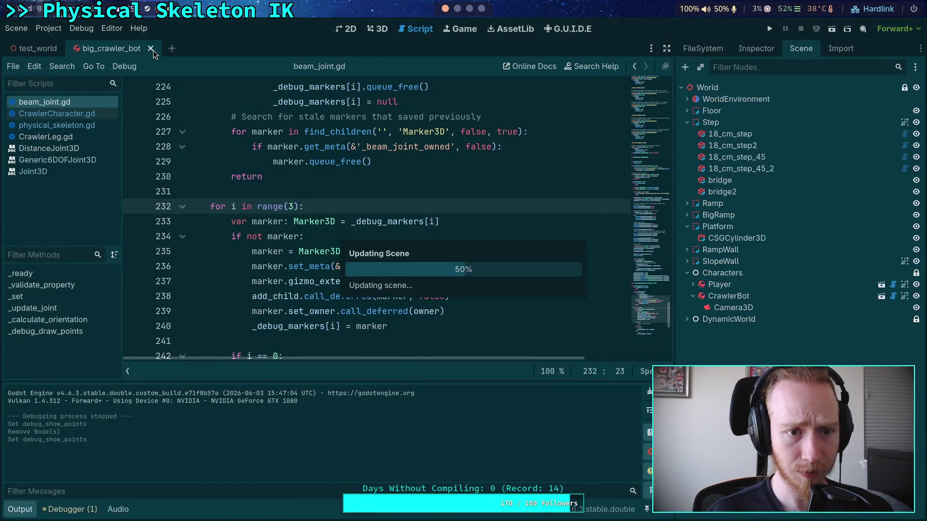
# - Reopen the CrawlerBot scene, untick Show Points on FR_Tibia_Beam, and save the scene
pyautogui.click(882, 300)
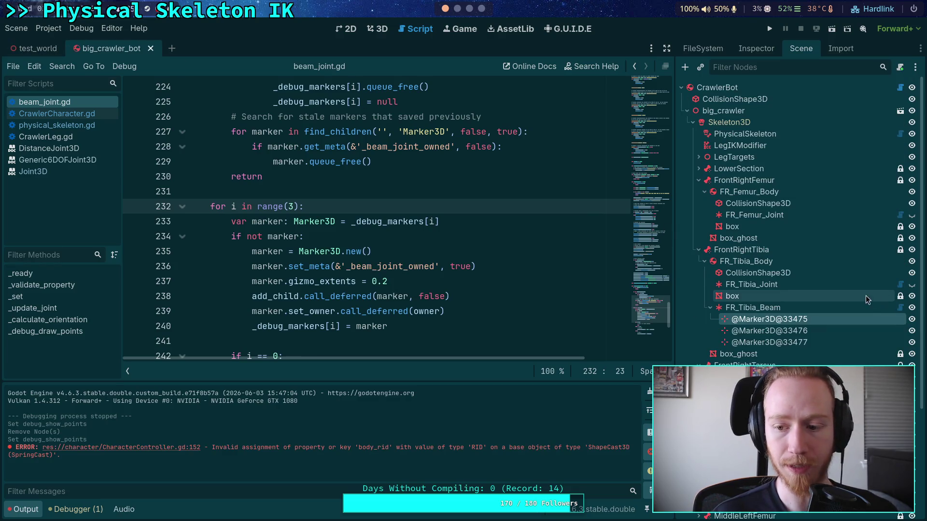
pyautogui.click(744, 44)
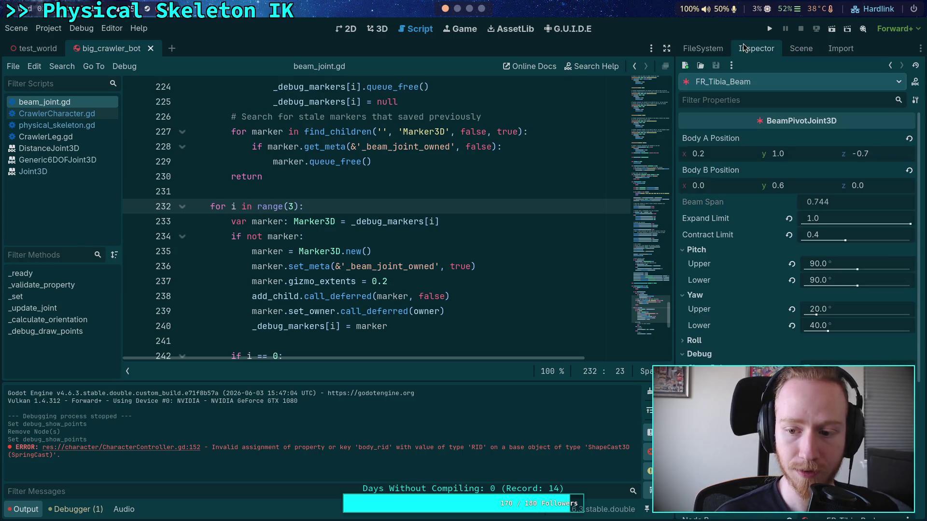
pyautogui.click(799, 49)
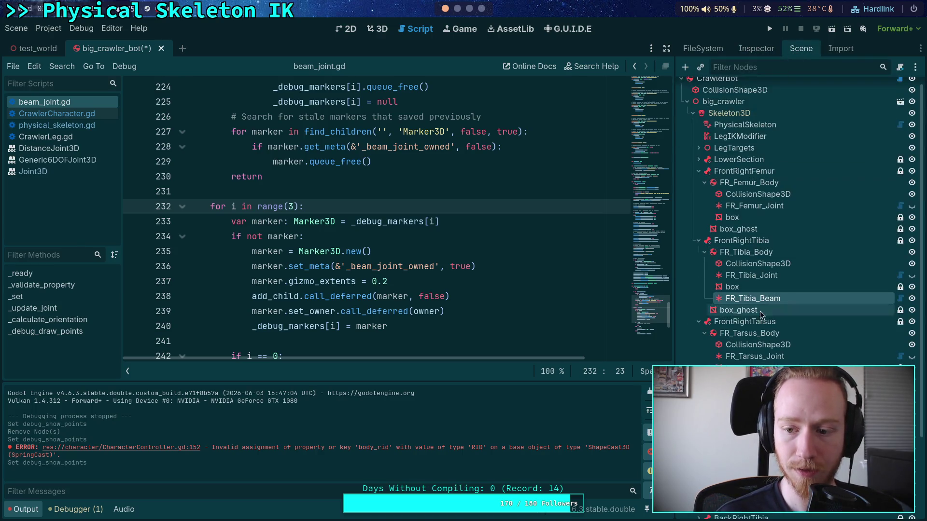
pyautogui.click(482, 255)
pyautogui.hotkey('ctrl', 's')
pyautogui.click(458, 14)
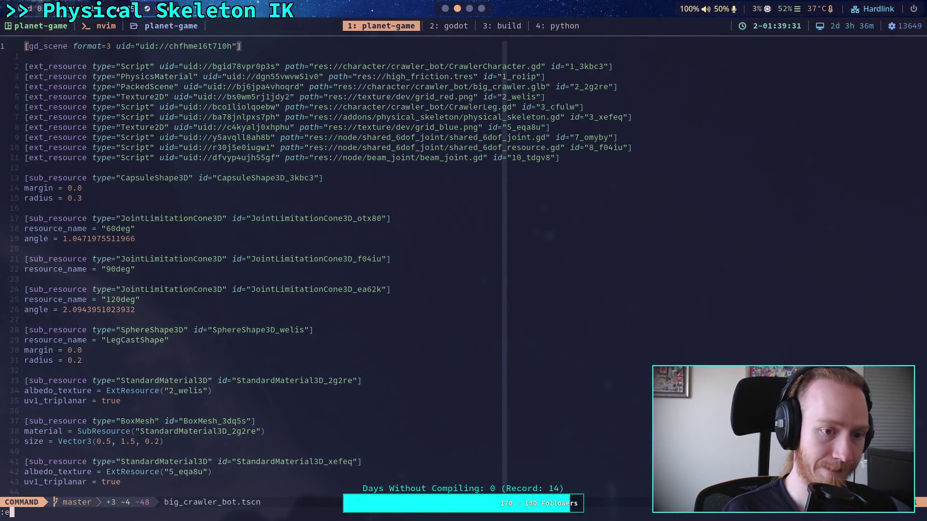
# - Search for 'beam_joint_o' and reload the scene file from disk with :e!
pyautogui.write('/beam')
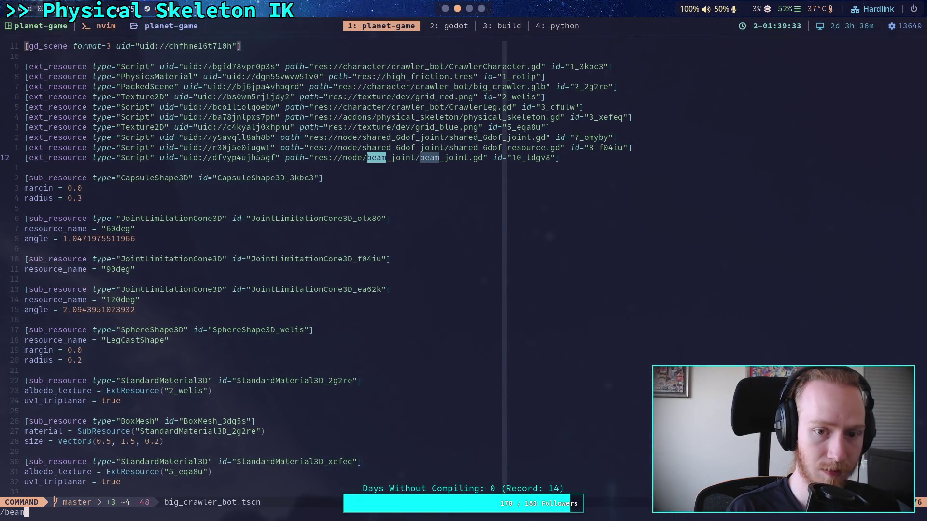
pyautogui.write('_joint_o')
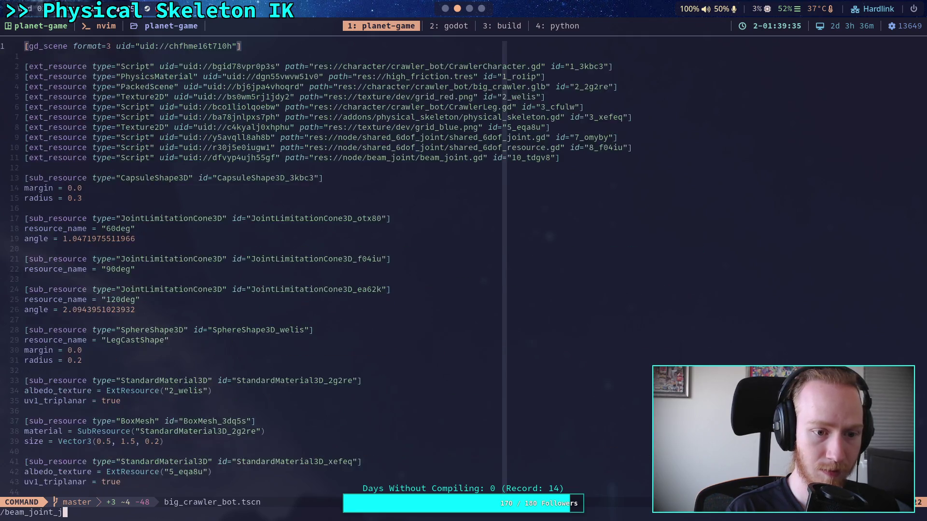
pyautogui.press('Return')
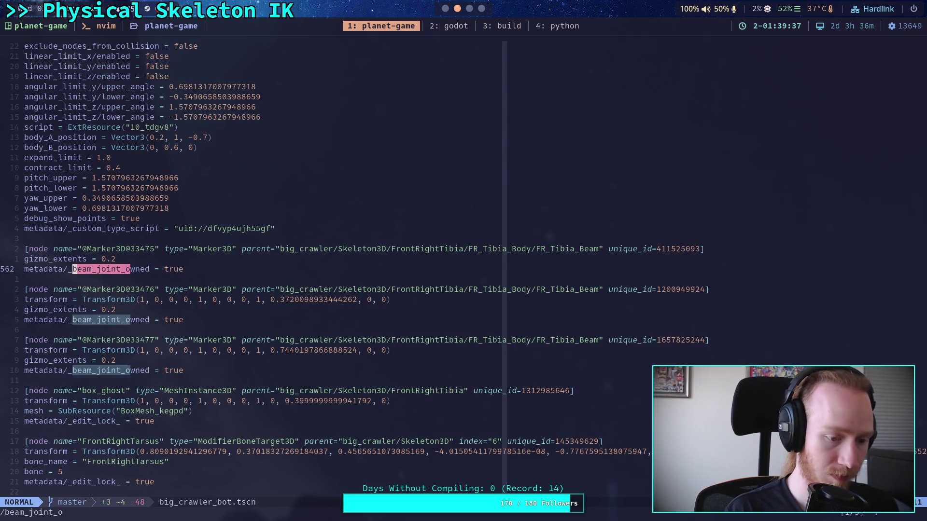
pyautogui.write(':e!')
pyautogui.press('Return')
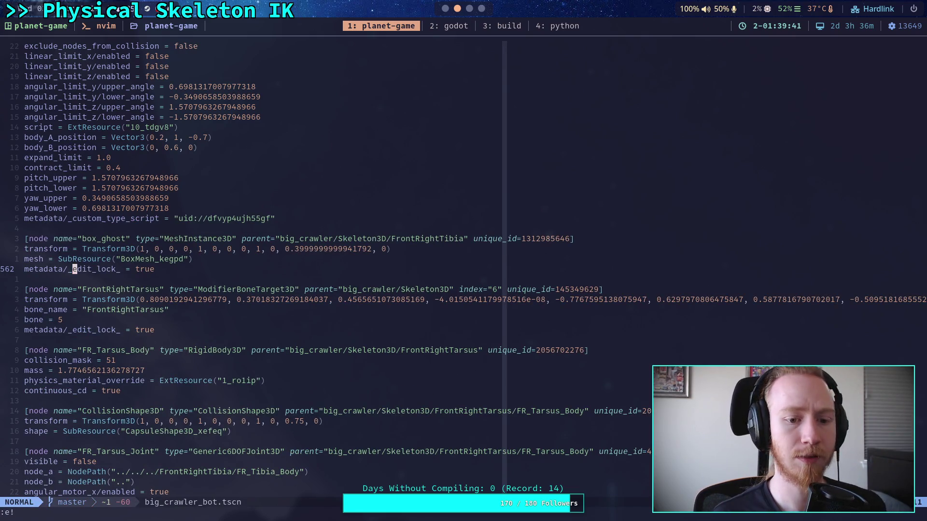
# - Confirm the Marker3D entries are gone, quit Neovim with :q, and return to Godot
pyautogui.click(445, 8)
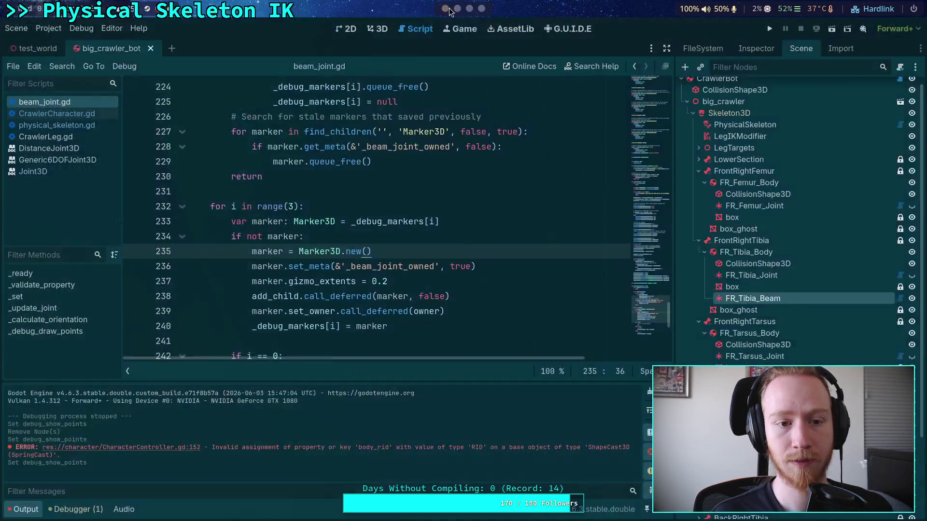
pyautogui.click(457, 8)
pyautogui.press('8k')
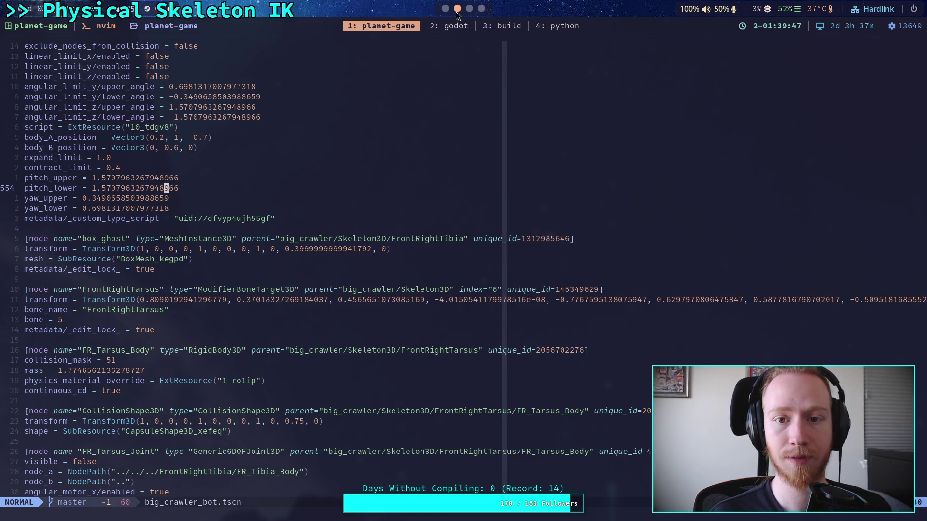
pyautogui.write(':q')
pyautogui.press('Return')
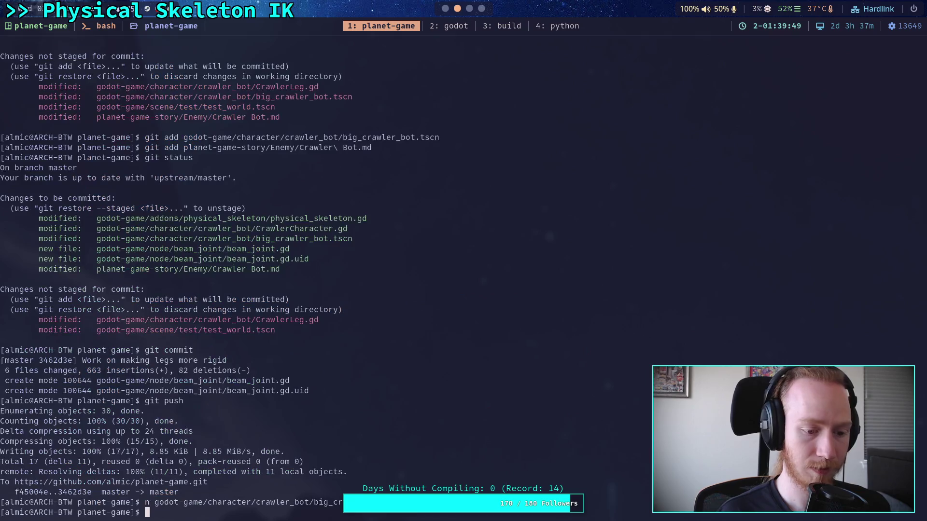
pyautogui.click(437, 21)
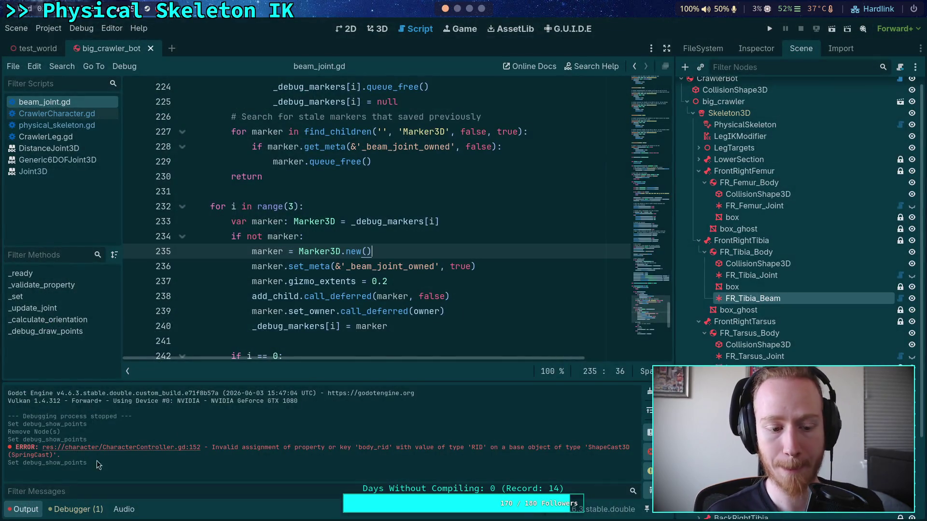
# - Expand FrontLeftFemur and FL_Femur_Body to view their children, then collapse FrontLeftFemur
pyautogui.click(387, 338)
pyautogui.scroll(-2, 381, 344)
pyautogui.scroll(10, 386, 333)
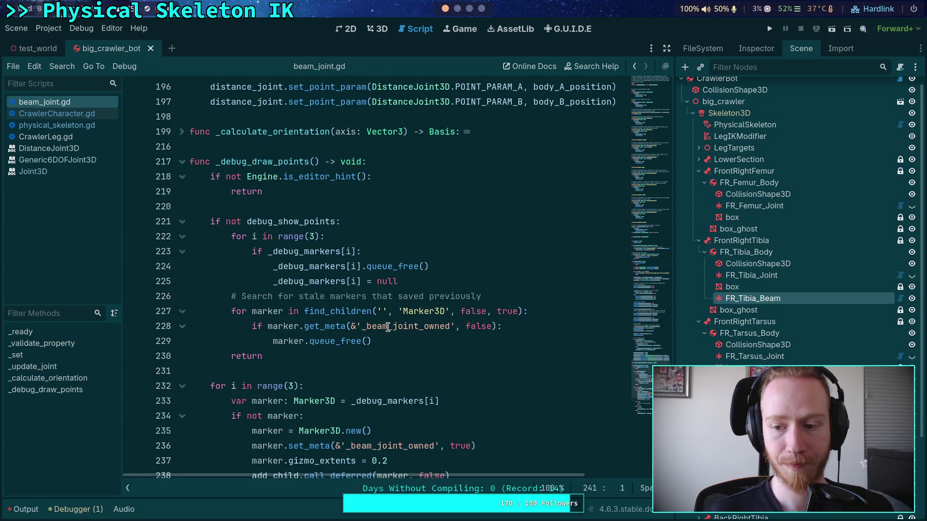
pyautogui.scroll(-3, 724, 290)
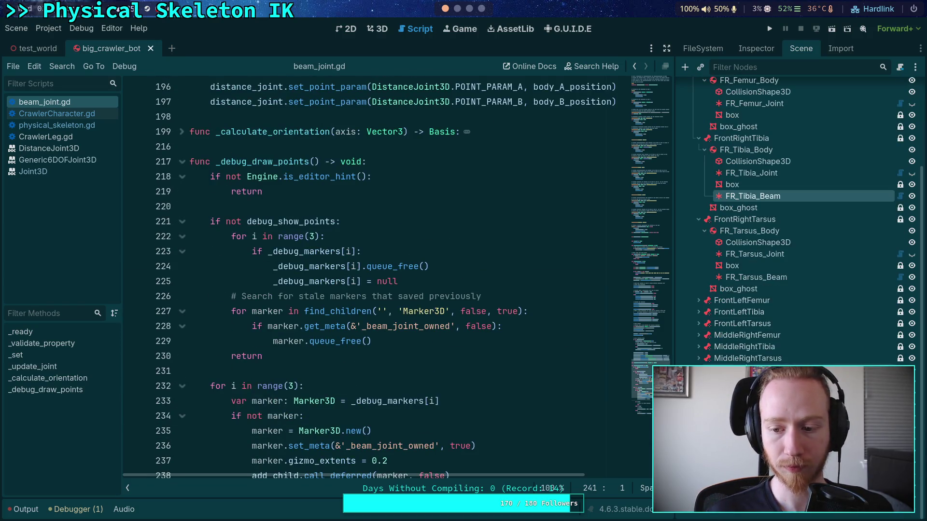
pyautogui.click(698, 300)
pyautogui.click(704, 313)
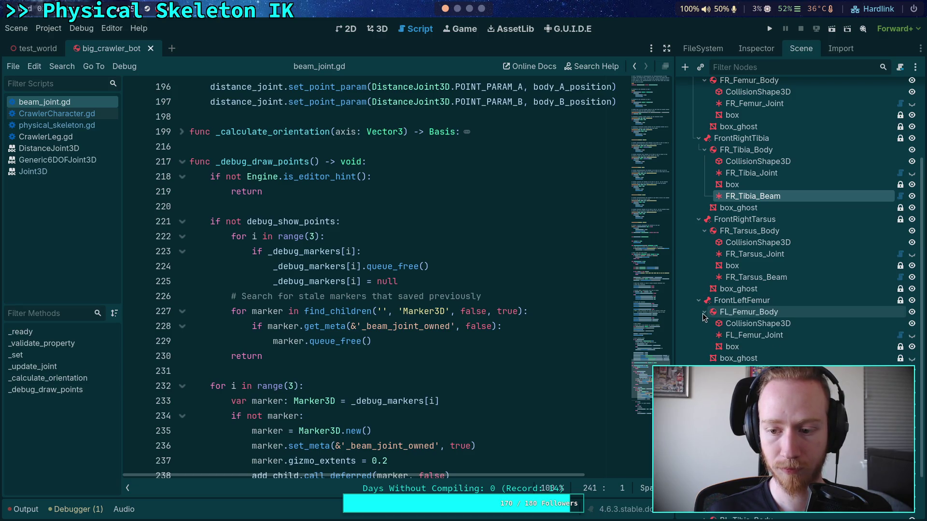
pyautogui.click(698, 300)
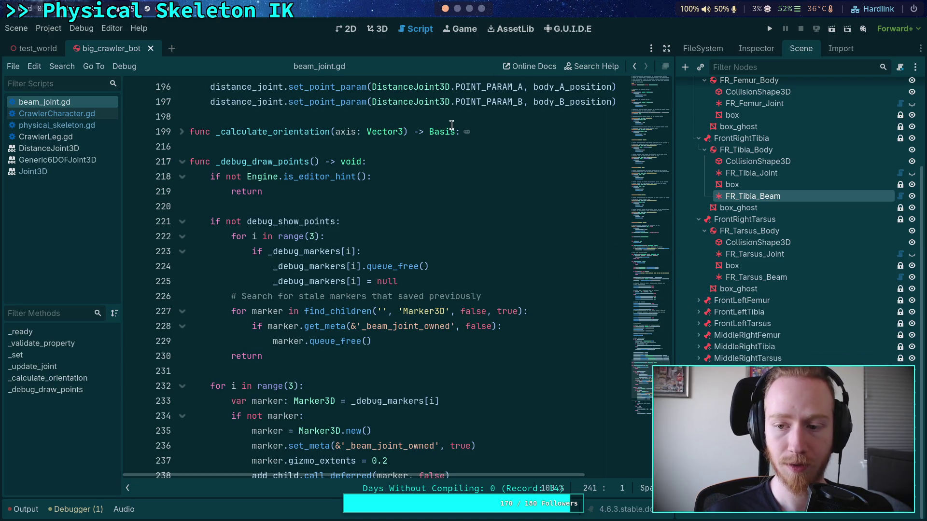
pyautogui.click(457, 9)
# - Reopen big_crawler_bot.tscn in nvim and step through each Marker3D search match
pyautogui.press('Up')
pyautogui.press('Return')
pyautogui.press('/')
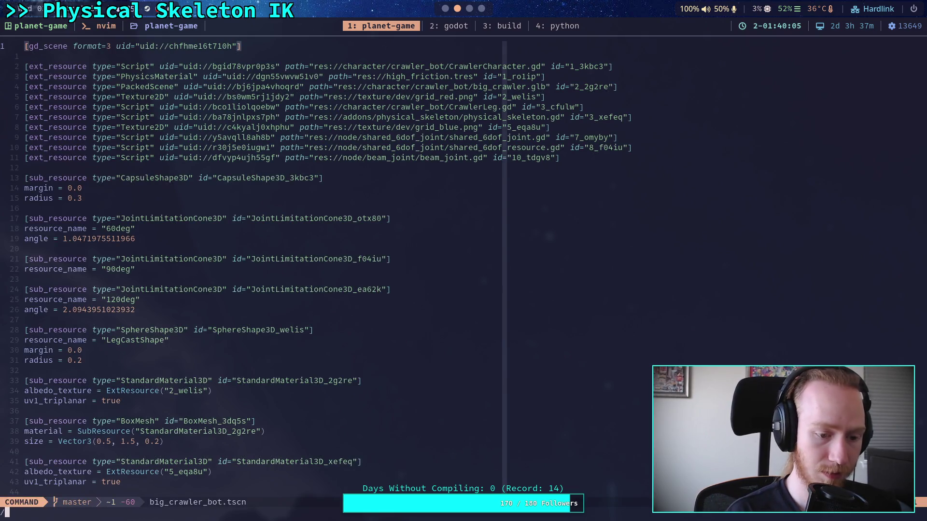
pyautogui.write('Marker3D')
pyautogui.hotkey('ctrl', 'g')
pyautogui.hotkey('ctrl', 'g')
pyautogui.hotkey('ctrl', 'g')
pyautogui.hotkey('ctrl', 'g')
pyautogui.press('Return')
pyautogui.press('N')
pyautogui.press('N')
pyautogui.press('n')
# - Quit nvim with :q and bring the Godot editor back
pyautogui.write('n:q')
pyautogui.press('Return')
pyautogui.click(444, 8)
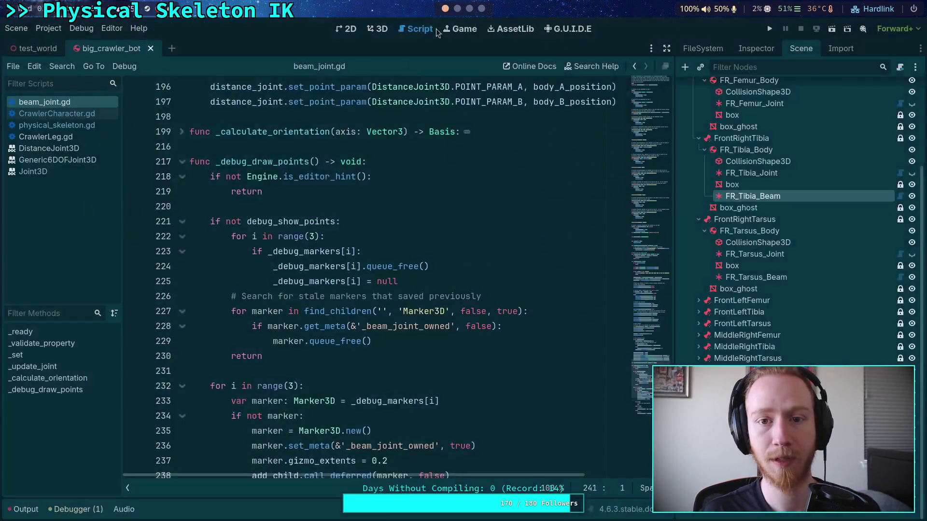
# - Insert a '# NOTE: apply a ...' comment below line 235 about tracking markers across reloads
pyautogui.click(367, 266)
pyautogui.click(380, 356)
pyautogui.click(352, 364)
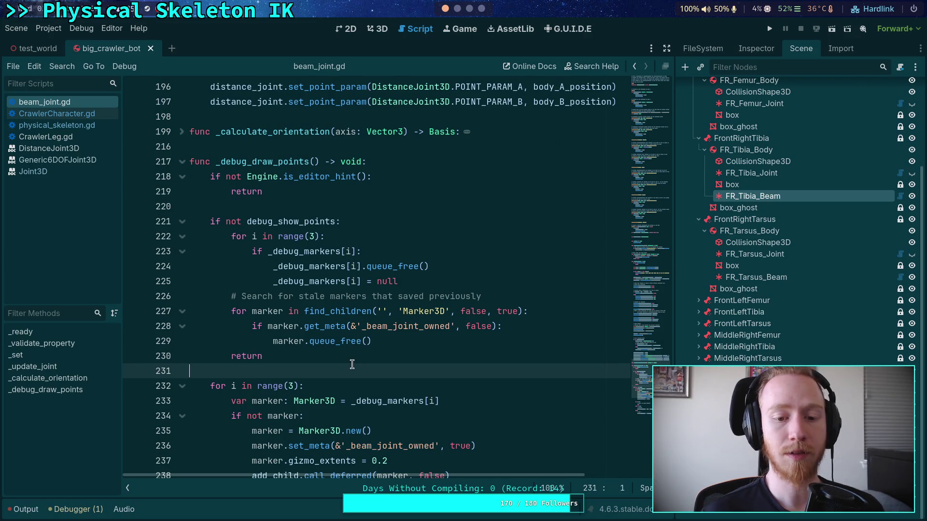
pyautogui.scroll(-8, 352, 364)
pyautogui.click(408, 296)
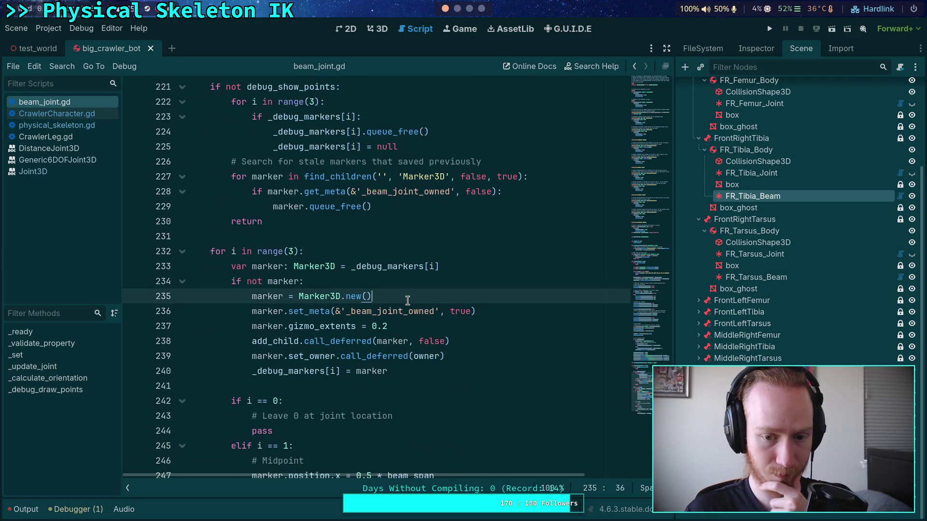
pyautogui.press('Return')
pyautogui.write('# NOTE')
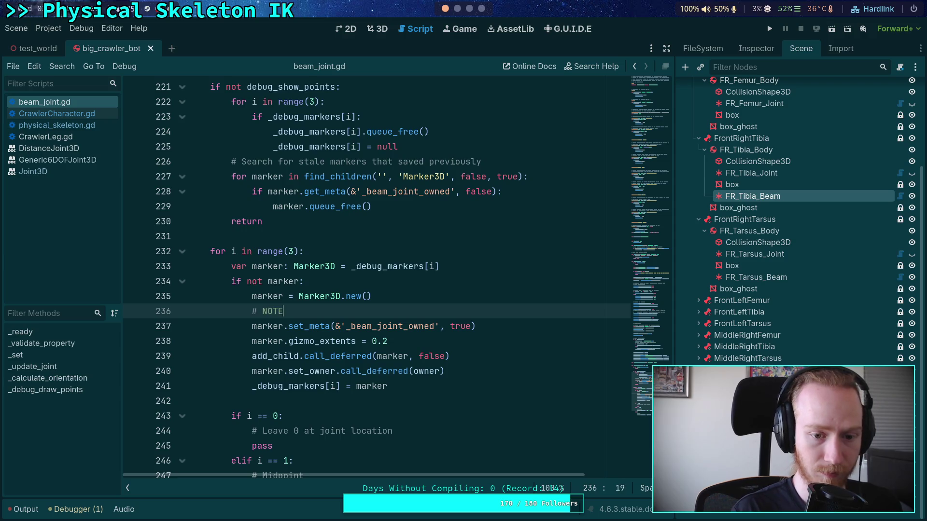
pyautogui.write(': apply a b')
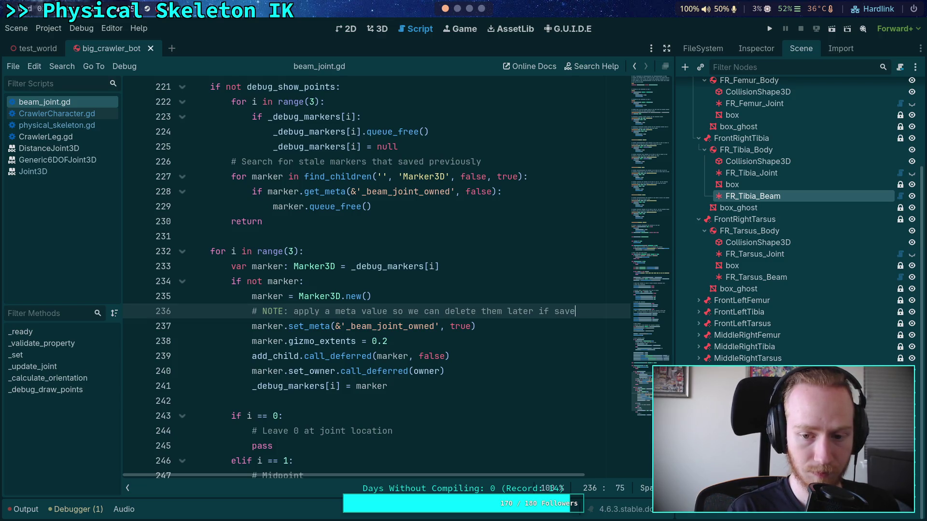
pyautogui.write('reloaded')
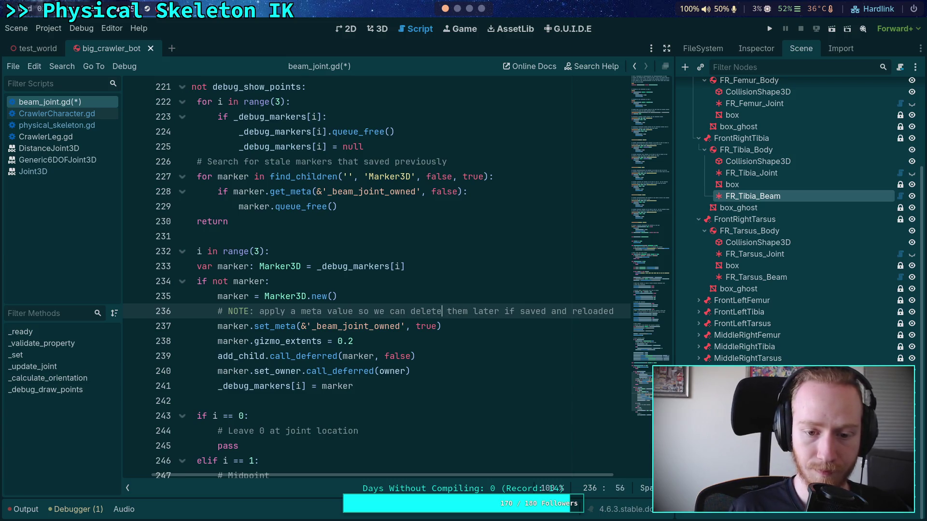
# - Trim the comment to end with 'between save-and-reloads:' and save beam_joint.gd
pyautogui.press('Delete')
pyautogui.press('Delete')
pyautogui.press('Delete')
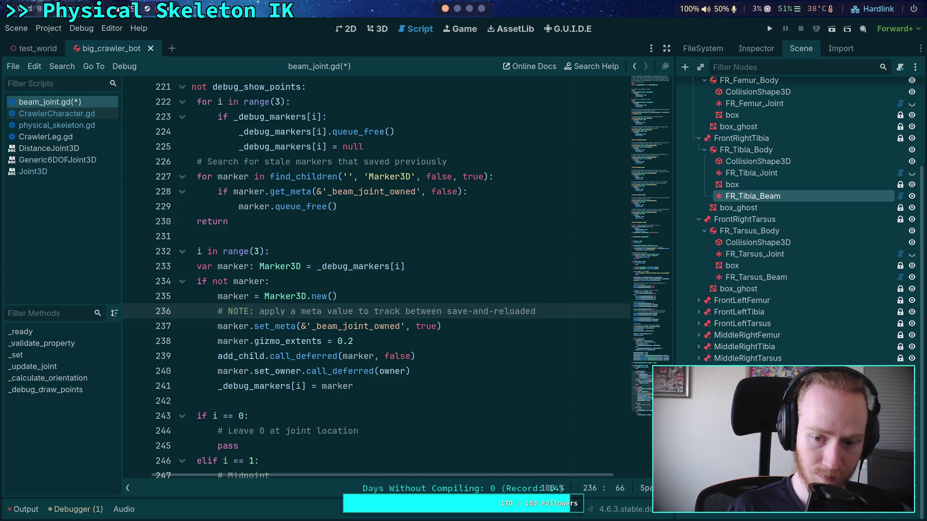
pyautogui.press('Delete')
pyautogui.press('BackSpace')
pyautogui.write('s:')
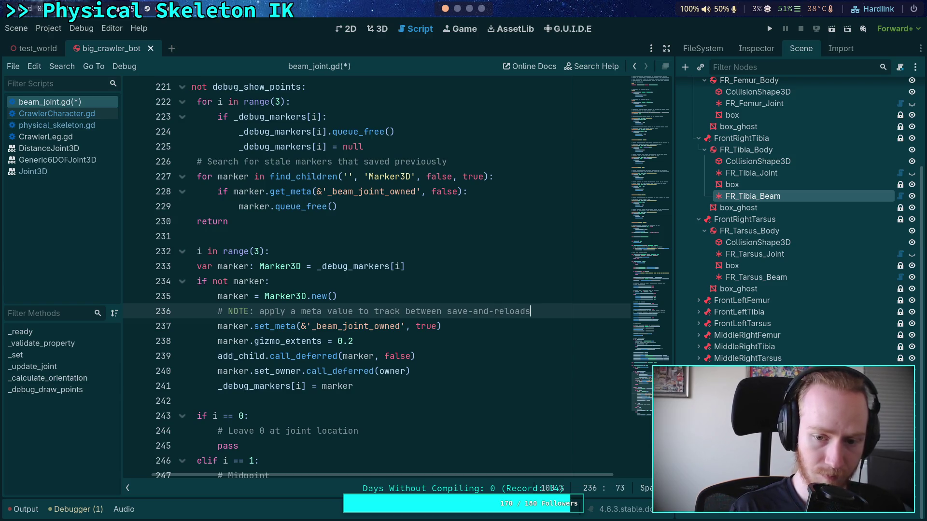
pyautogui.hotkey('ctrl', 's')
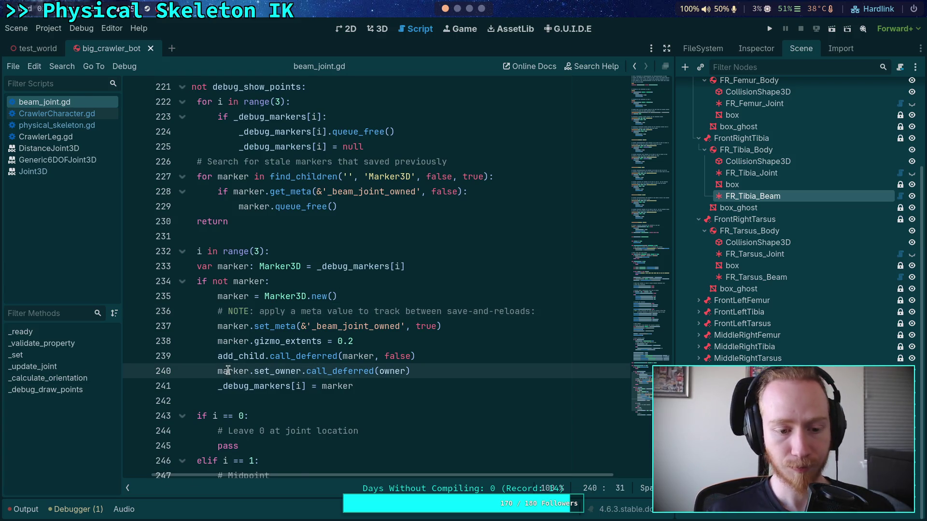
pyautogui.click(309, 341)
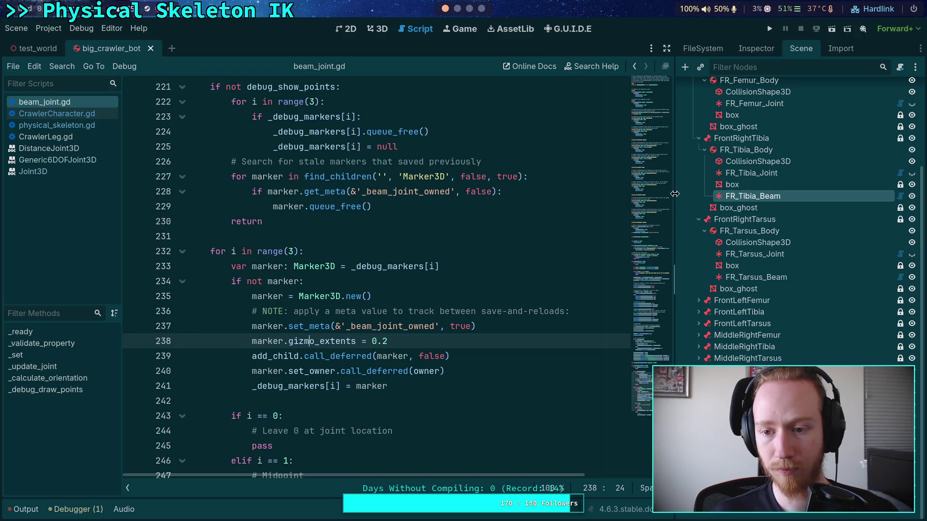
# - Disable the Z angular motor on FR_Femur_Joint
pyautogui.click(473, 185)
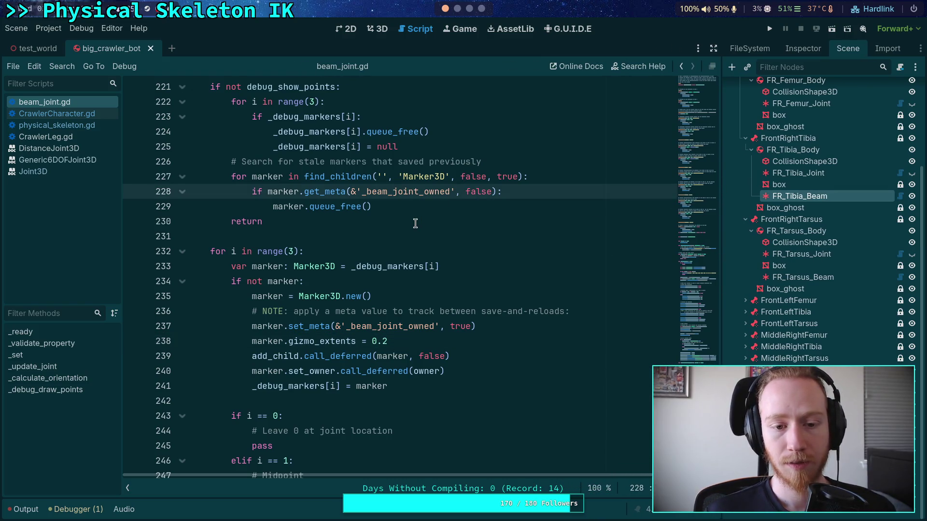
pyautogui.press('Down')
pyautogui.press('Down')
pyautogui.press('Down')
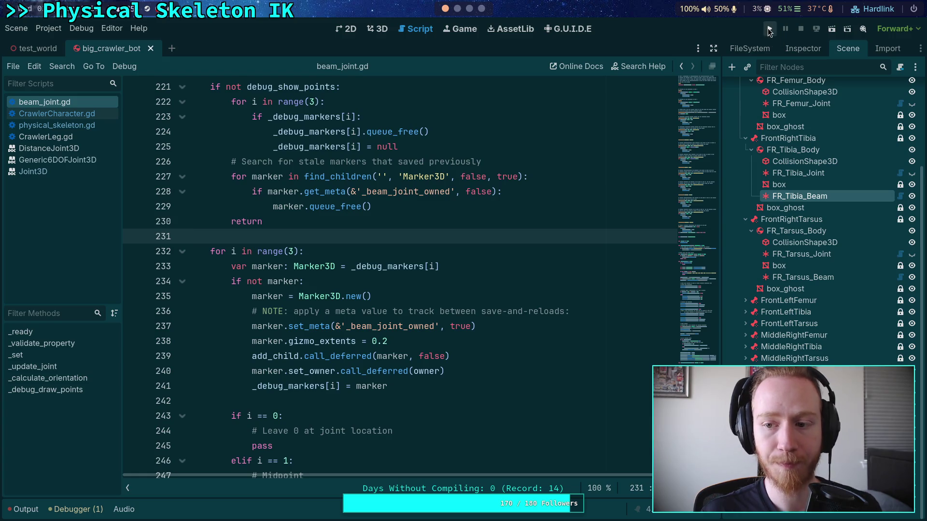
pyautogui.scroll(3, 815, 240)
pyautogui.scroll(3, 799, 255)
pyautogui.click(801, 209)
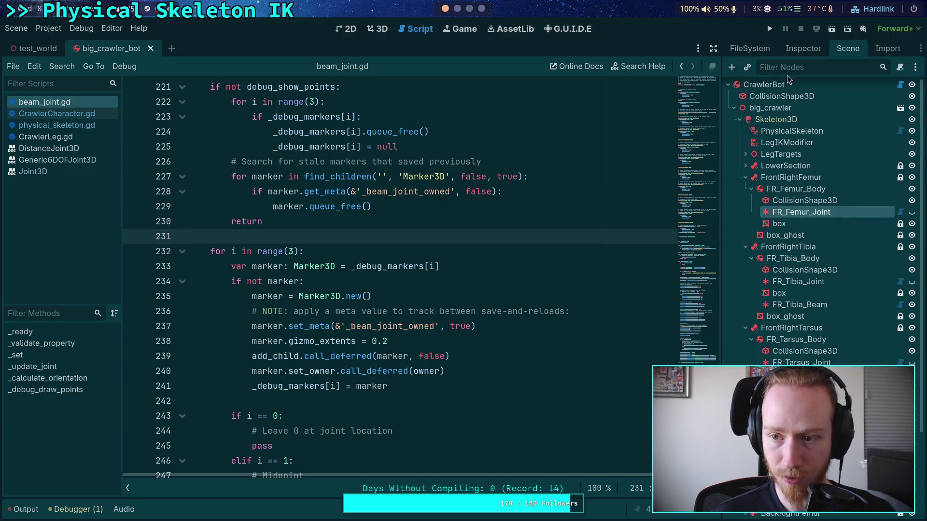
pyautogui.click(803, 49)
pyautogui.click(754, 338)
pyautogui.click(820, 353)
# - Review FR_Tibia_Joint and FR_Tarsus_Joint properties, then run the project
pyautogui.click(841, 52)
pyautogui.click(789, 285)
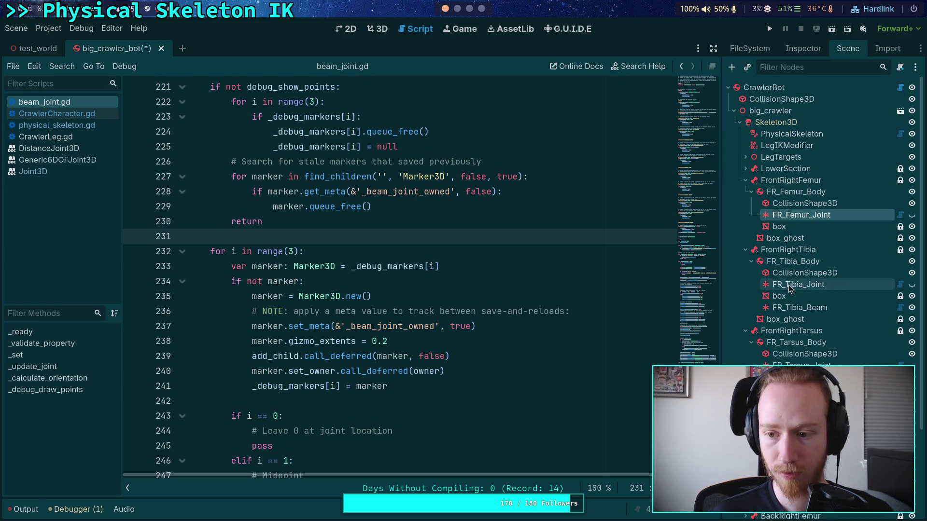
pyautogui.click(809, 51)
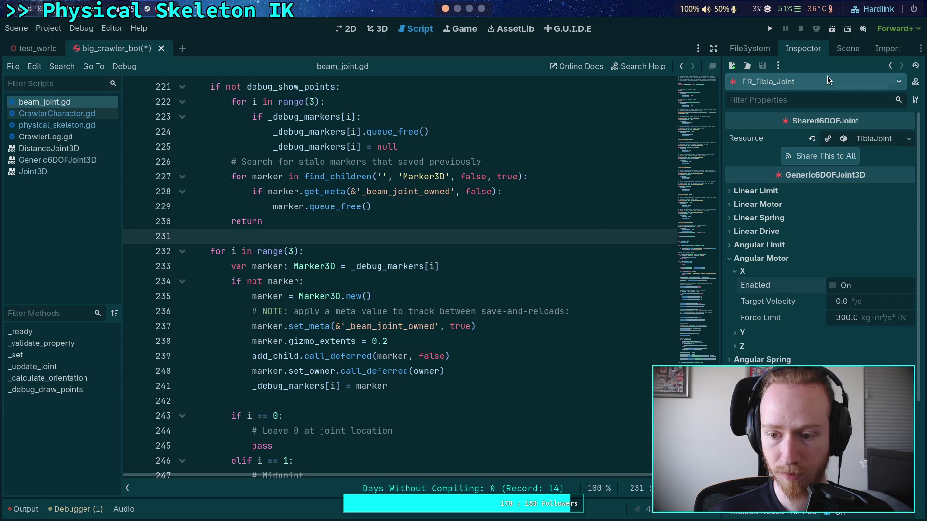
pyautogui.click(847, 48)
pyautogui.click(801, 365)
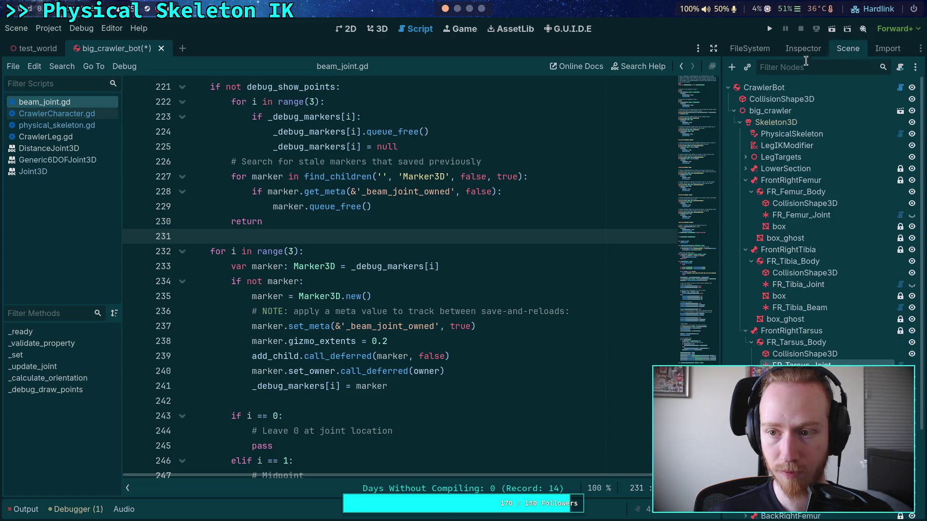
pyautogui.click(803, 49)
pyautogui.hotkey('ctrl', 'z')
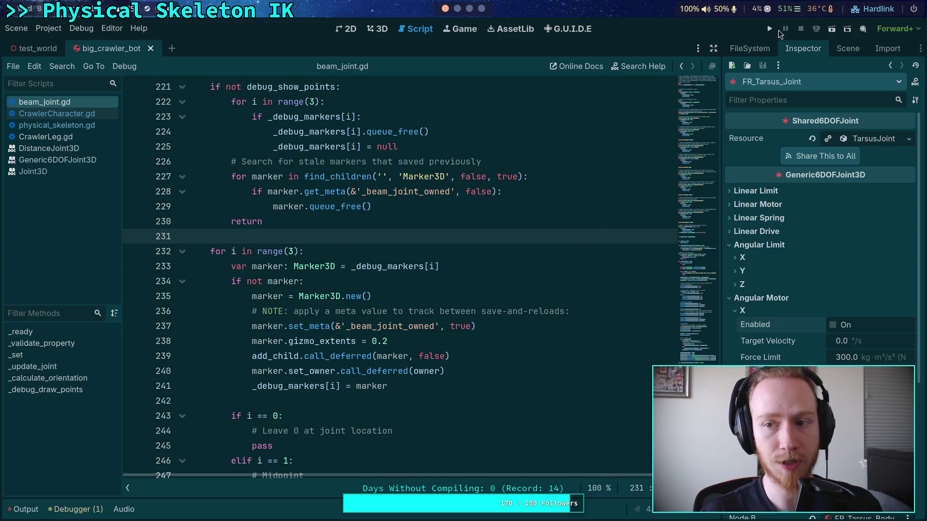
pyautogui.click(769, 28)
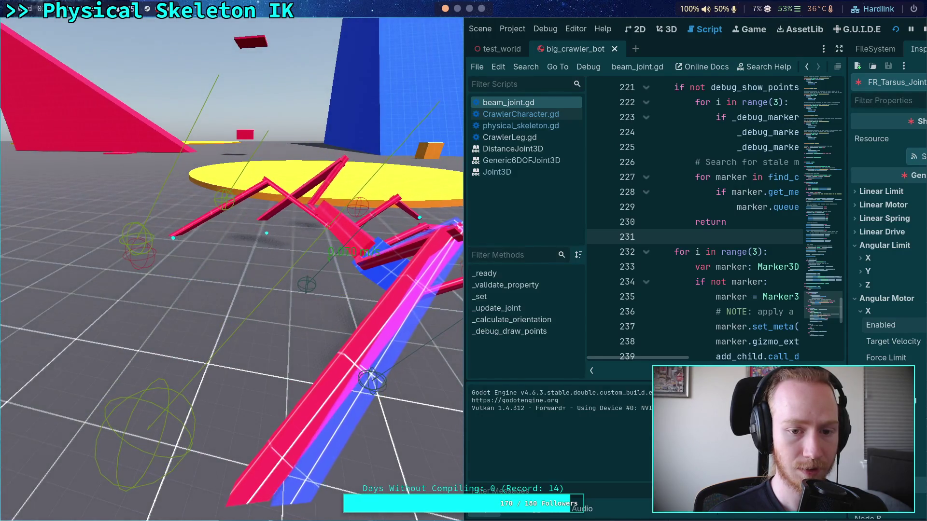
# - Stop the running game and collapse the Angular Limit settings in the Inspector
pyautogui.click(923, 30)
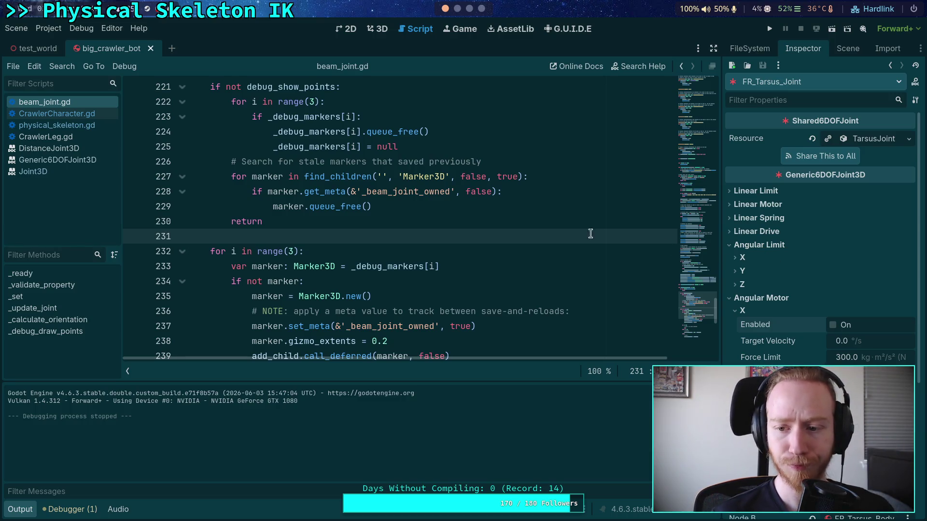
pyautogui.click(751, 244)
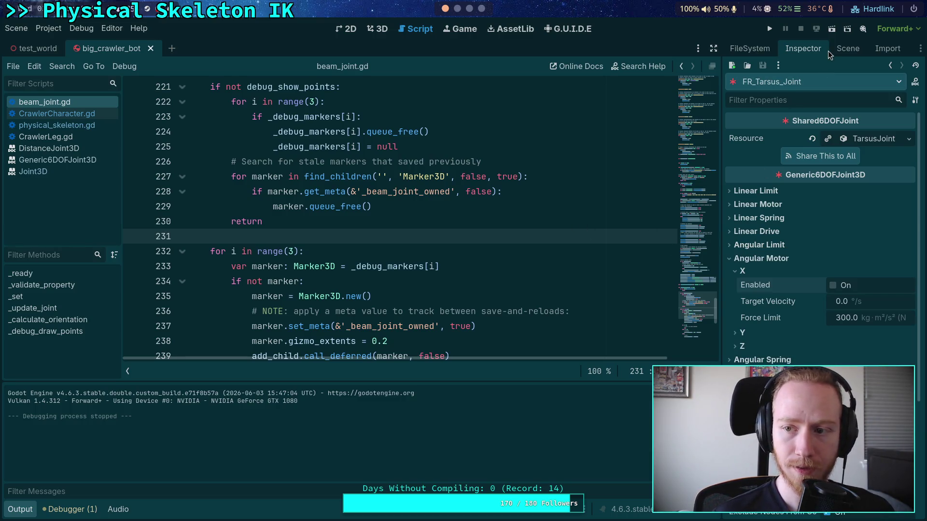
# - Inspect FR_Tibia_Joint's X and Y angular limit settings in the Inspector
pyautogui.click(848, 48)
pyautogui.click(800, 218)
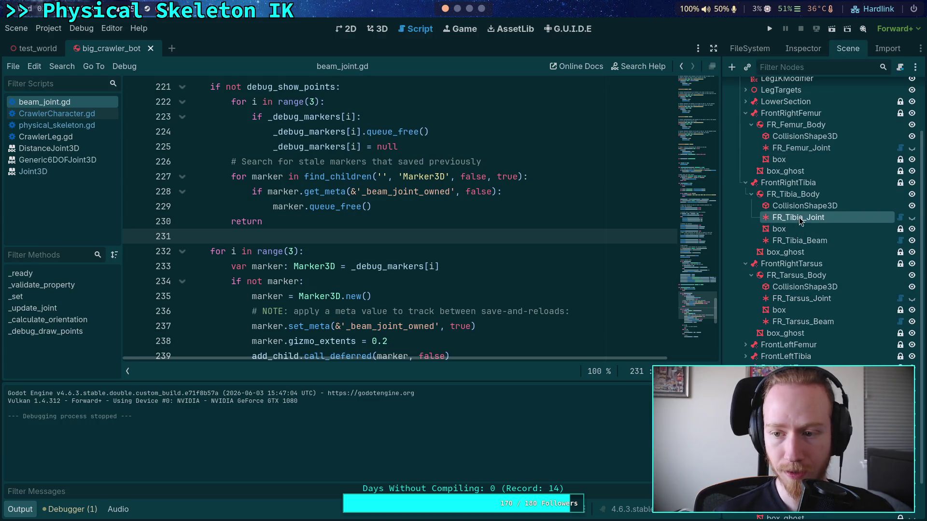
pyautogui.click(802, 53)
pyautogui.click(762, 245)
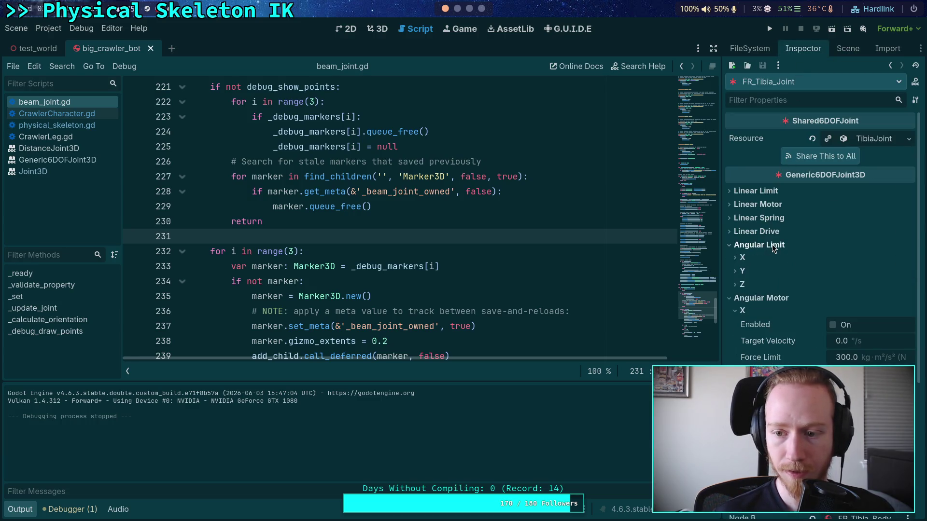
pyautogui.click(743, 257)
pyautogui.click(743, 255)
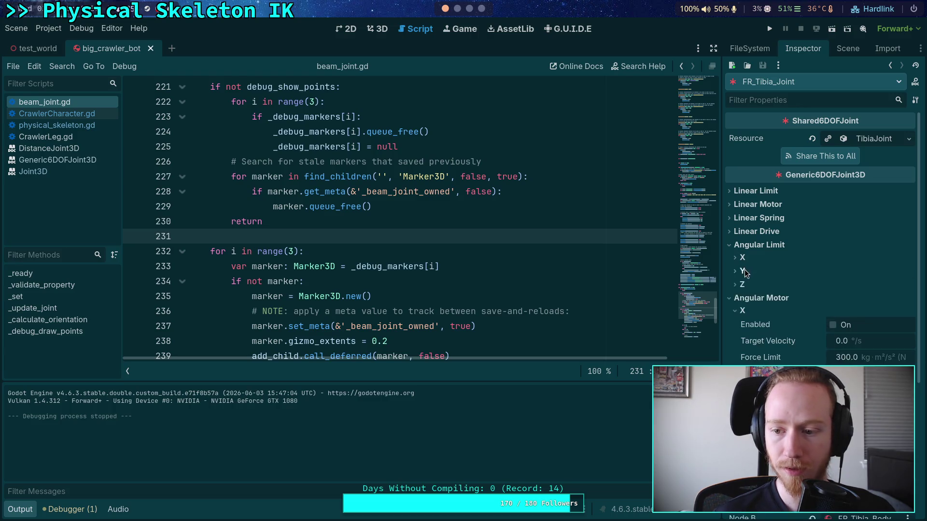
pyautogui.click(744, 270)
pyautogui.click(745, 286)
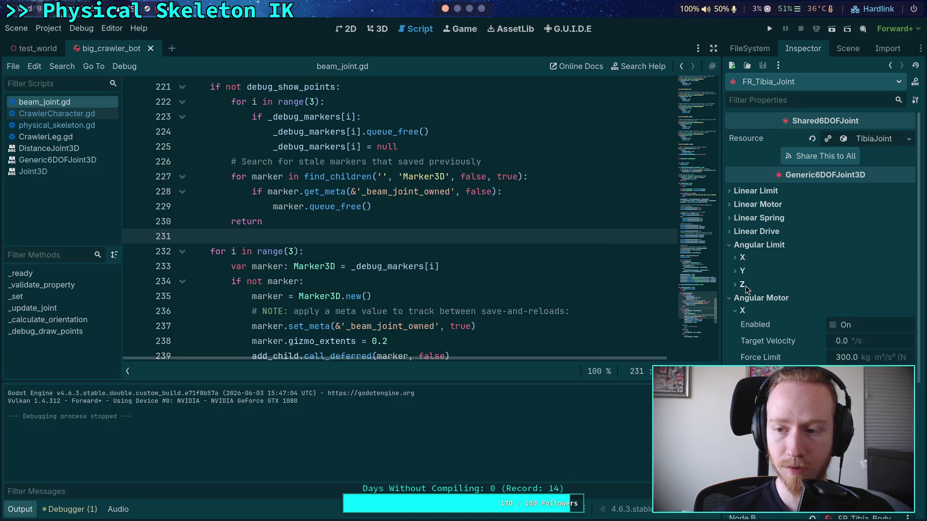
# - Open physical_skeleton.gd with the output log hidden and expand the folded iterate_ik block
pyautogui.scroll(4, 442, 235)
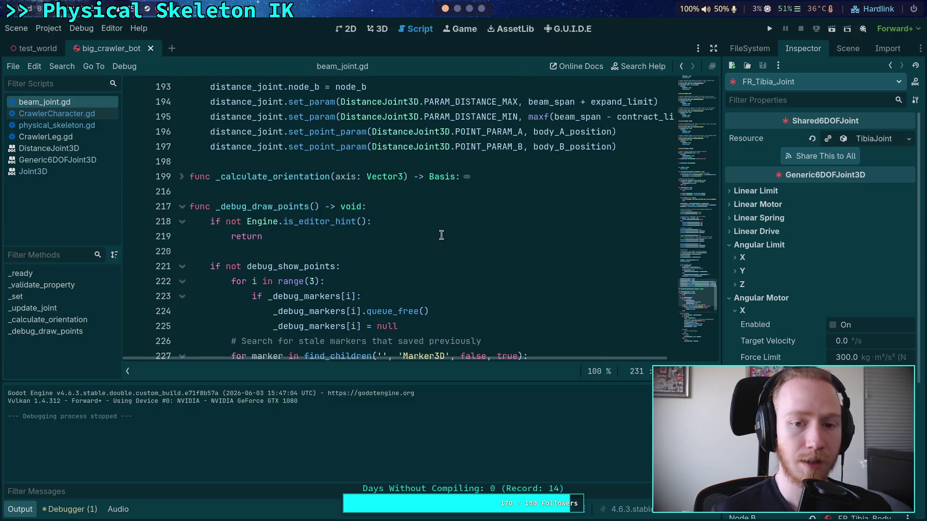
pyautogui.click(55, 125)
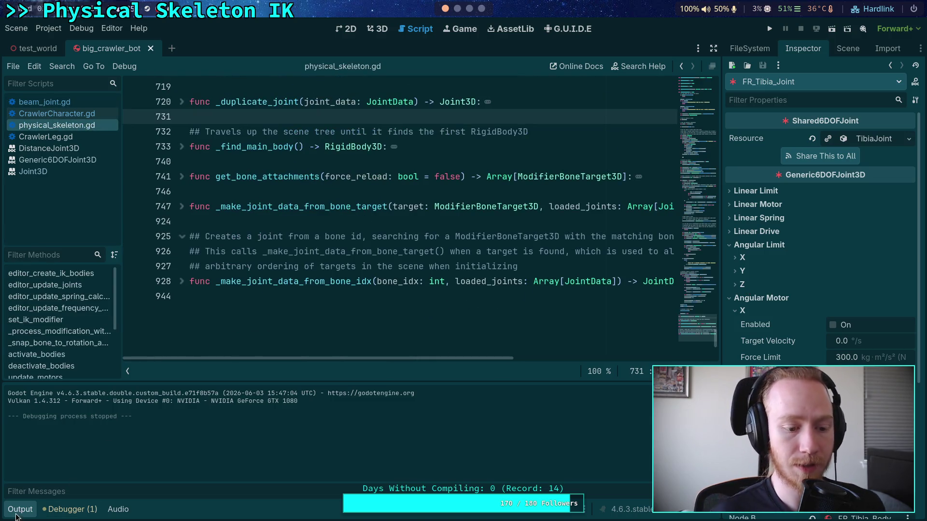
pyautogui.click(16, 517)
pyautogui.scroll(10, 564, 294)
pyautogui.scroll(12, 575, 300)
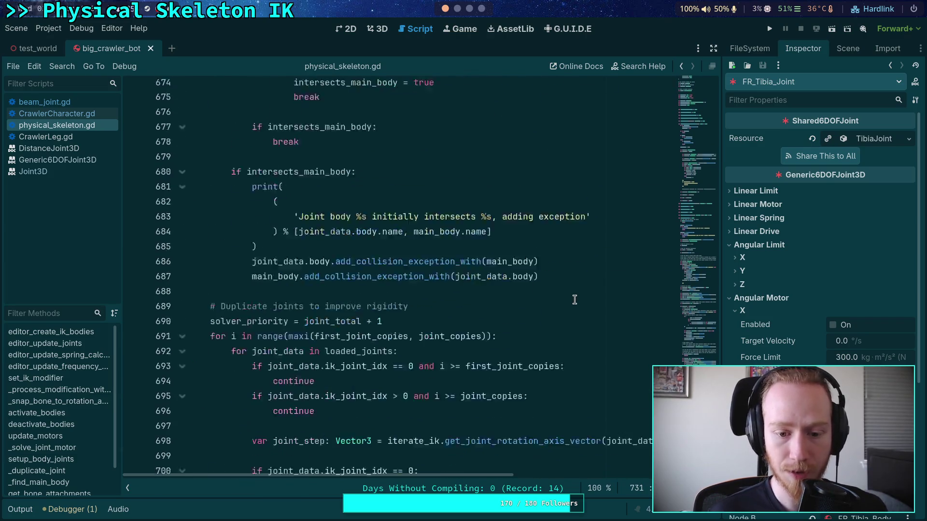
pyautogui.scroll(20, 574, 300)
pyautogui.scroll(15, 604, 309)
pyautogui.scroll(5, 507, 305)
pyautogui.scroll(-20, 506, 309)
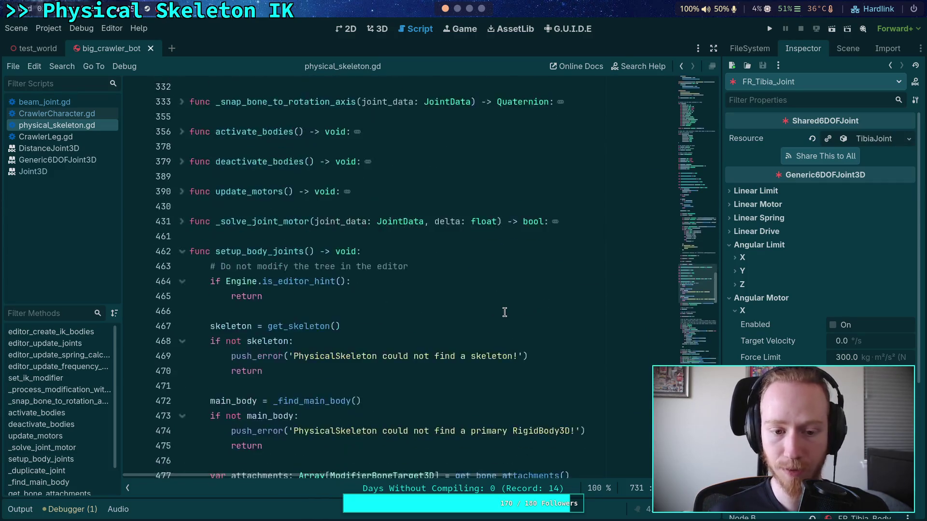
pyautogui.scroll(-6, 504, 313)
pyautogui.click(183, 266)
pyautogui.scroll(-15, 393, 240)
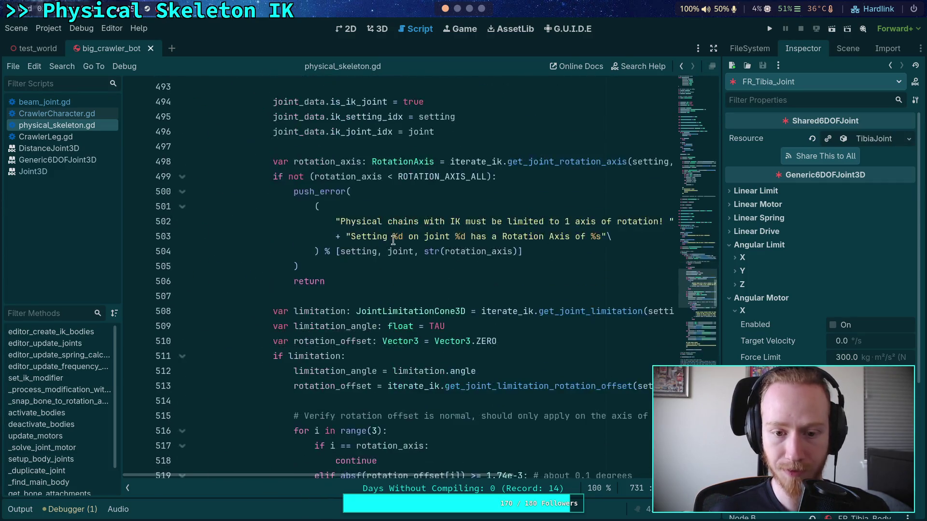
pyautogui.scroll(-4, 394, 239)
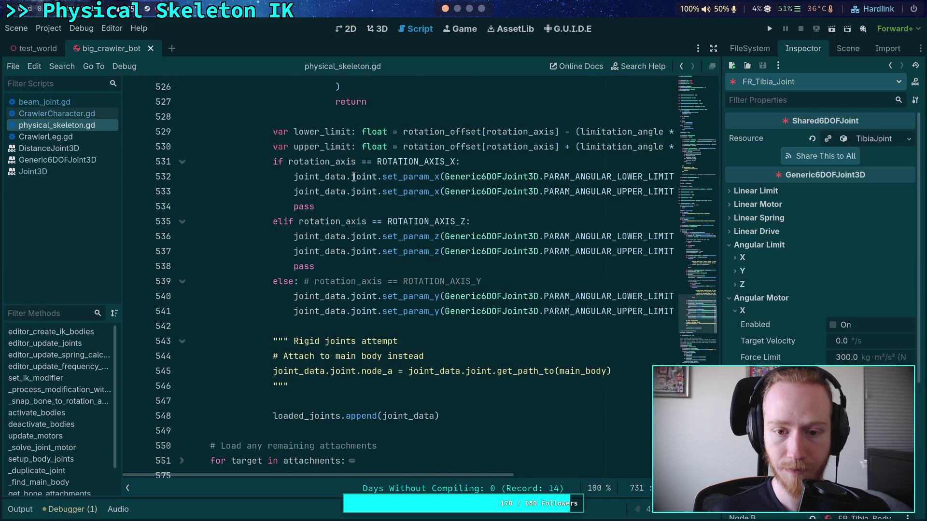
# - Comment out the X- and Z-axis angular limit lines in setup_body_joints, then run the game
pyautogui.click(501, 168)
pyautogui.moveTo(312, 181); pyautogui.dragTo(311, 191)
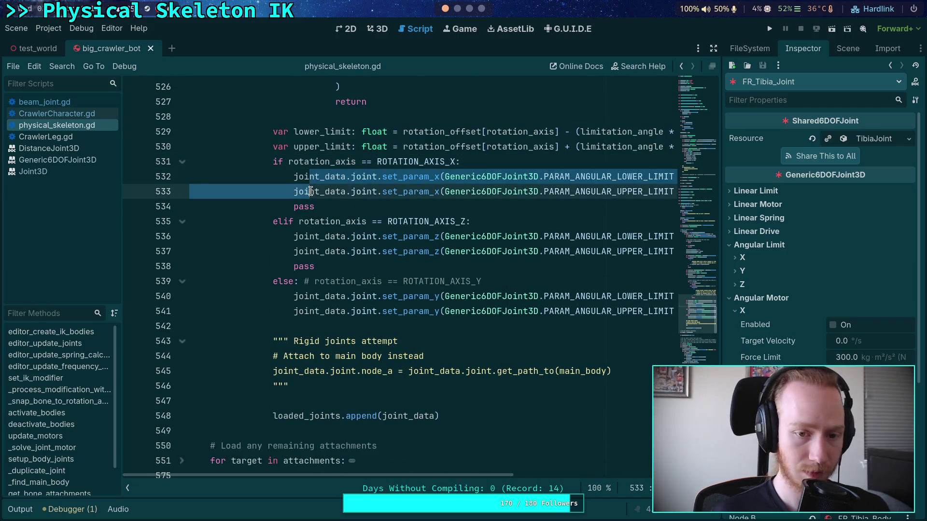
pyautogui.hotkey('ctrl', 'k')
pyautogui.moveTo(336, 236); pyautogui.dragTo(332, 251)
pyautogui.hotkey('ctrl', 'k')
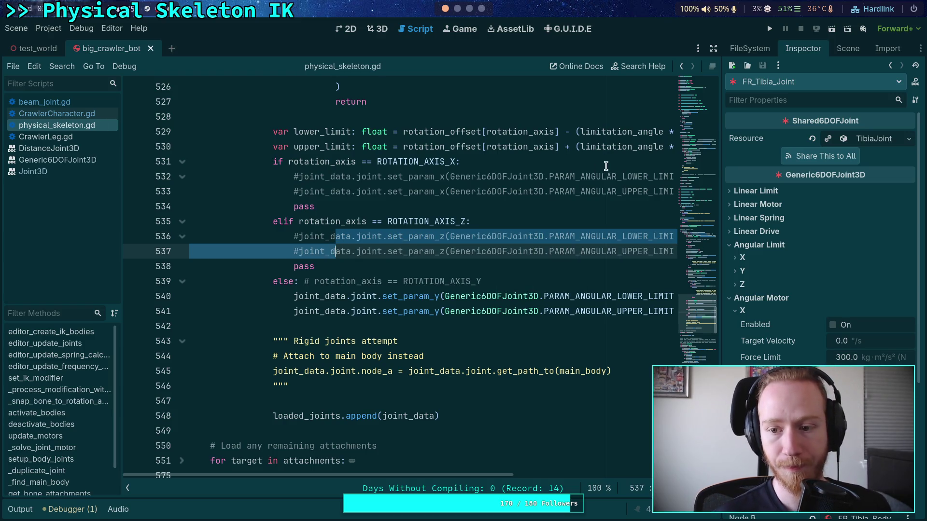
pyautogui.click(770, 28)
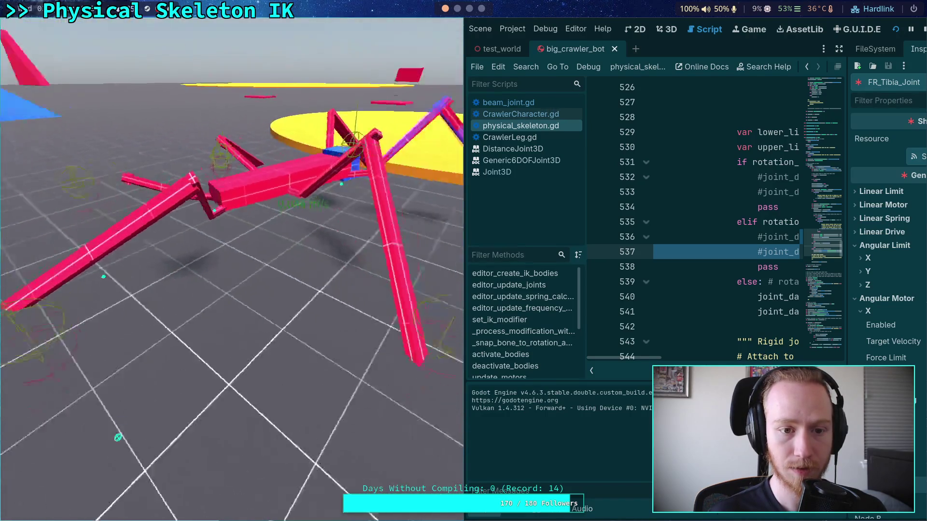
# - Stop the crawler test run, show the Scene node tree, and hide the Output log
pyautogui.press('F8')
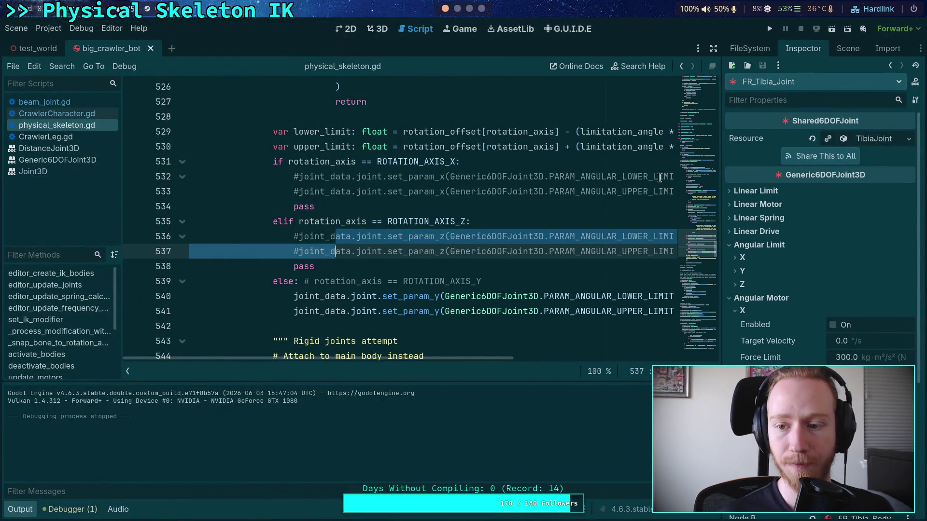
pyautogui.click(847, 48)
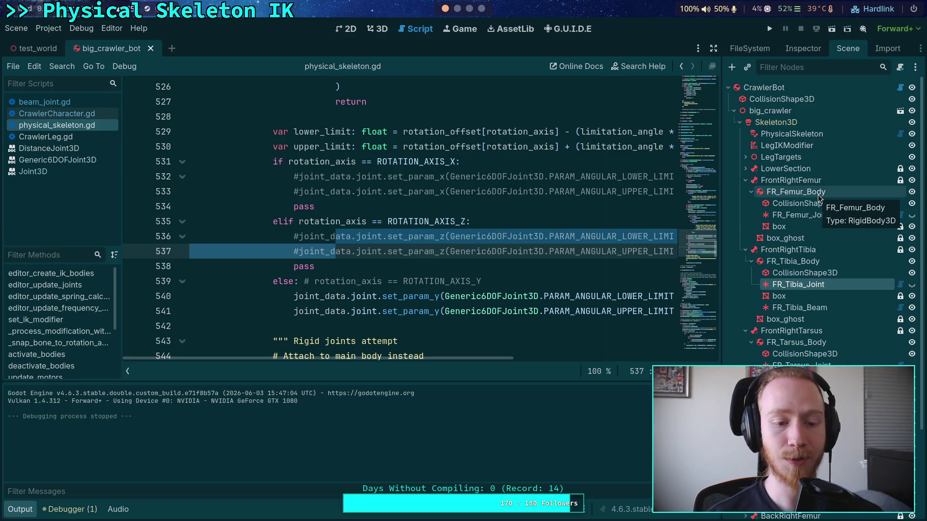
pyautogui.scroll(-2, 543, 293)
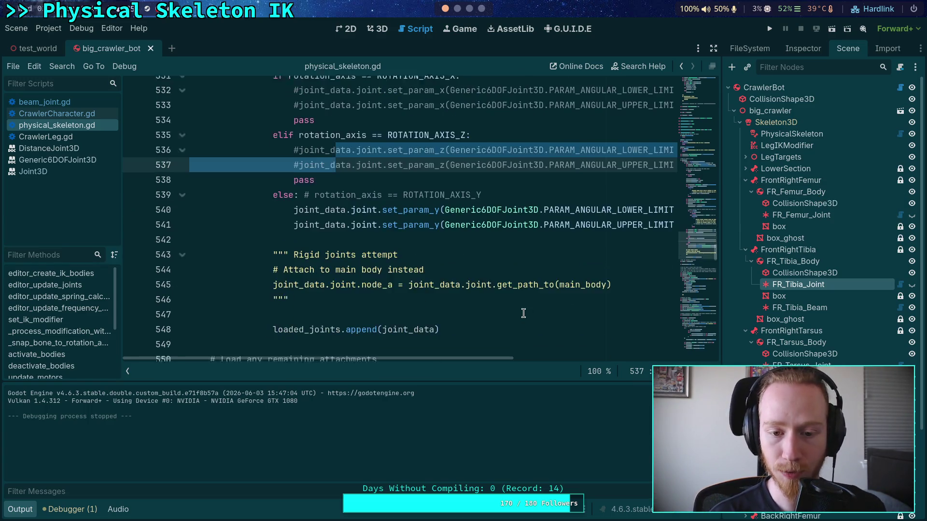
pyautogui.click(27, 511)
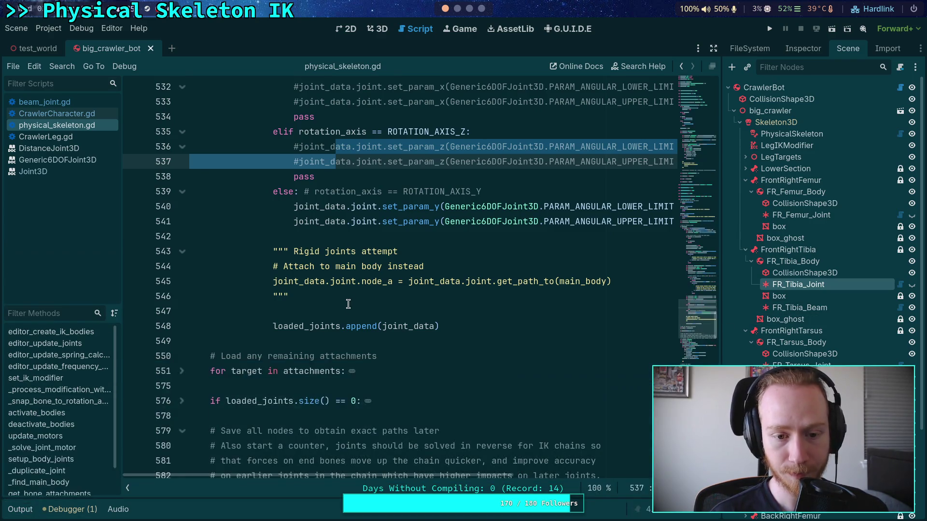
pyautogui.click(251, 311)
pyautogui.click(48, 28)
pyautogui.click(61, 43)
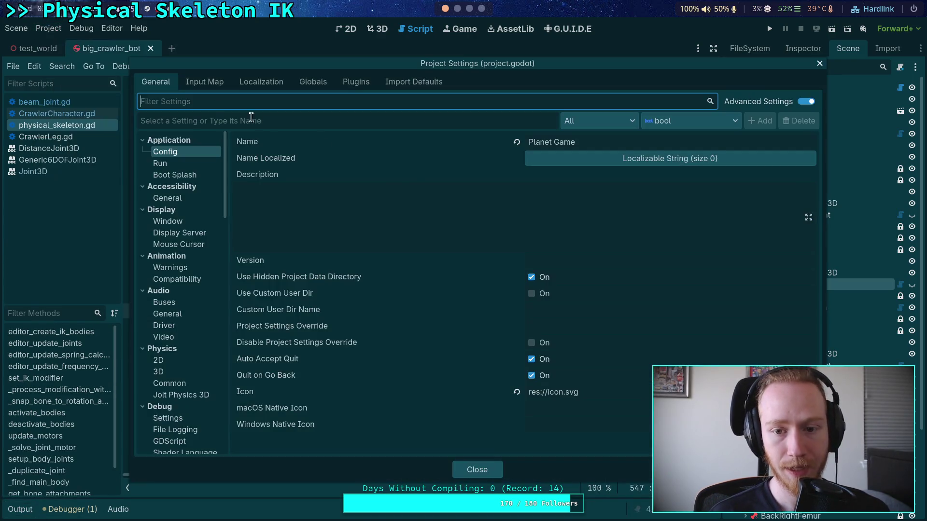
pyautogui.click(170, 383)
pyautogui.click(181, 395)
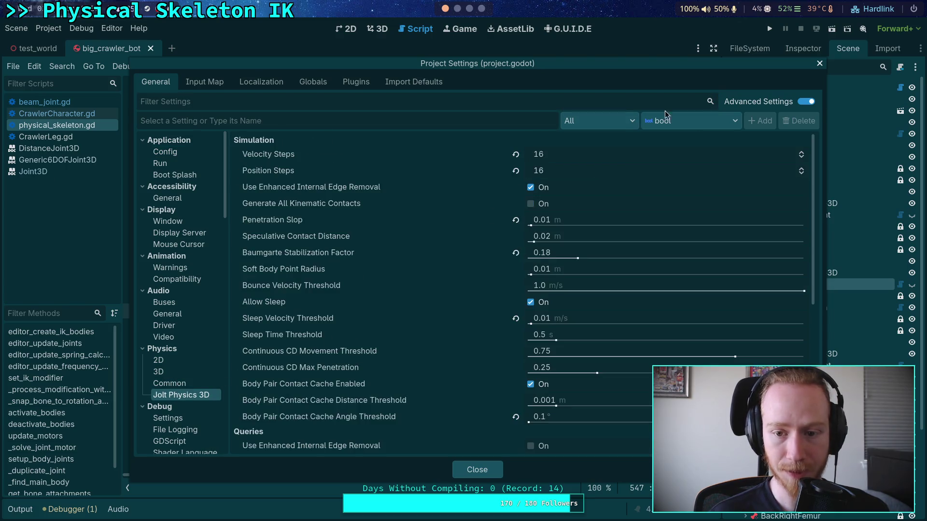
pyautogui.click(493, 473)
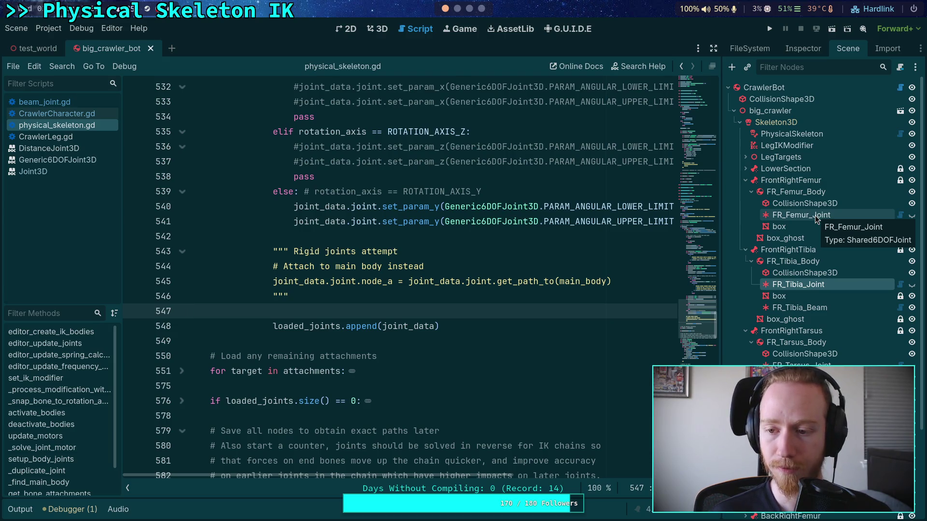
# - Raise PhysicalSkeleton's First Joint Copies and Joint Copies from 0 to 1, then run and stop the game
pyautogui.click(787, 136)
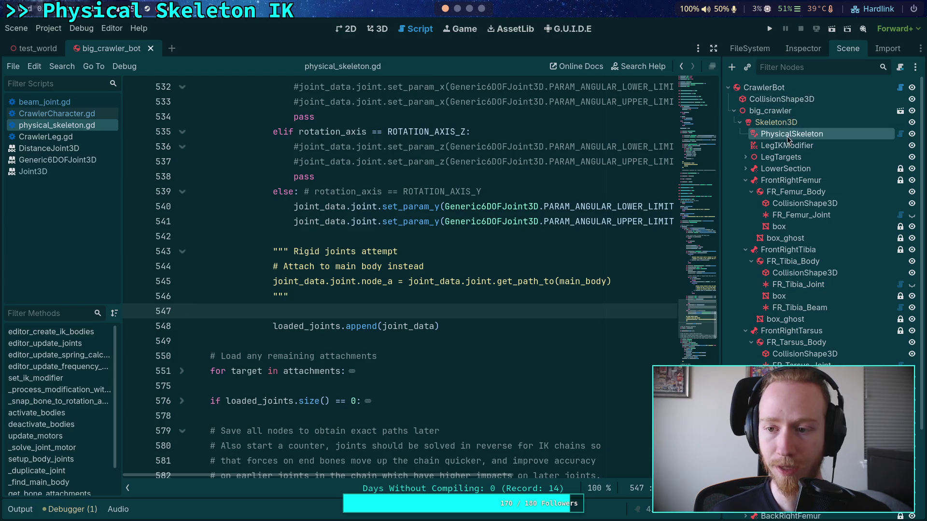
pyautogui.click(799, 47)
pyautogui.click(908, 175)
pyautogui.click(907, 189)
pyautogui.click(769, 29)
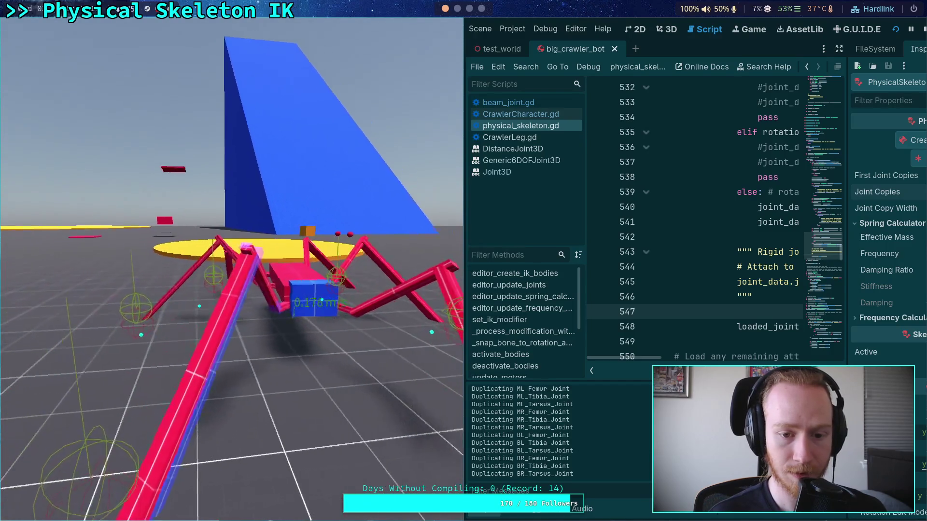
pyautogui.press('F8')
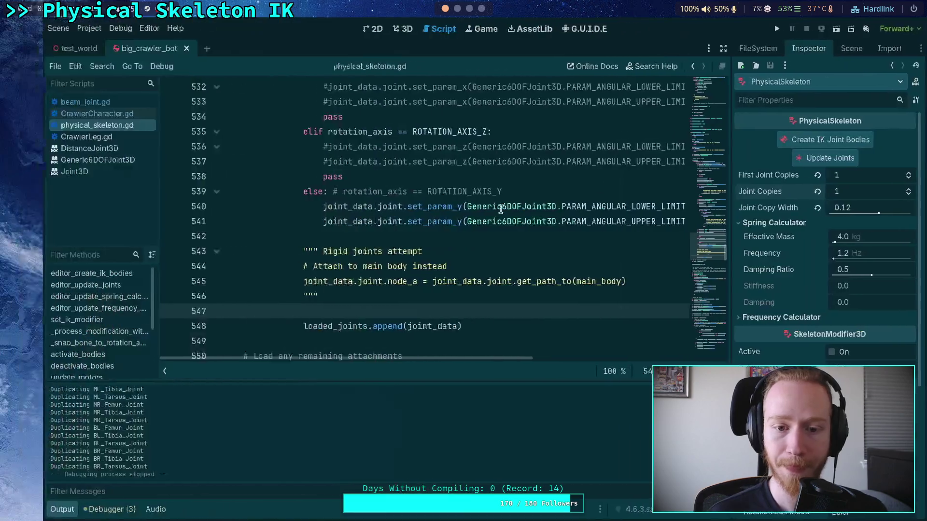
# - Enlarge the output log to select the Duplicating joint lines, then shrink it back
pyautogui.click(24, 515)
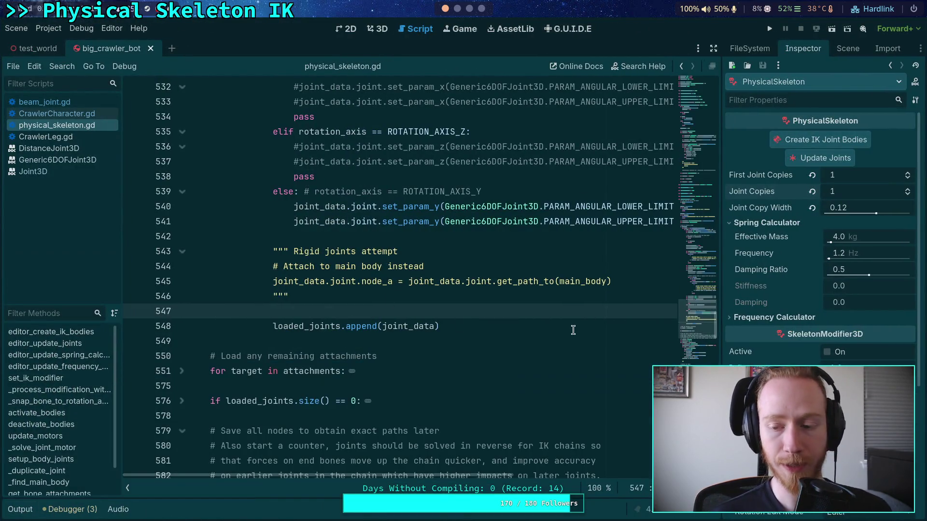
pyautogui.click(23, 515)
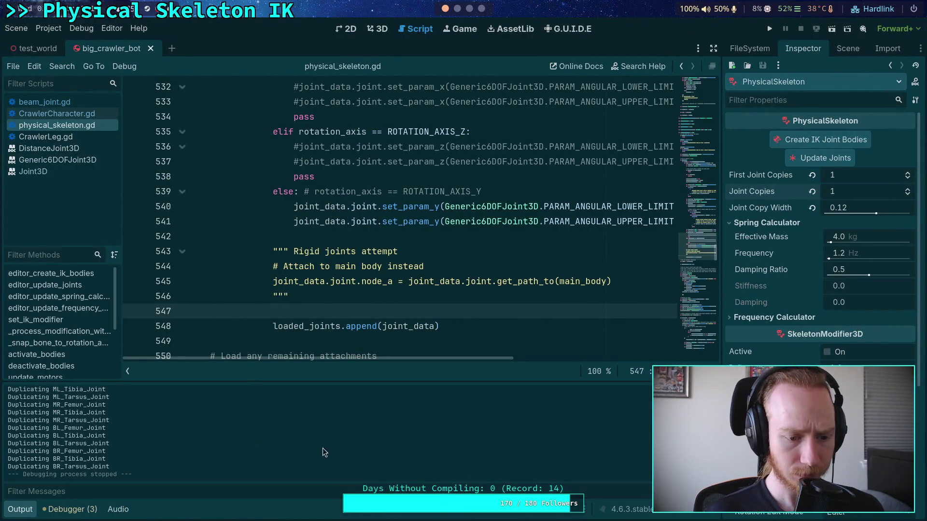
pyautogui.moveTo(205, 382); pyautogui.dragTo(232, 242)
pyautogui.moveTo(68, 277); pyautogui.dragTo(103, 407)
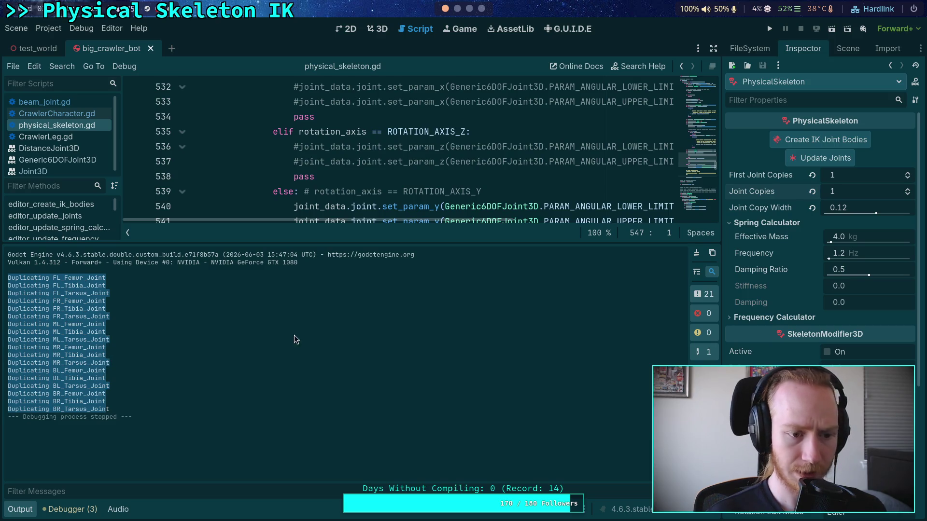
pyautogui.moveTo(395, 242); pyautogui.dragTo(398, 306)
# - Scroll through the script and fold the joint-path update loop at line 626
pyautogui.scroll(-4, 403, 253)
pyautogui.click(403, 251)
pyautogui.scroll(-10, 402, 253)
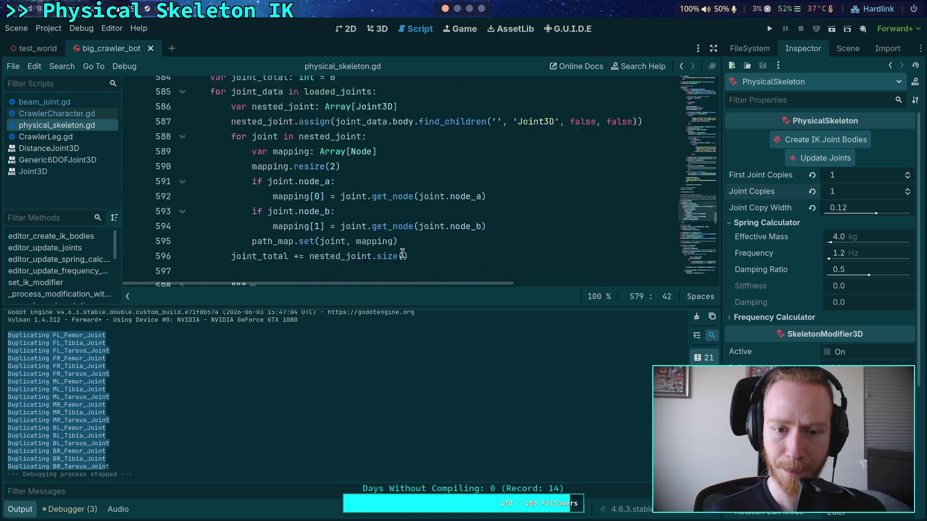
pyautogui.scroll(-6, 402, 253)
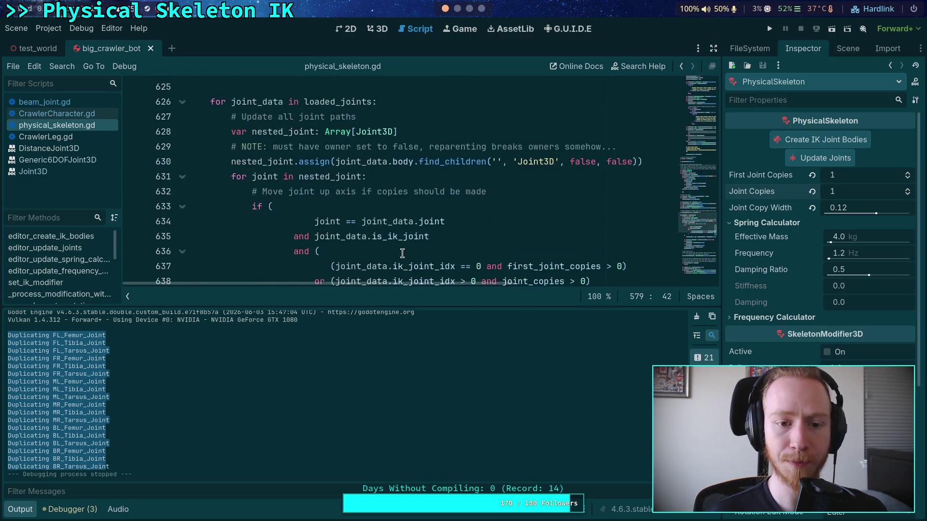
pyautogui.scroll(-2, 378, 235)
pyautogui.scroll(2, 378, 235)
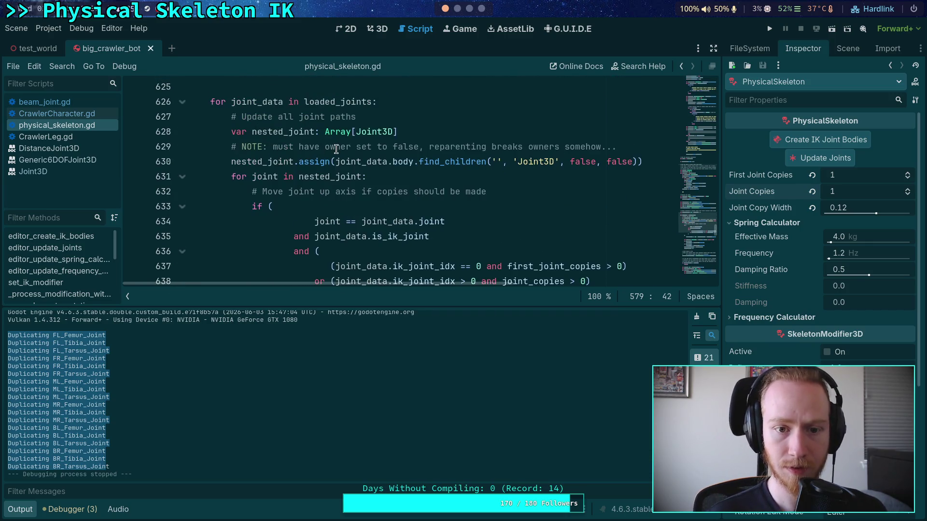
pyautogui.scroll(2, 336, 148)
pyautogui.scroll(-6, 337, 149)
pyautogui.scroll(2, 337, 148)
pyautogui.scroll(4, 337, 149)
pyautogui.click(182, 192)
# - Scroll down to the joint duplication code and inspect pair_joint at line 706
pyautogui.scroll(-2, 269, 180)
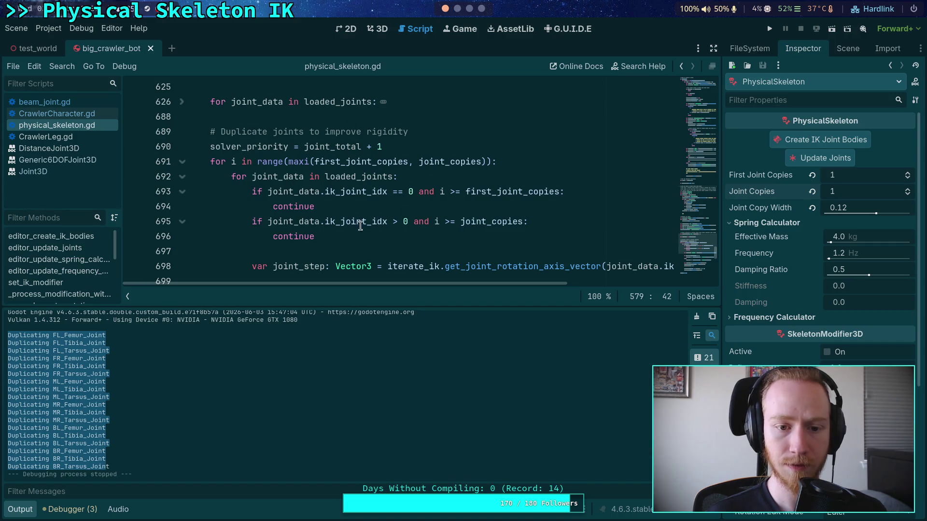
pyautogui.scroll(-1, 304, 165)
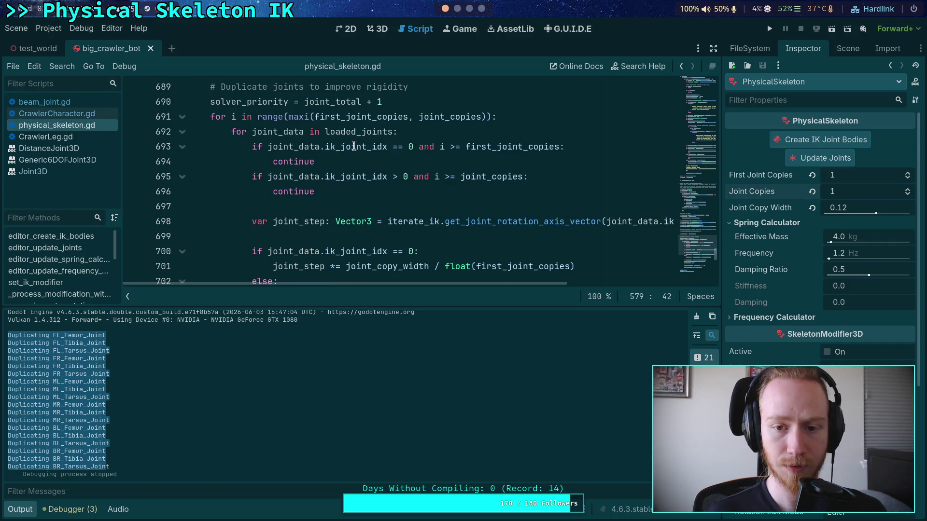
pyautogui.scroll(-1, 316, 180)
pyautogui.scroll(1, 314, 183)
pyautogui.scroll(1, 309, 186)
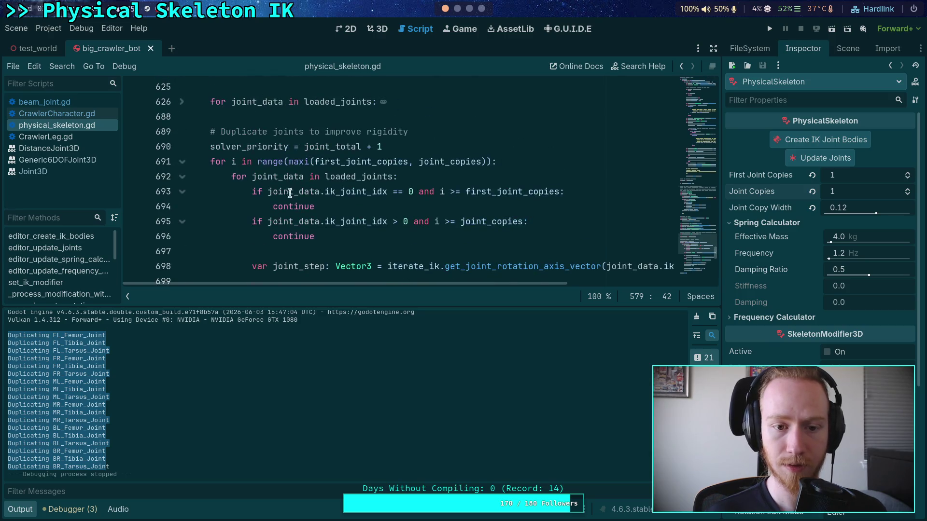
pyautogui.scroll(-3, 322, 189)
pyautogui.click(284, 250)
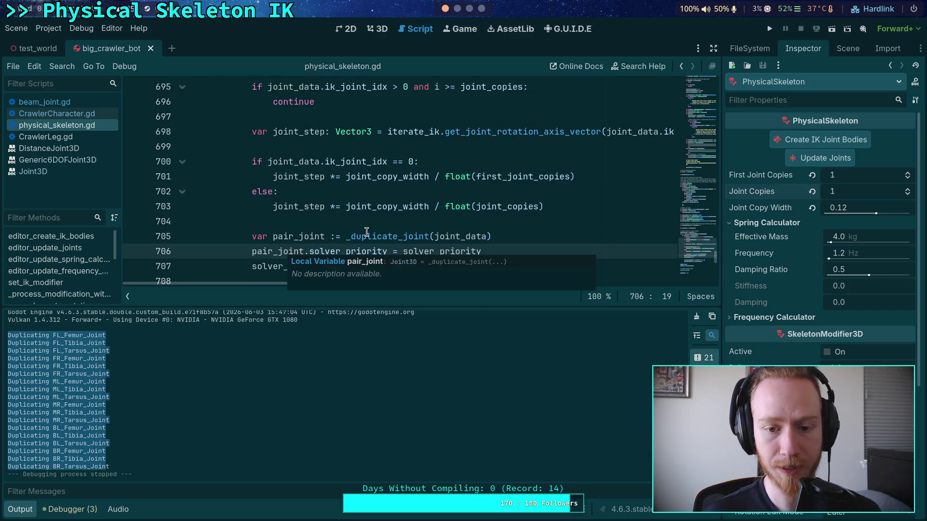
# - Highlight joint_data's uses and raise First Joint Copies and Joint Copies to 2
pyautogui.doubleClick(444, 237)
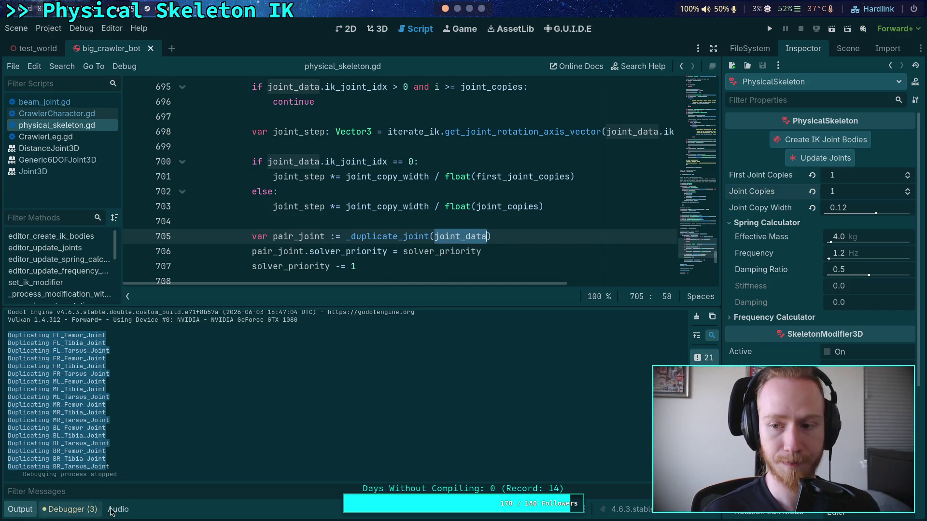
pyautogui.click(908, 191)
pyautogui.click(910, 173)
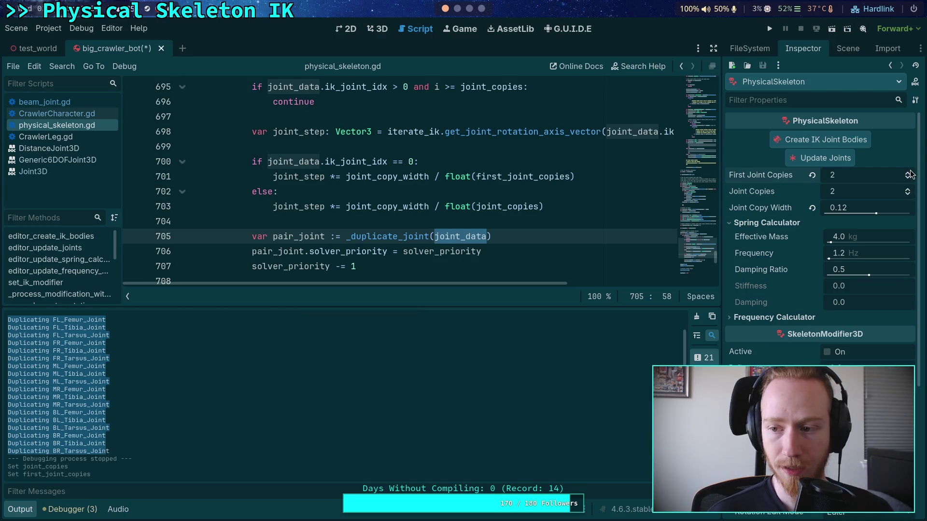
# - Test-run the game with two joint copies, stop it, and hide the output log
pyautogui.click(502, 191)
pyautogui.click(772, 28)
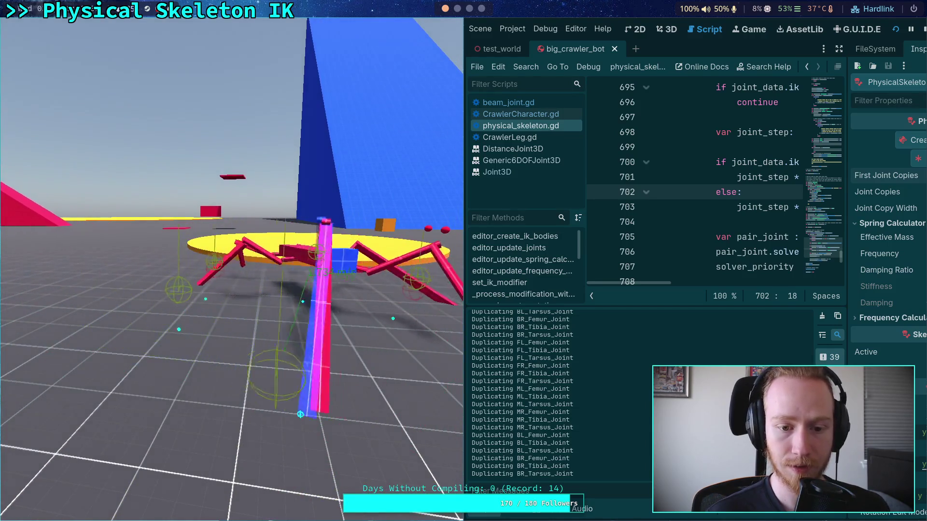
pyautogui.click(923, 28)
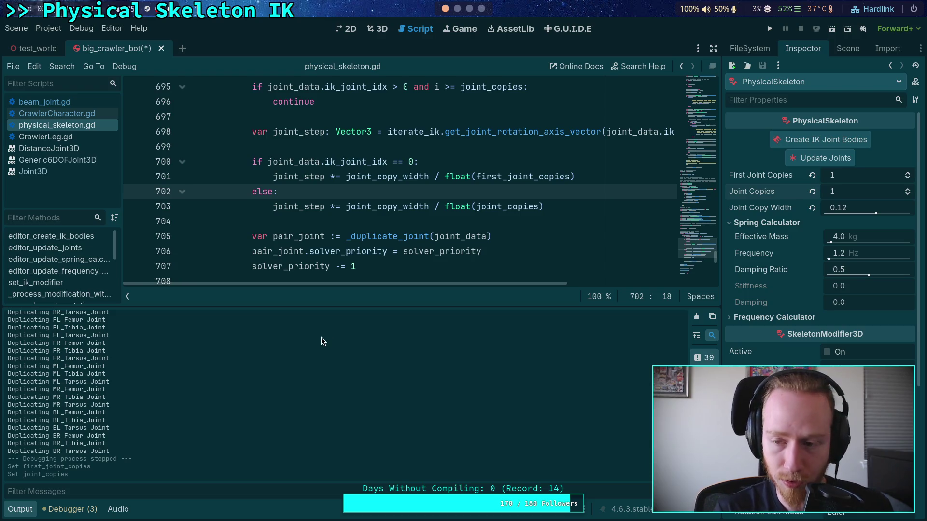
pyautogui.click(27, 508)
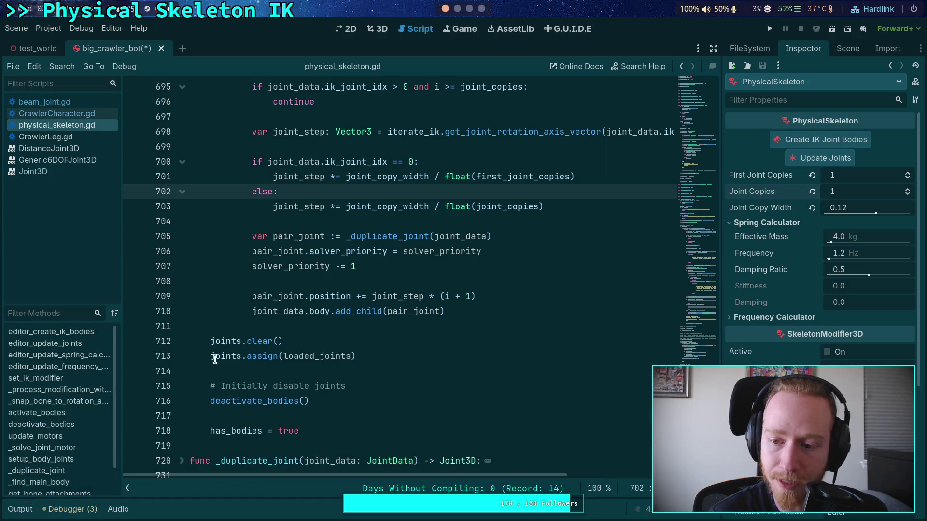
# - Collapse the Spring Calculator section, widen the scene tree, and collapse the FrontRightFemur branch
pyautogui.click(292, 336)
pyautogui.click(739, 223)
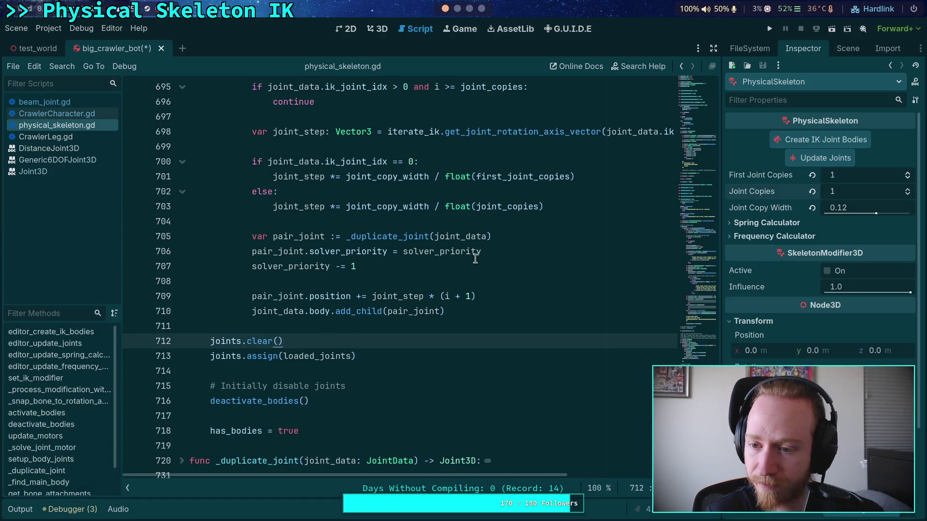
pyautogui.click(848, 48)
pyautogui.moveTo(723, 220); pyautogui.dragTo(633, 212)
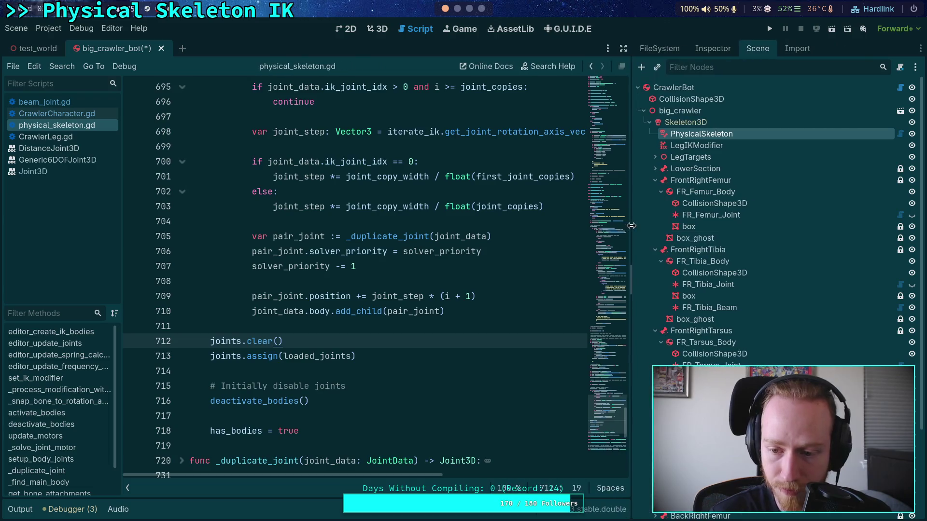
pyautogui.click(655, 181)
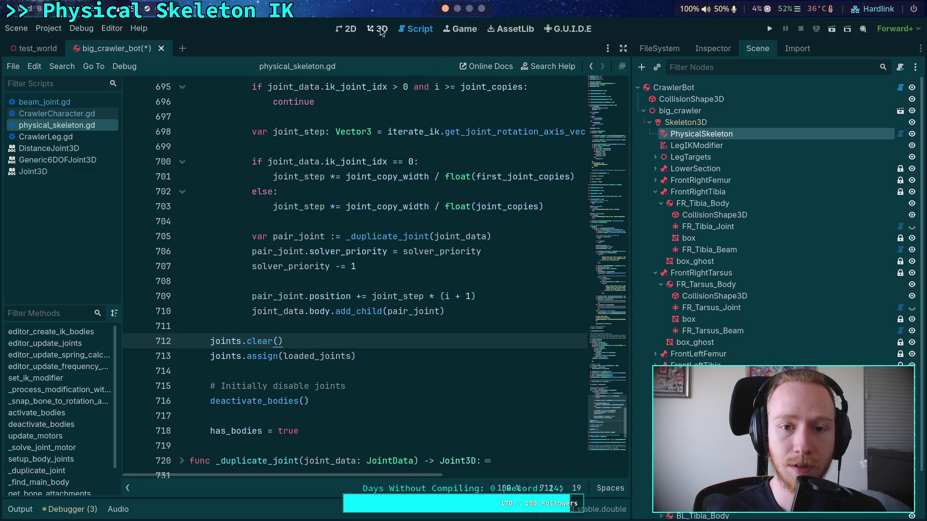
# - In the 3D view, select and frame FR_Tibia_Beam, show its joint properties, and orbit behind the body
pyautogui.hotkey('ctrl', 'F2')
pyautogui.click(701, 250)
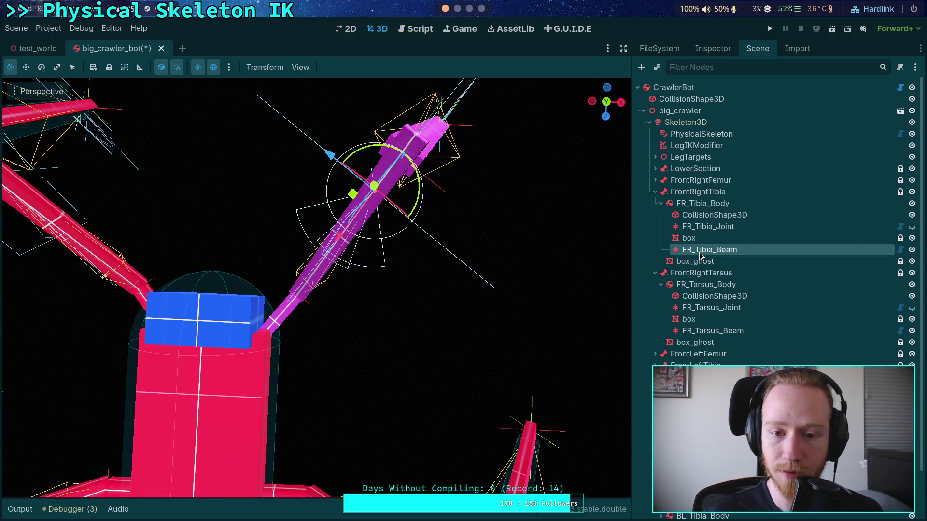
pyautogui.press('f')
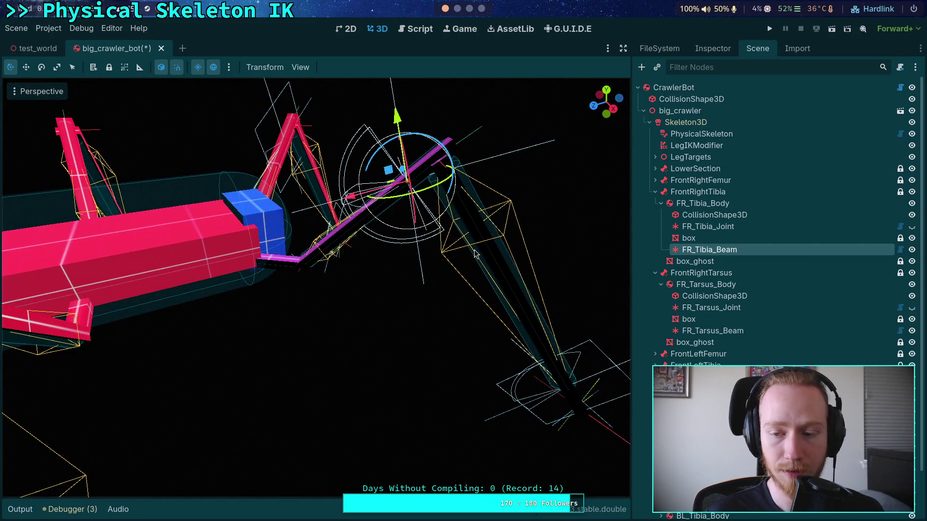
pyautogui.click(709, 51)
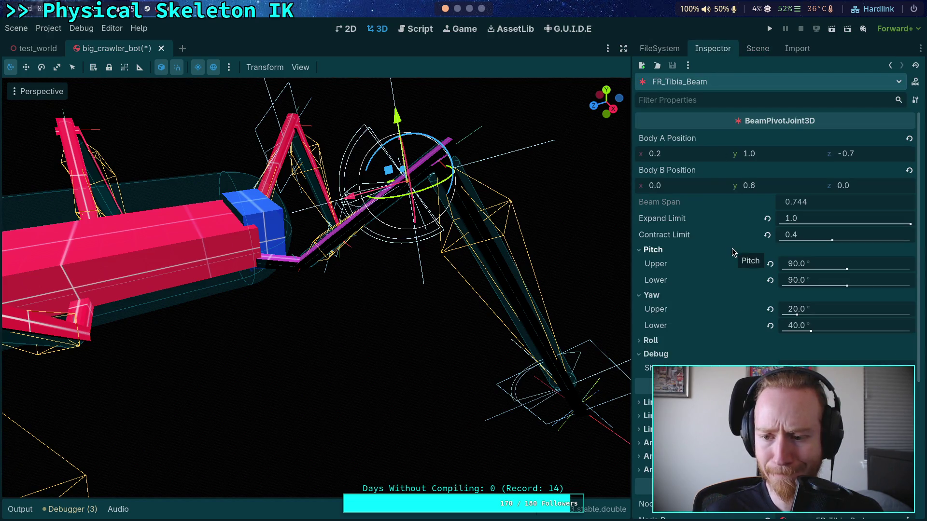
pyautogui.moveTo(693, 323)
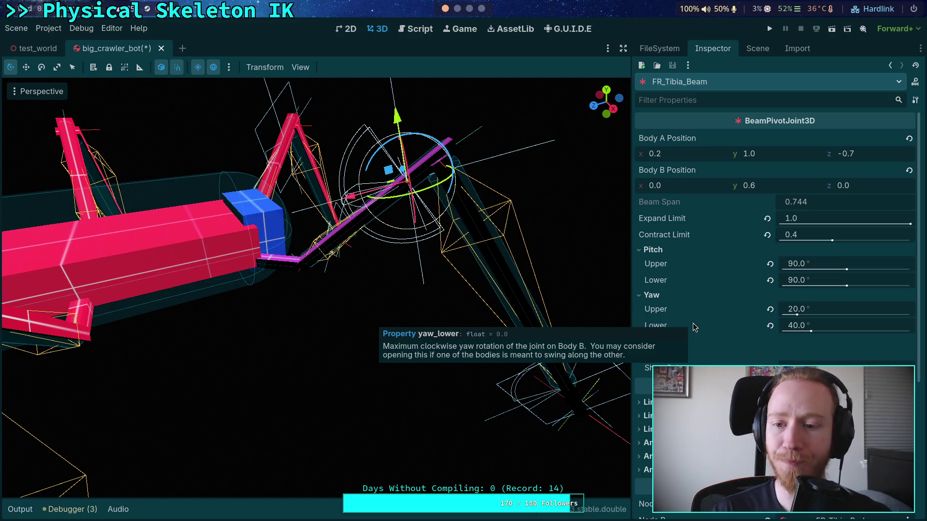
pyautogui.moveTo(355, 299)
pyautogui.mouseDown()
pyautogui.moveTo(449, 267)
pyautogui.moveTo(486, 283)
pyautogui.moveTo(513, 270)
pyautogui.moveTo(375, 266)
pyautogui.moveTo(408, 258)
pyautogui.moveTo(521, 348)
pyautogui.moveTo(541, 339)
pyautogui.mouseUp()
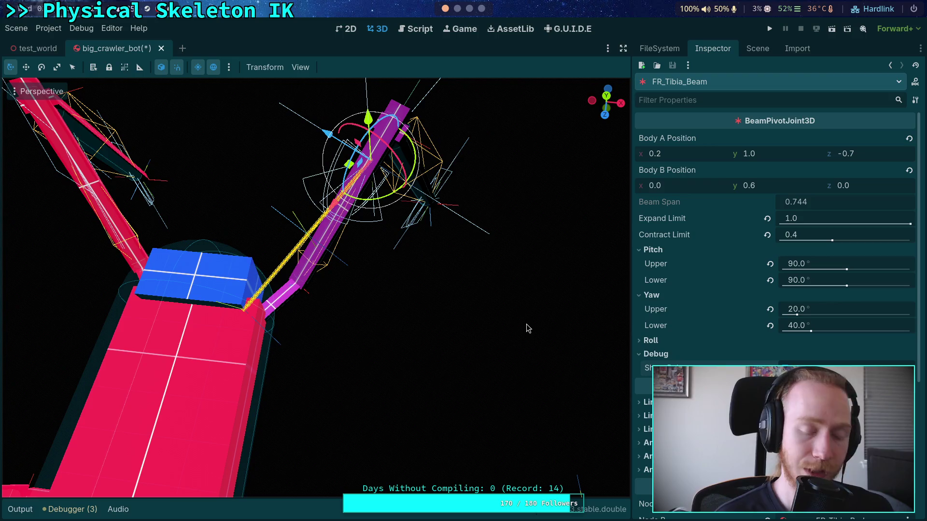
pyautogui.moveTo(465, 337)
pyautogui.mouseDown()
pyautogui.moveTo(447, 335)
pyautogui.moveTo(495, 308)
pyautogui.moveTo(483, 289)
pyautogui.moveTo(473, 299)
pyautogui.moveTo(502, 319)
pyautogui.moveTo(313, 273)
pyautogui.mouseUp()
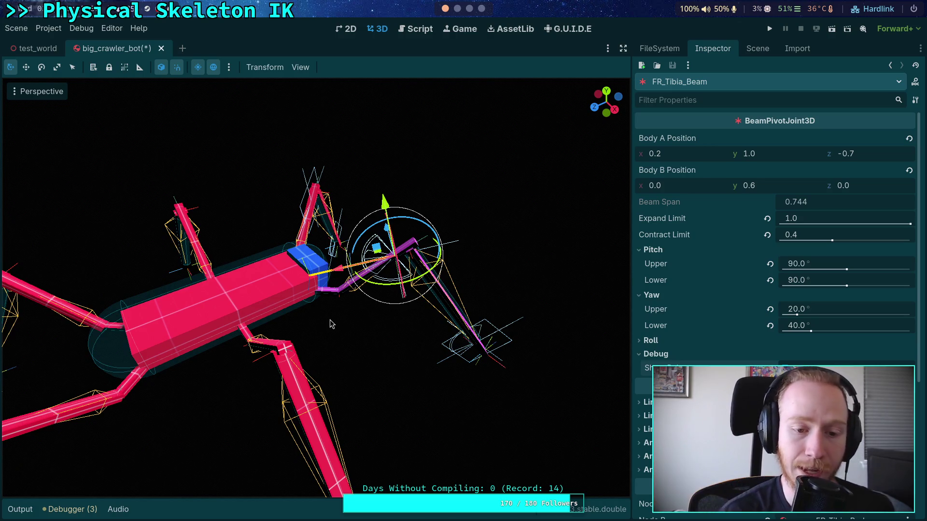
pyautogui.moveTo(331, 324)
pyautogui.mouseDown()
pyautogui.moveTo(359, 314)
pyautogui.moveTo(321, 310)
pyautogui.mouseUp()
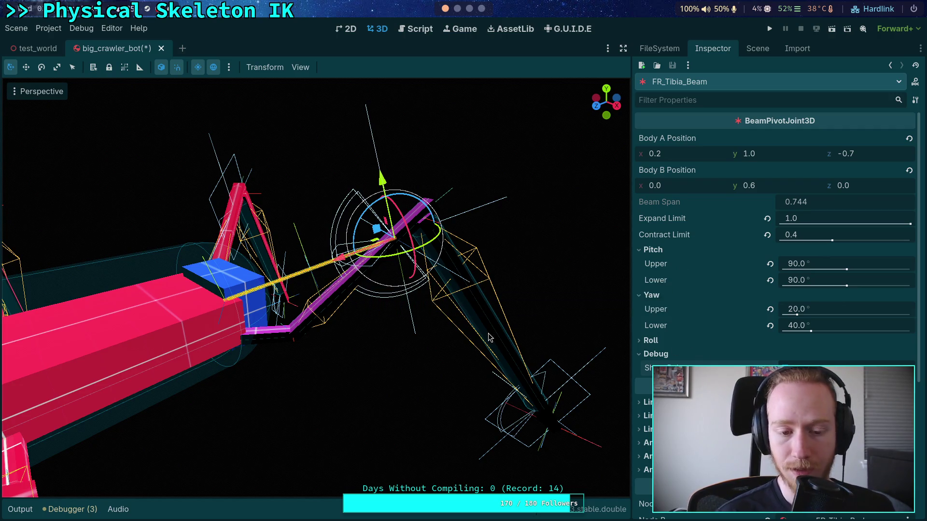
pyautogui.click(784, 154)
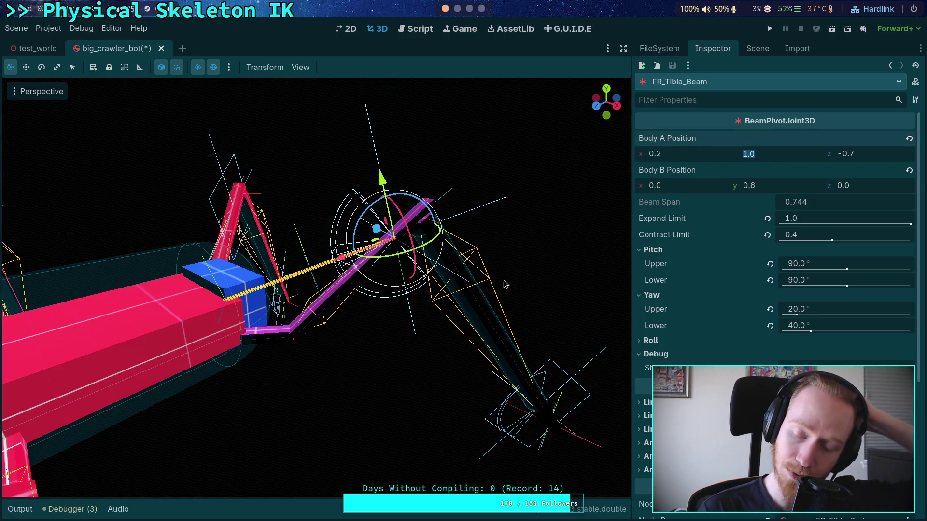
# - Select FR_Femur_Joint and copy its Transform Position value
pyautogui.click(757, 49)
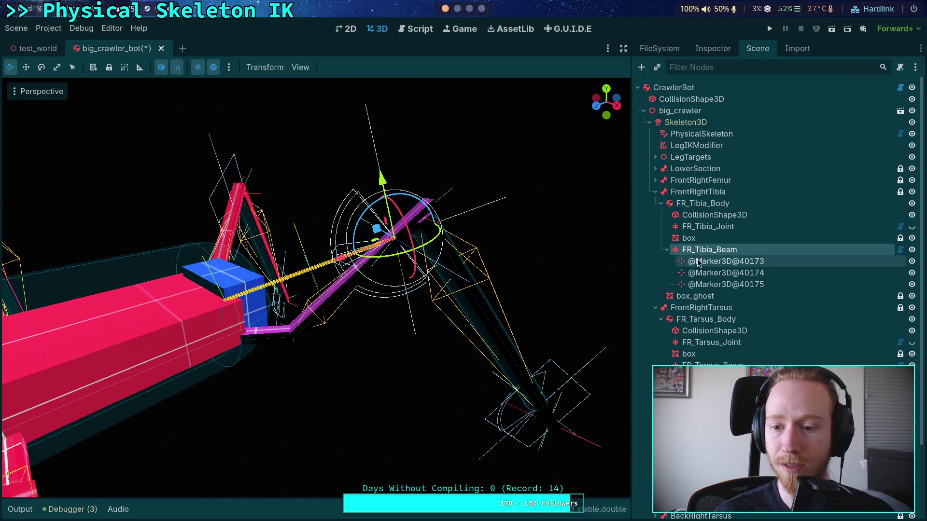
pyautogui.click(653, 181)
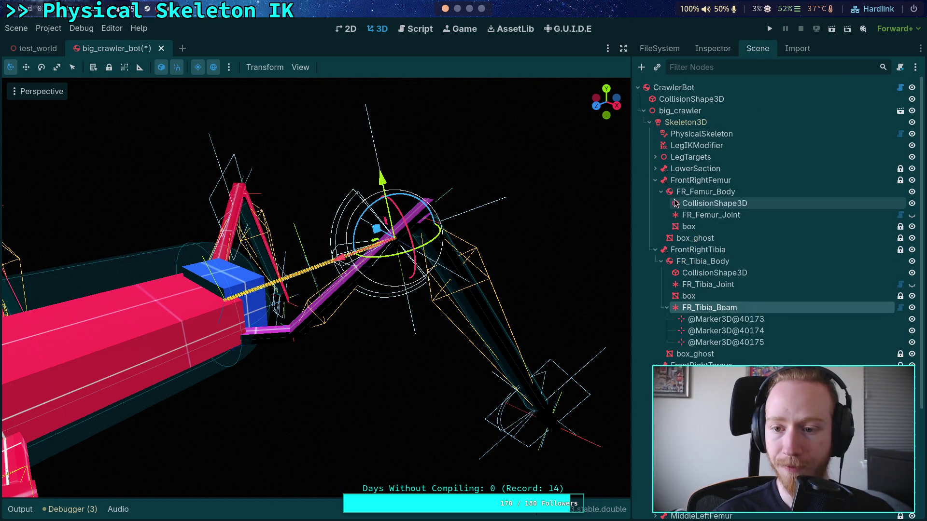
pyautogui.click(704, 217)
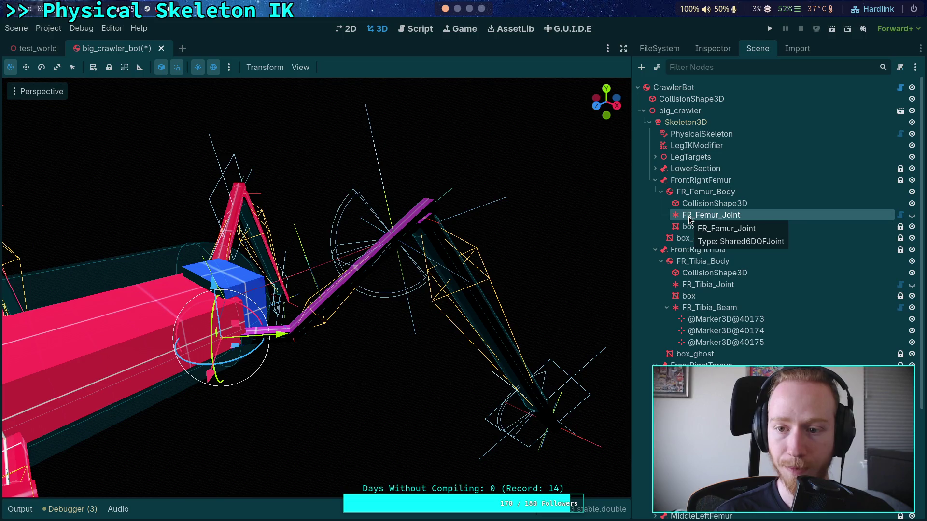
pyautogui.moveTo(689, 219); pyautogui.dragTo(690, 96)
pyautogui.click(712, 49)
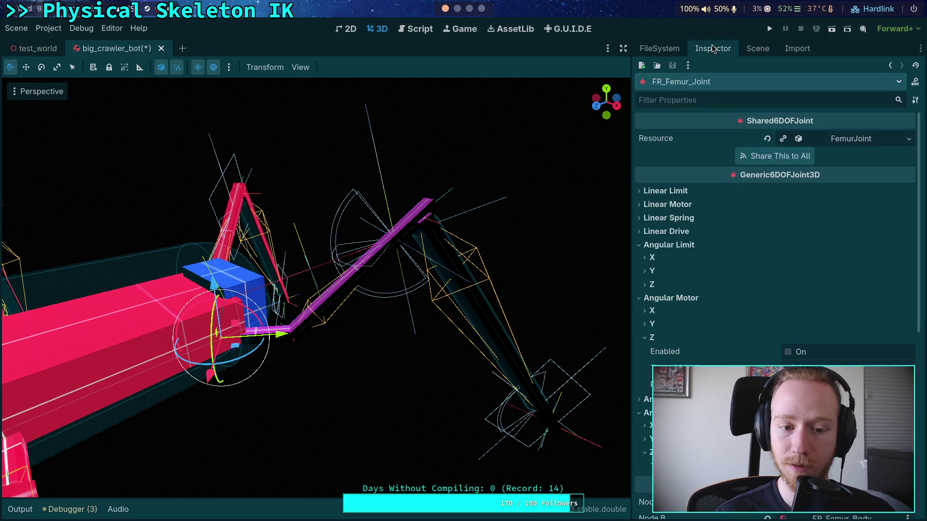
pyautogui.scroll(-10, 755, 292)
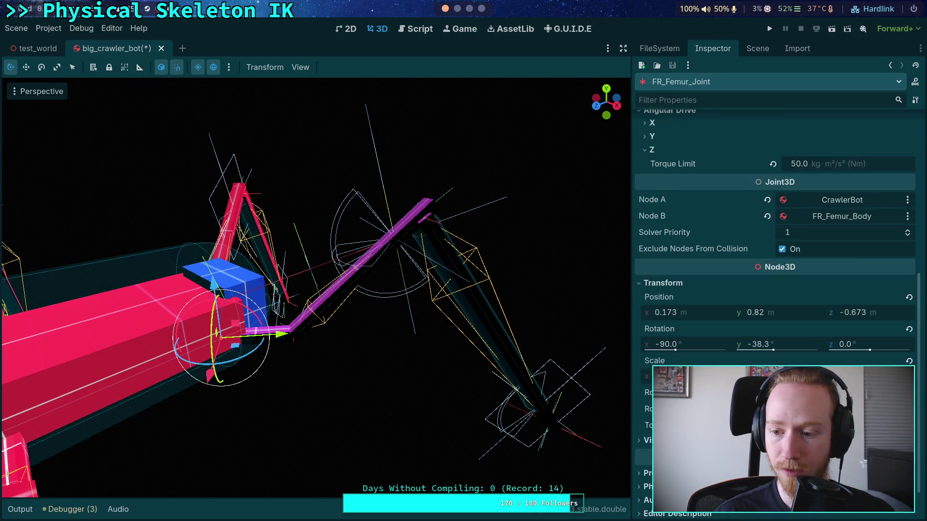
pyautogui.rightClick(674, 300)
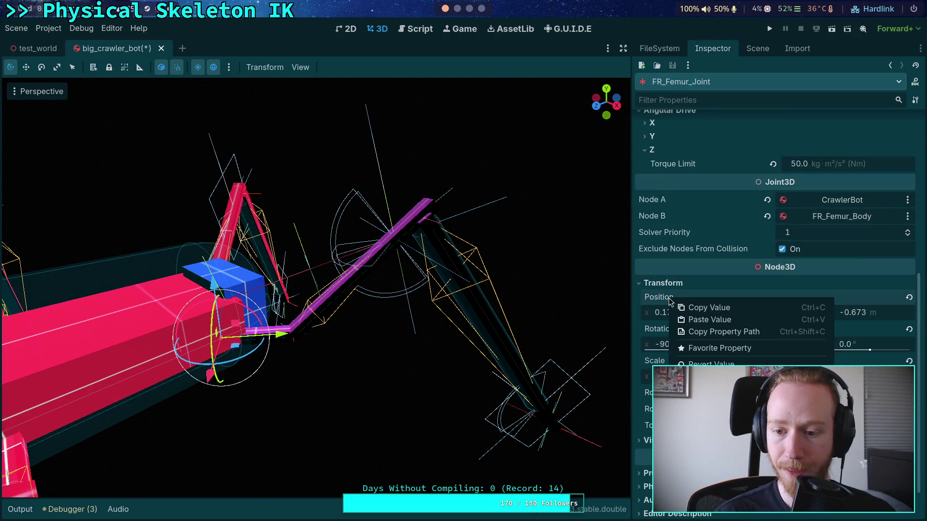
pyautogui.click(705, 309)
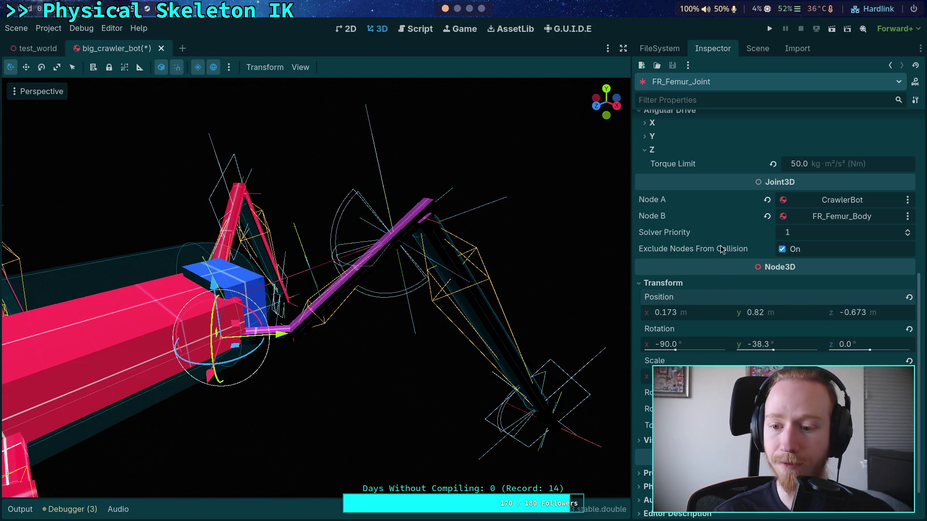
# - Select FR_Tibia_Beam and paste the femur joint position into its Body A Position
pyautogui.click(758, 49)
pyautogui.moveTo(671, 102)
pyautogui.mouseDown()
pyautogui.moveTo(707, 299)
pyautogui.moveTo(705, 222)
pyautogui.mouseUp()
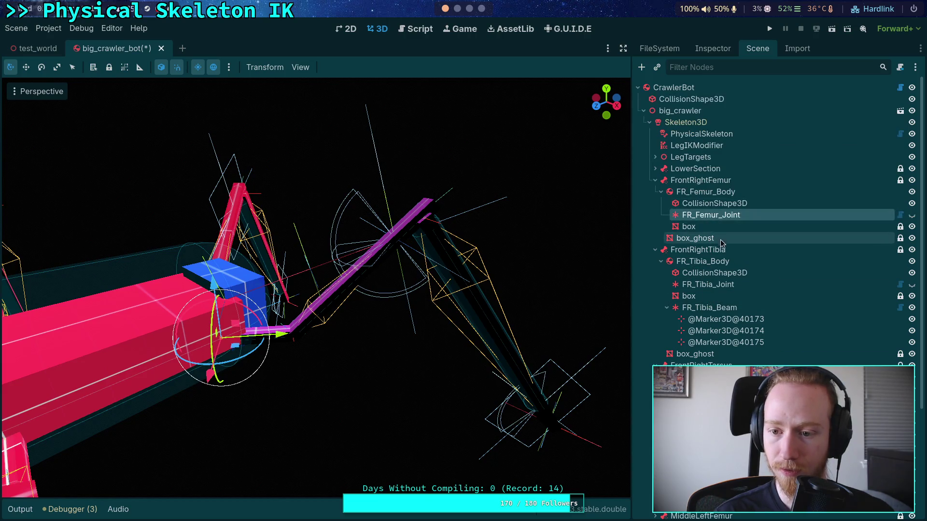
pyautogui.click(709, 307)
pyautogui.click(712, 48)
pyautogui.rightClick(674, 140)
pyautogui.click(708, 162)
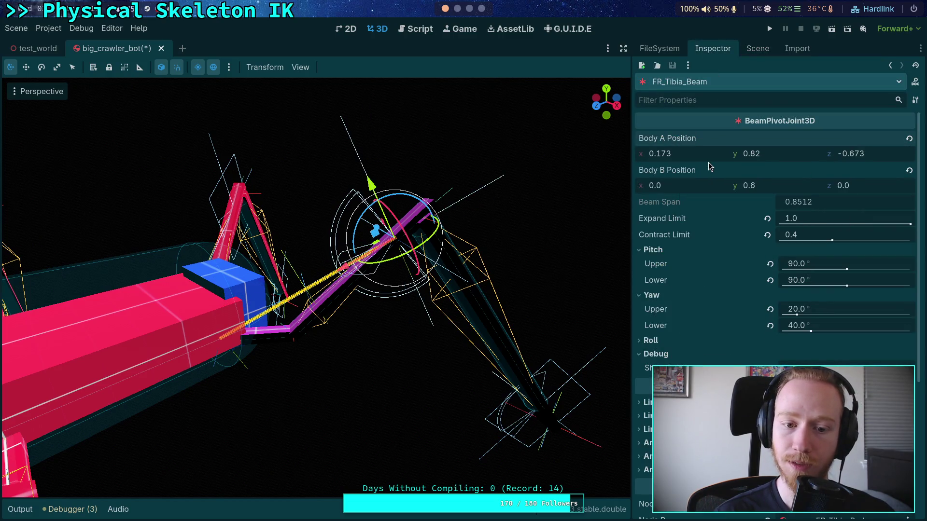
# - Set FR_Tibia_Beam's Body A y to 0.95, check the beam attachment, and save the scene
pyautogui.click(783, 153)
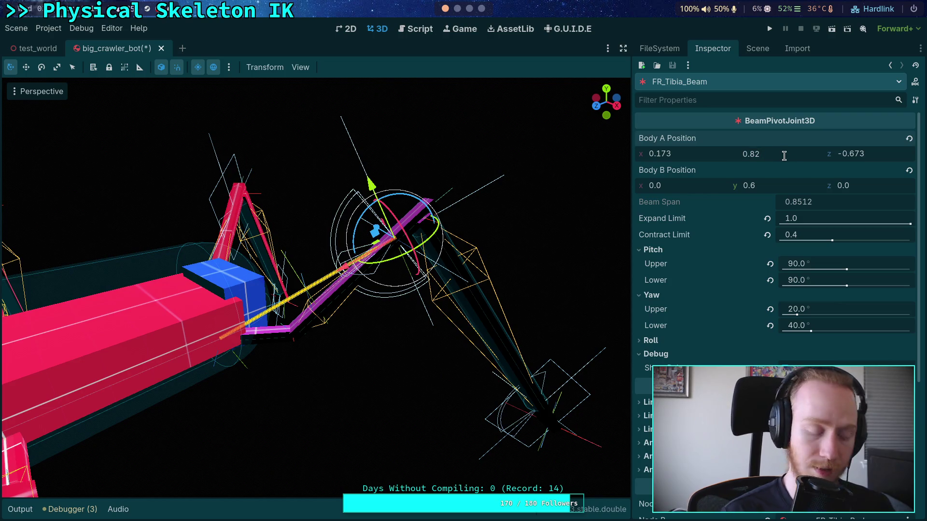
pyautogui.write('0.9')
pyautogui.press('Return')
pyautogui.click(775, 153)
pyautogui.write('1')
pyautogui.press('Return')
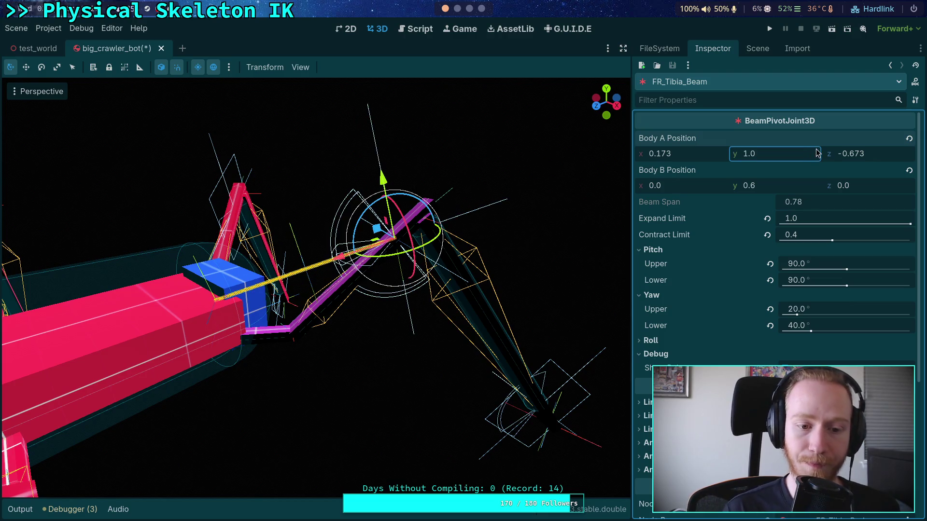
pyautogui.click(786, 156)
pyautogui.write('.956')
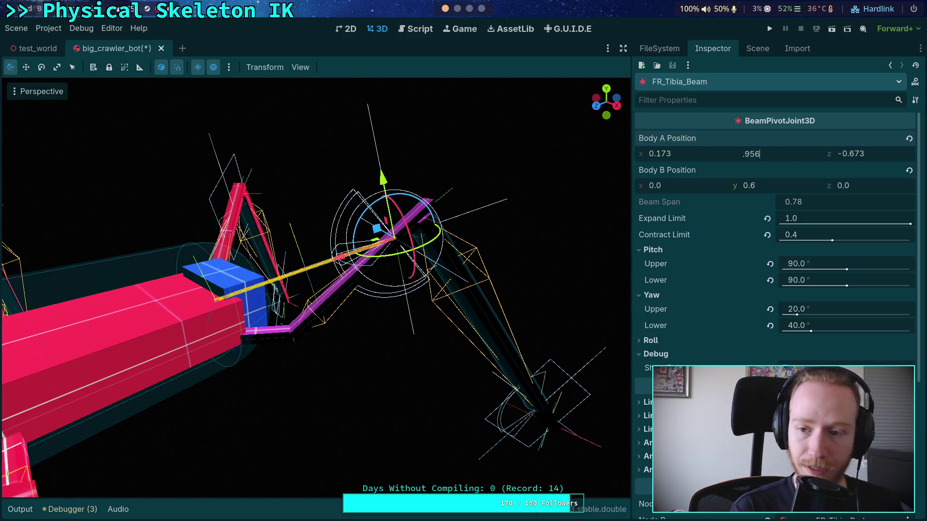
pyautogui.press('Return')
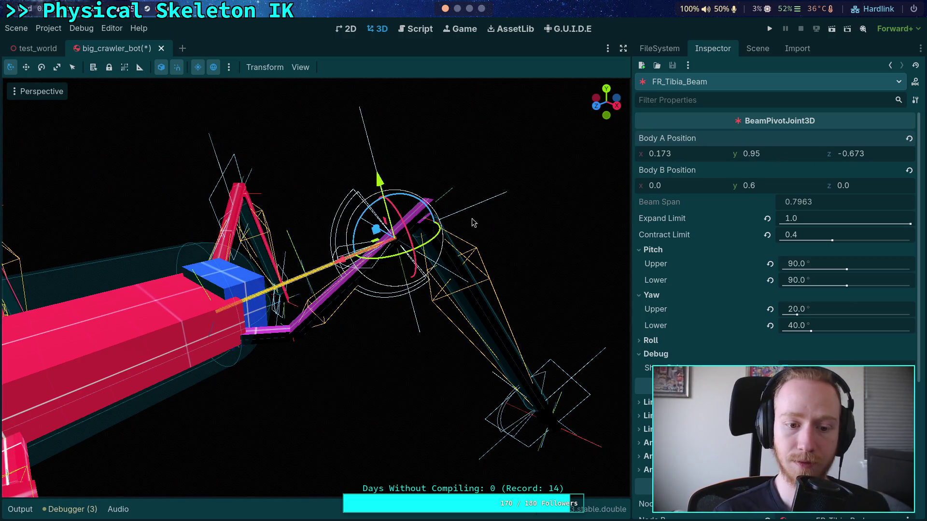
pyautogui.moveTo(288, 330)
pyautogui.mouseDown()
pyautogui.moveTo(151, 320)
pyautogui.moveTo(323, 329)
pyautogui.moveTo(313, 343)
pyautogui.mouseUp()
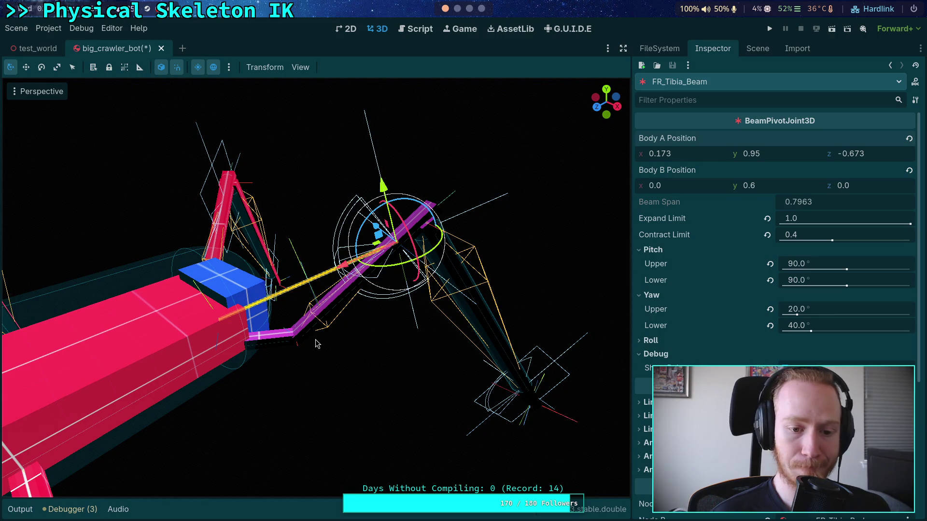
pyautogui.hotkey('ctrl', 's')
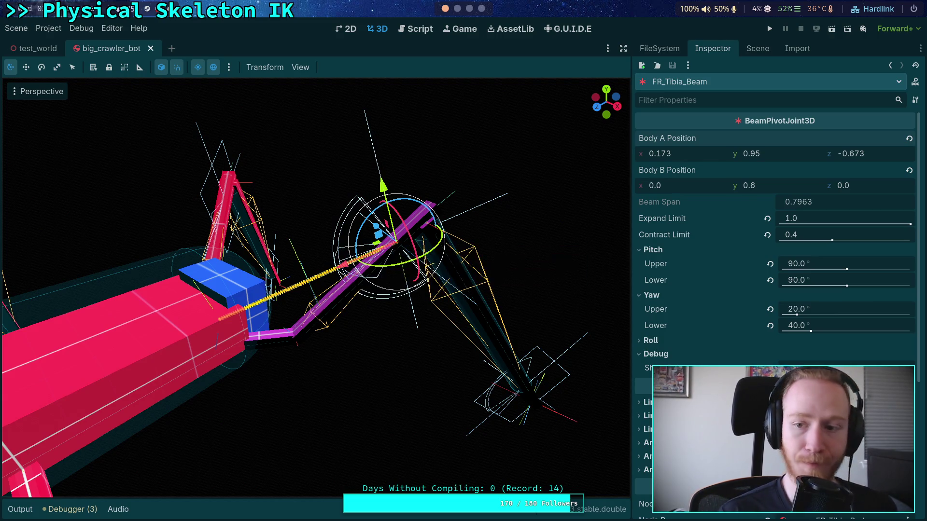
# - Copy FR_Tibia_Beam's Body A Position value (0.173, 0.95, -0.673) after undoing a stray paste
pyautogui.rightClick(684, 138)
pyautogui.click(715, 158)
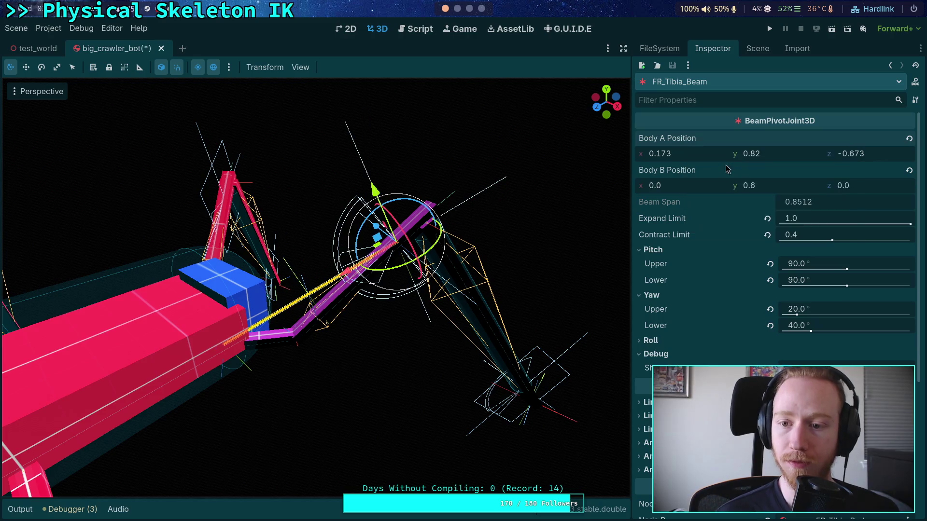
pyautogui.hotkey('ctrl', 'z')
pyautogui.rightClick(681, 138)
pyautogui.click(703, 143)
pyautogui.click(757, 49)
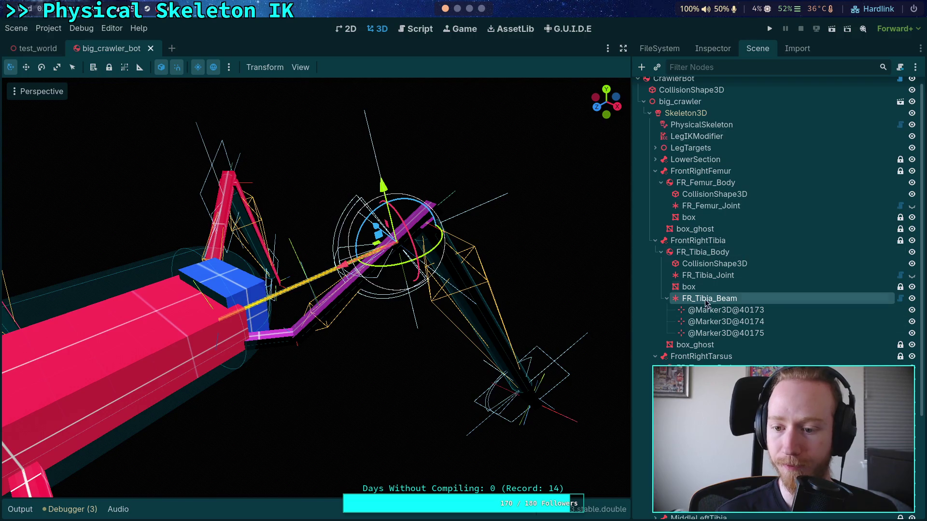
pyautogui.click(713, 48)
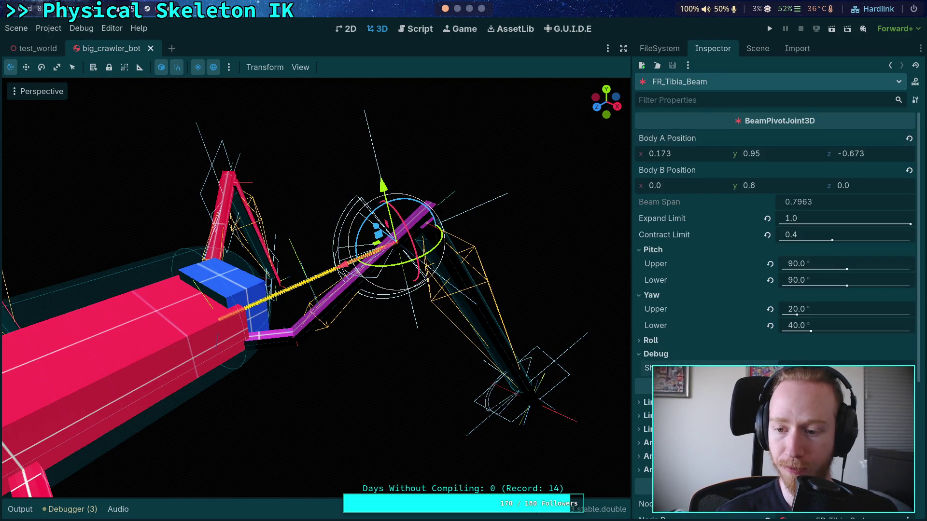
# - Select FL_Tibia_Beam and set its Node A to FL_Femur_Body
pyautogui.click(760, 49)
pyautogui.click(706, 321)
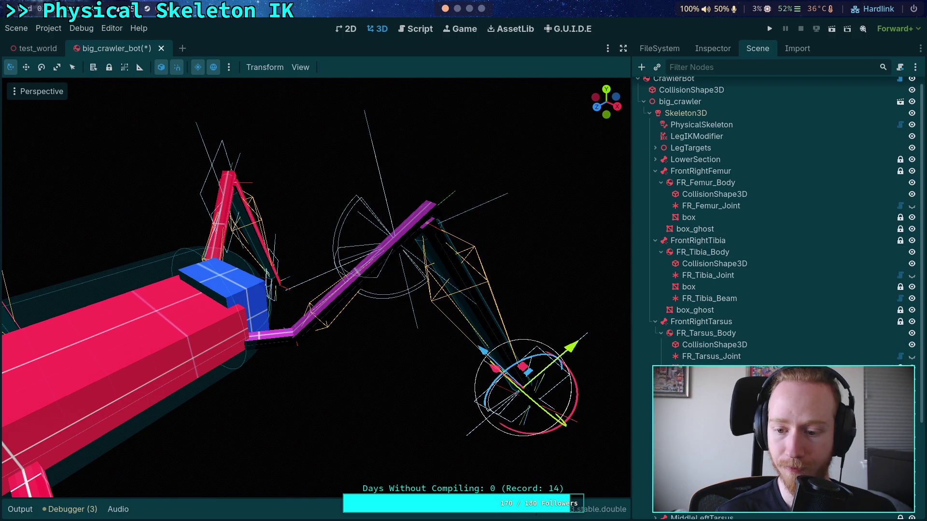
pyautogui.click(220, 217)
pyautogui.click(650, 430)
pyautogui.click(219, 198)
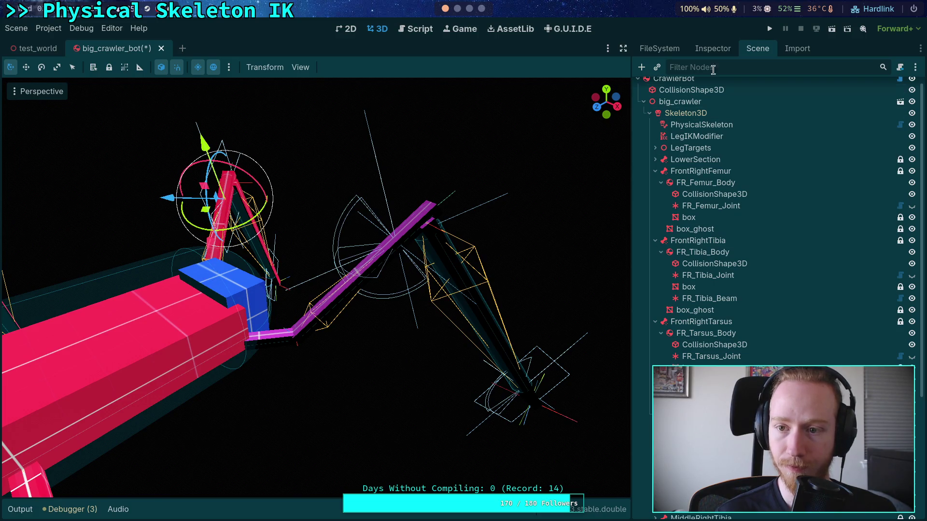
pyautogui.click(713, 48)
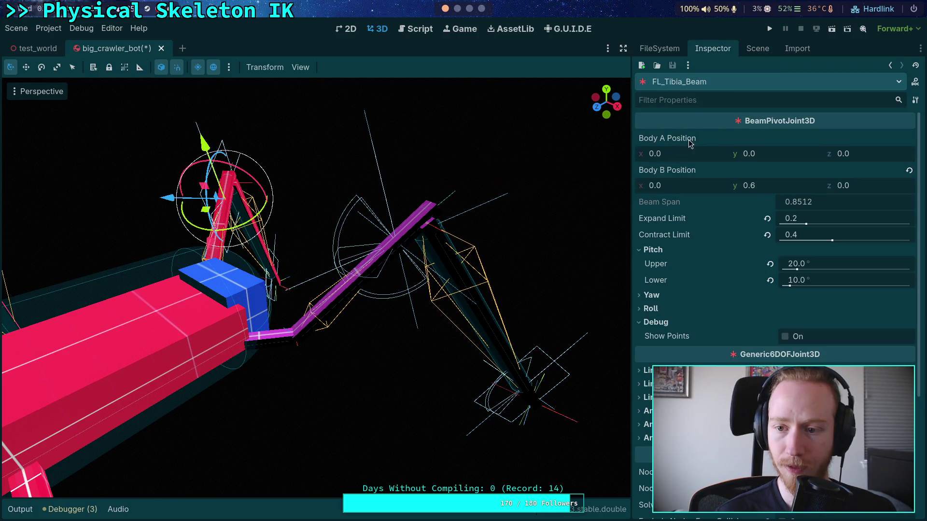
pyautogui.scroll(-2, 772, 290)
pyautogui.click(845, 422)
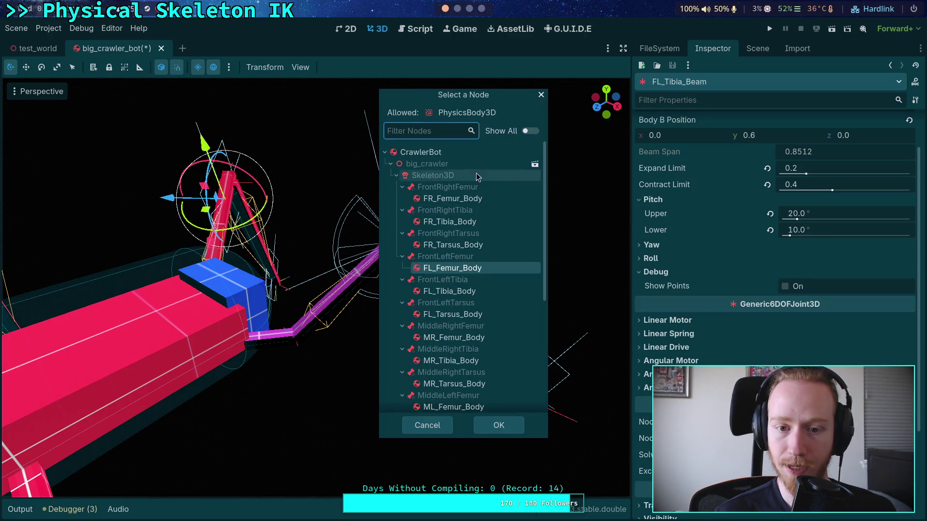
pyautogui.click(491, 274)
pyautogui.click(502, 425)
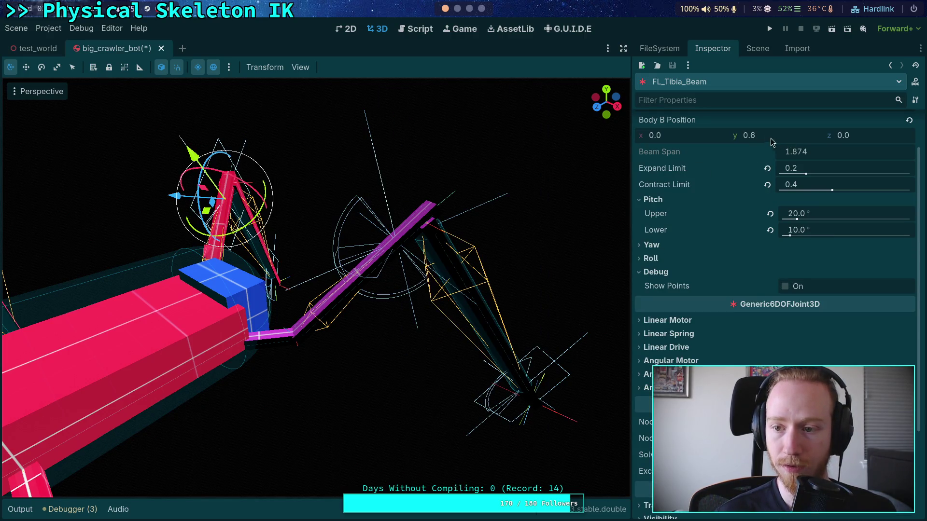
# - Paste the copied Body A Position into FL_Tibia_Beam and mirror its x to -0.173
pyautogui.rightClick(681, 140)
pyautogui.click(710, 160)
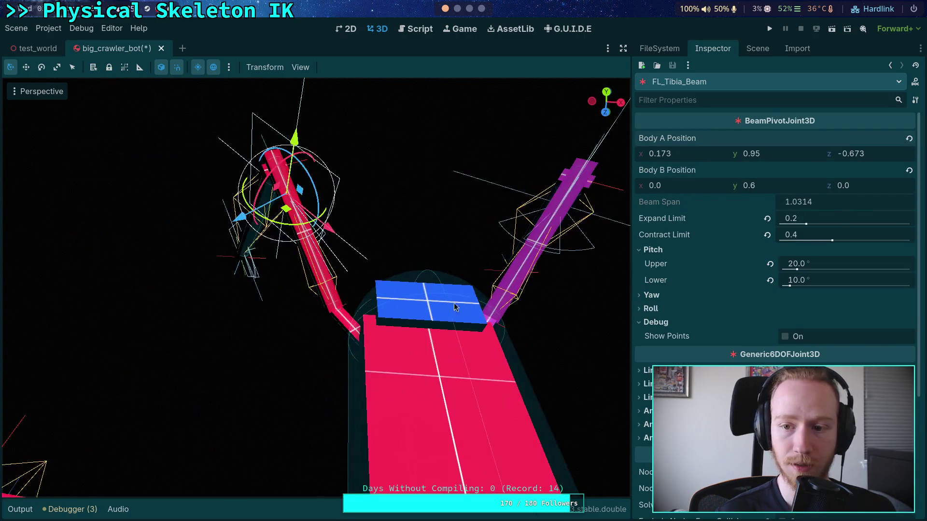
pyautogui.click(653, 153)
pyautogui.write('-0.827')
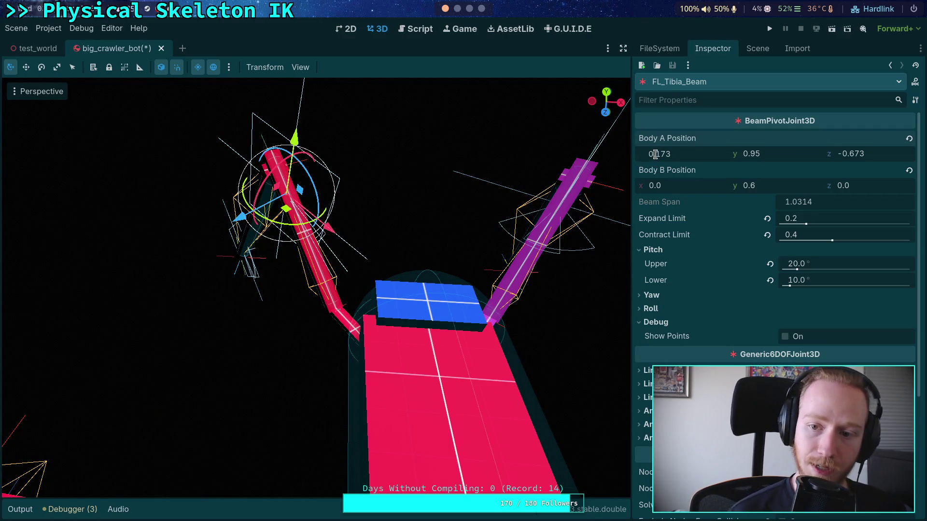
pyautogui.press('Return')
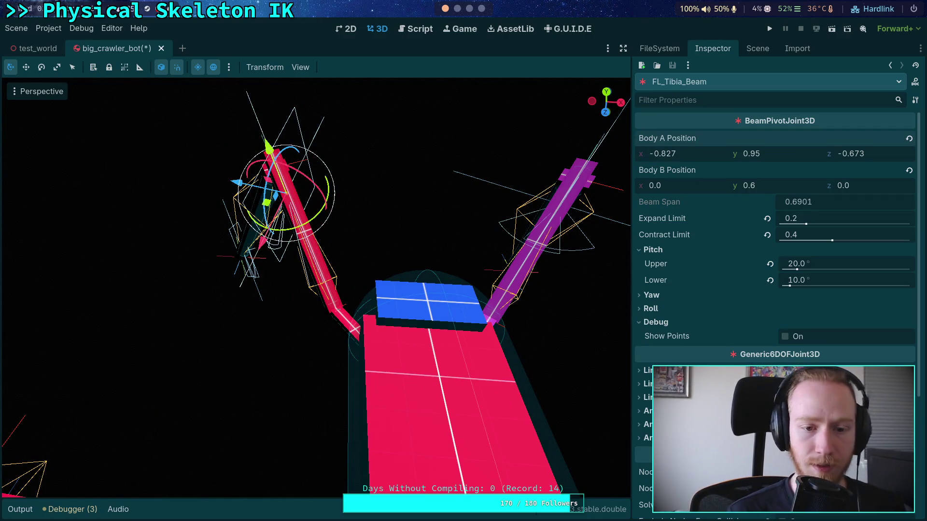
pyautogui.rightClick(698, 138)
pyautogui.click(724, 216)
pyautogui.click(650, 154)
pyautogui.write('-0.173')
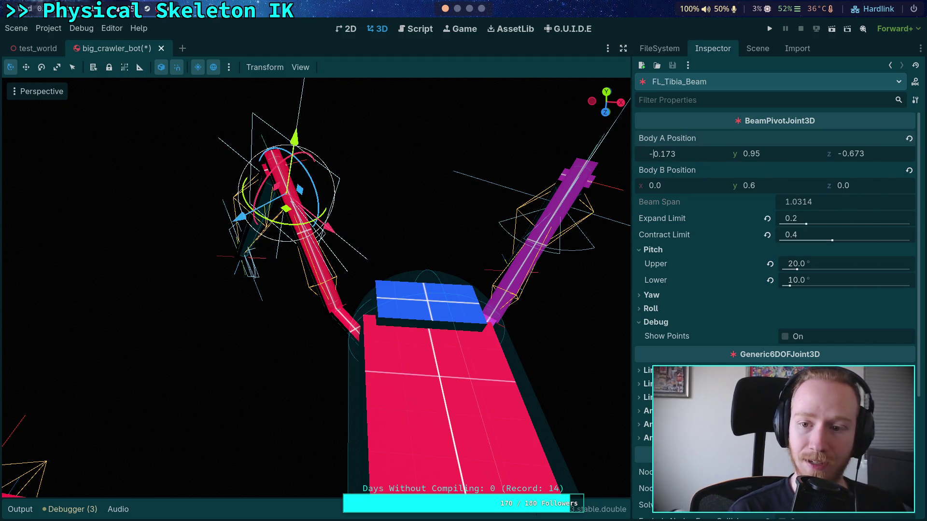
pyautogui.press('Return')
pyautogui.click(785, 337)
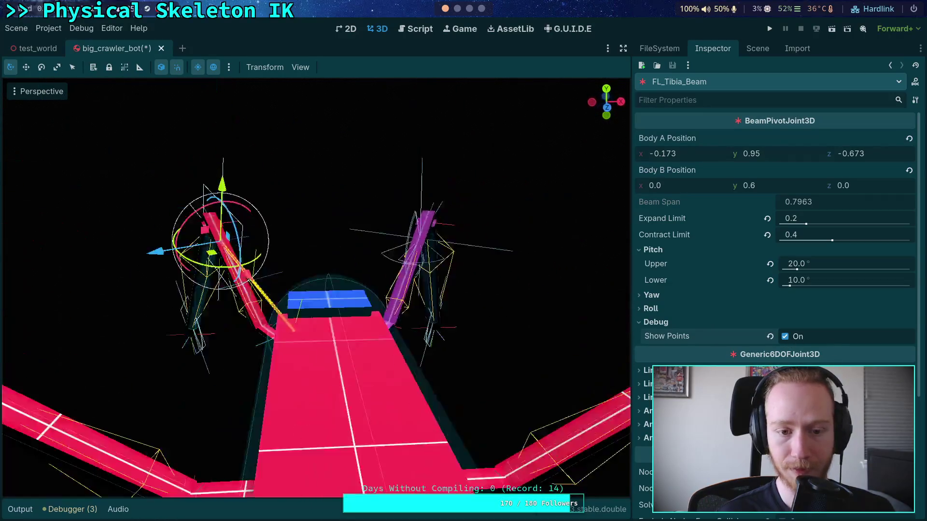
pyautogui.click(784, 337)
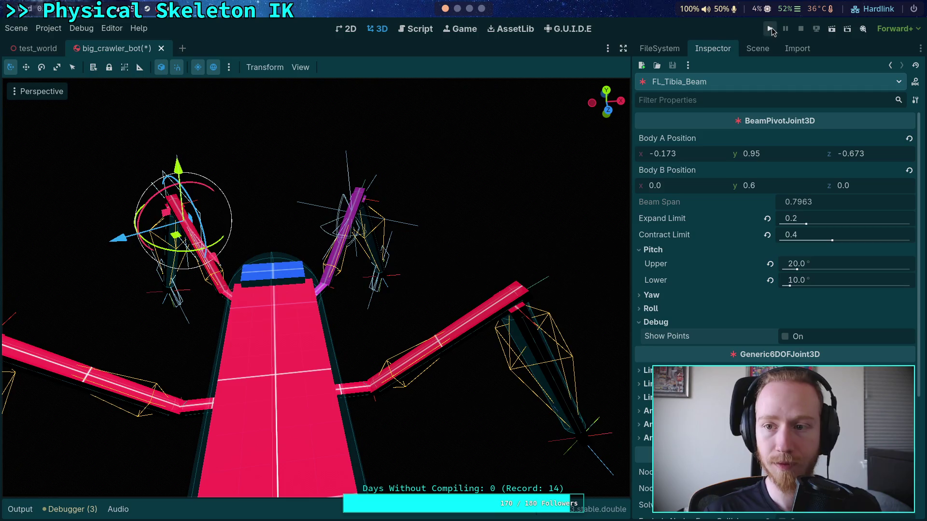
# - Test-run the crawler with both front tibia beams, stop it, and orbit to view the whole robot
pyautogui.press('F5')
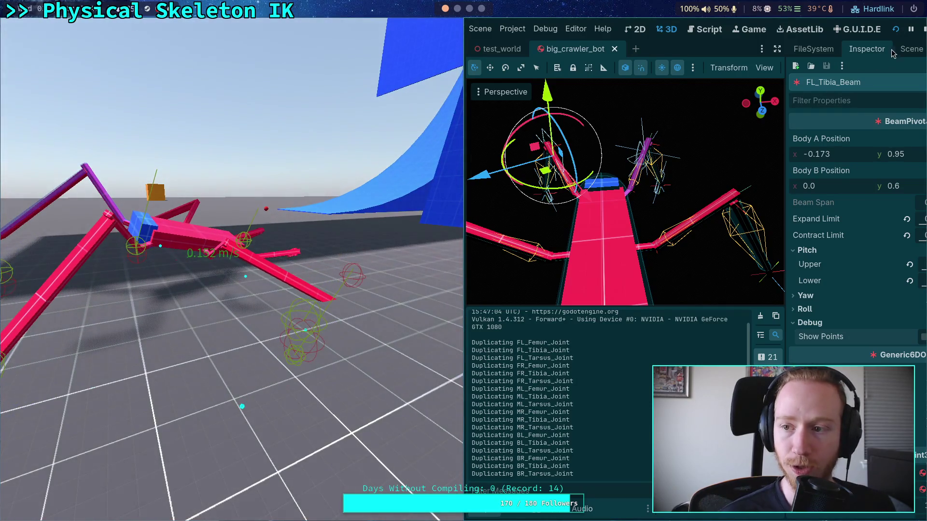
pyautogui.click(923, 29)
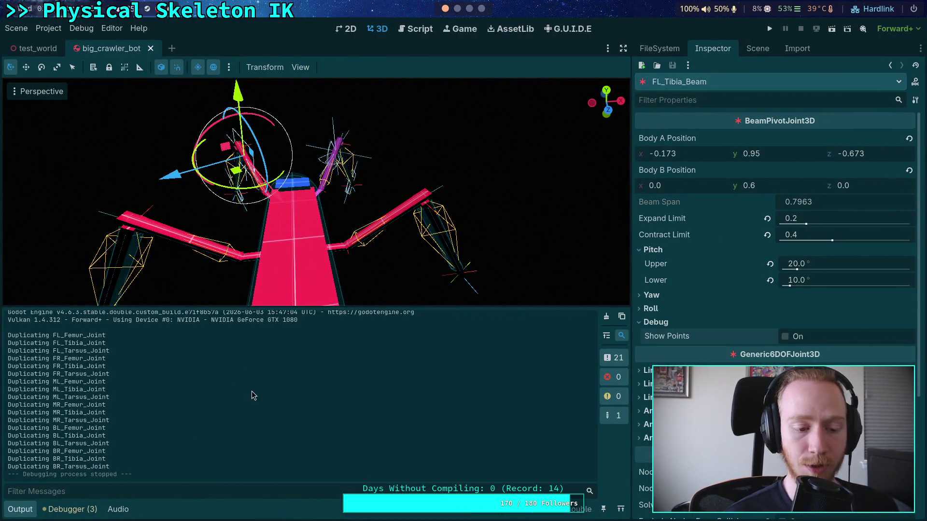
pyautogui.click(21, 509)
pyautogui.moveTo(317, 290)
pyautogui.mouseDown()
pyautogui.moveTo(387, 261)
pyautogui.moveTo(386, 193)
pyautogui.mouseUp()
pyautogui.moveTo(386, 241); pyautogui.dragTo(347, 242)
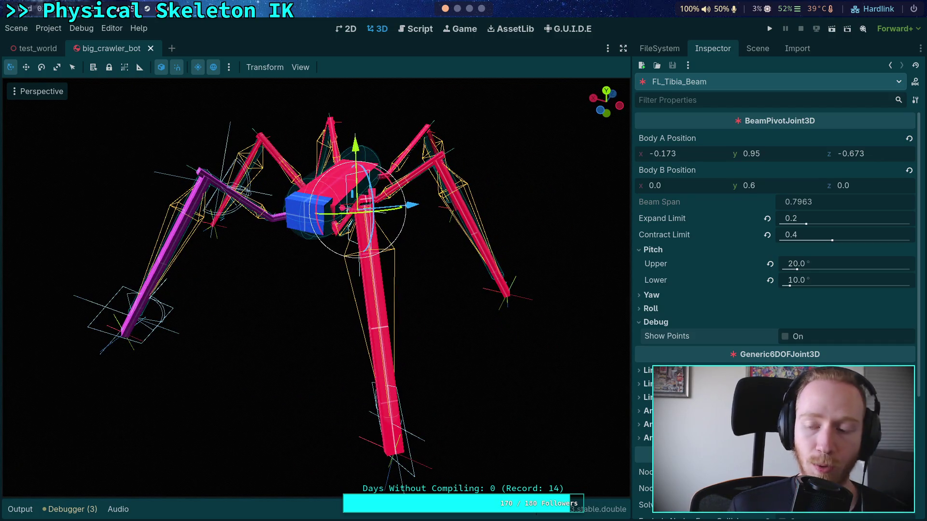
# - Search the scripts for 'Dist' and open CrawlerCharacter.gd at the distance-constraint match
pyautogui.click(414, 28)
pyautogui.click(400, 280)
pyautogui.hotkey('ctrl', 'f')
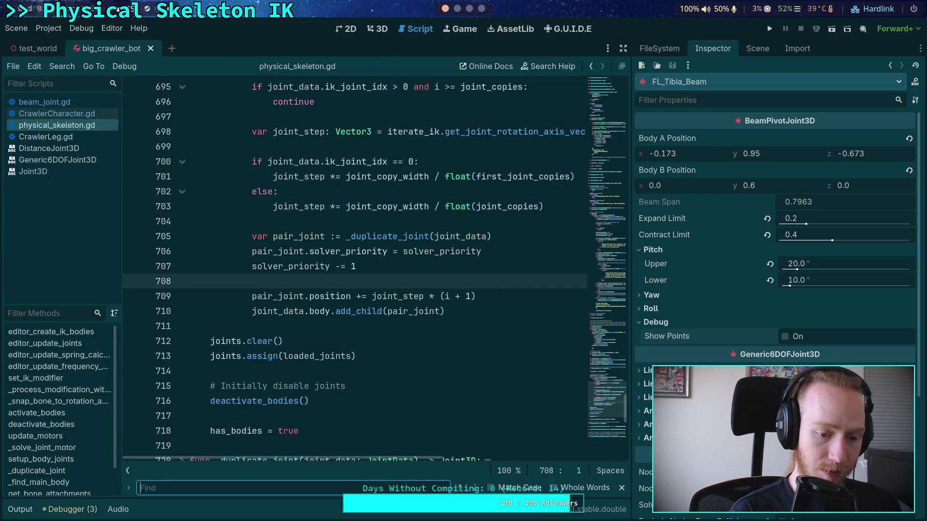
pyautogui.write('Distance')
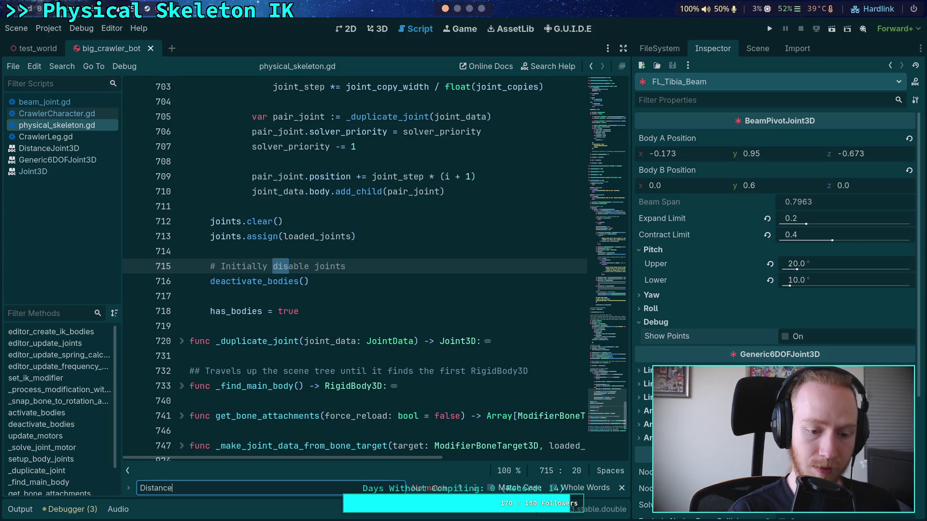
pyautogui.hotkey('alt', 'Left')
pyautogui.click(476, 488)
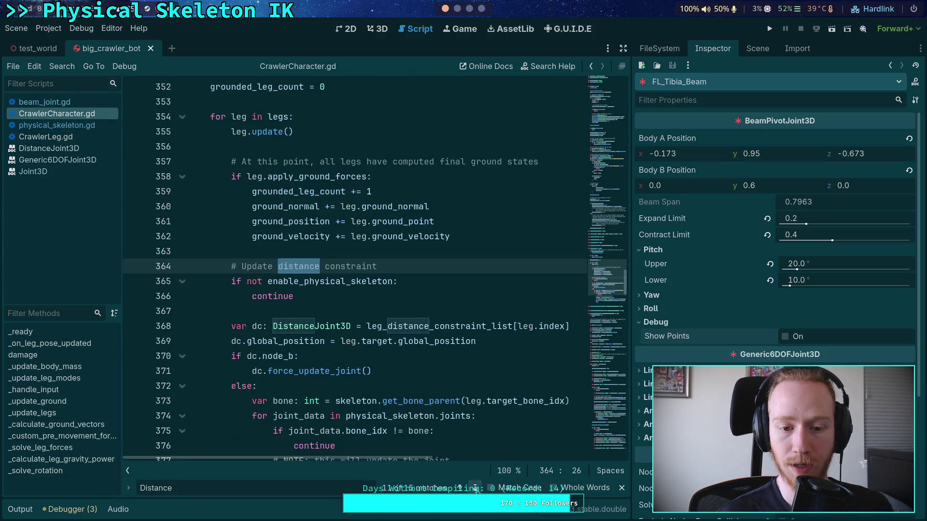
pyautogui.click(476, 489)
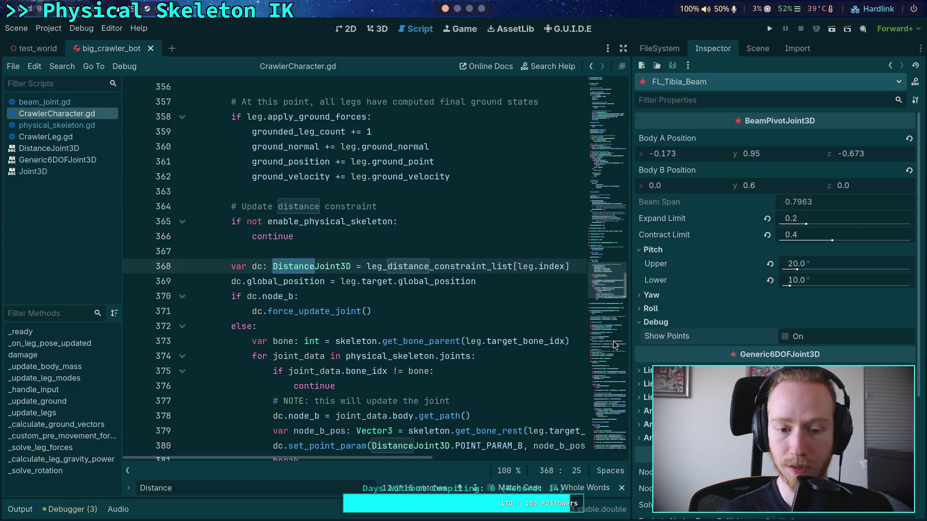
# - Enclose the distance-constraint update block in """ quotes, removing the extra blank line
pyautogui.moveTo(630, 338); pyautogui.dragTo(659, 338)
pyautogui.scroll(-3, 435, 333)
pyautogui.scroll(1, 435, 333)
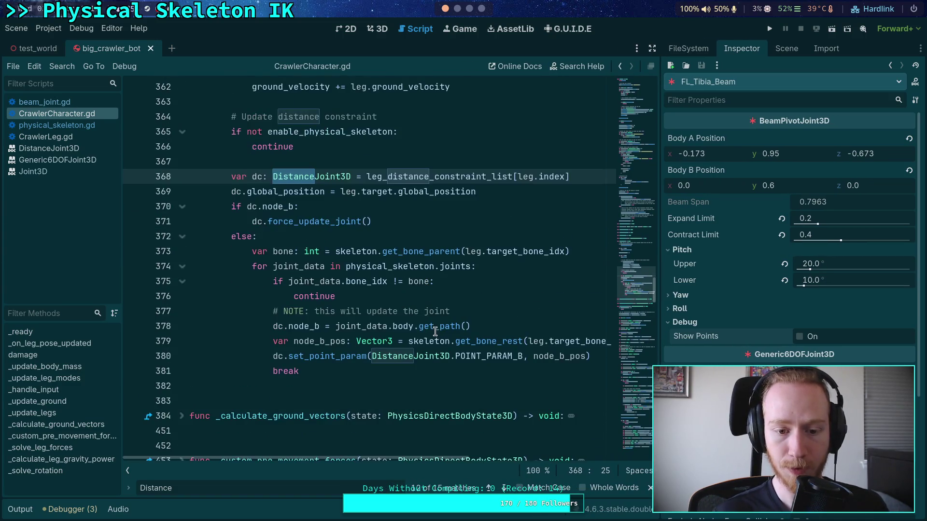
pyautogui.click(376, 163)
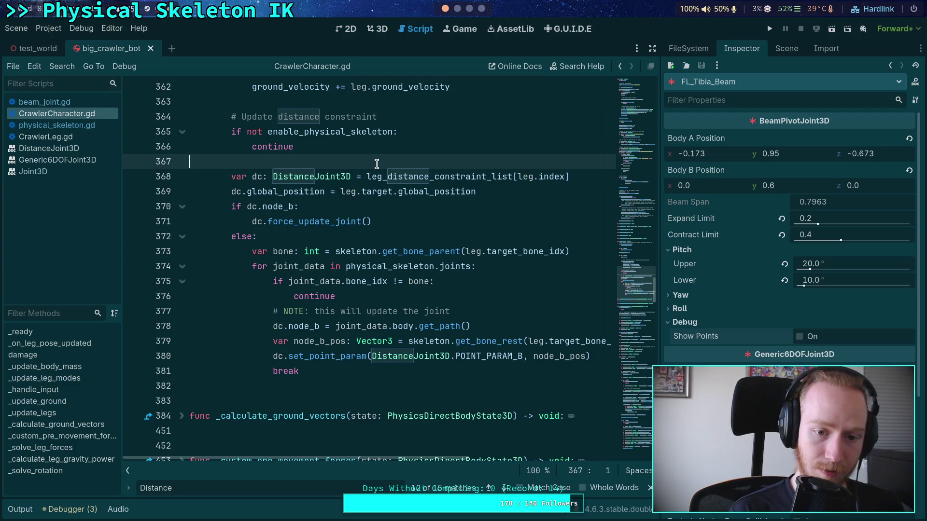
pyautogui.press('Return')
pyautogui.write('"""')
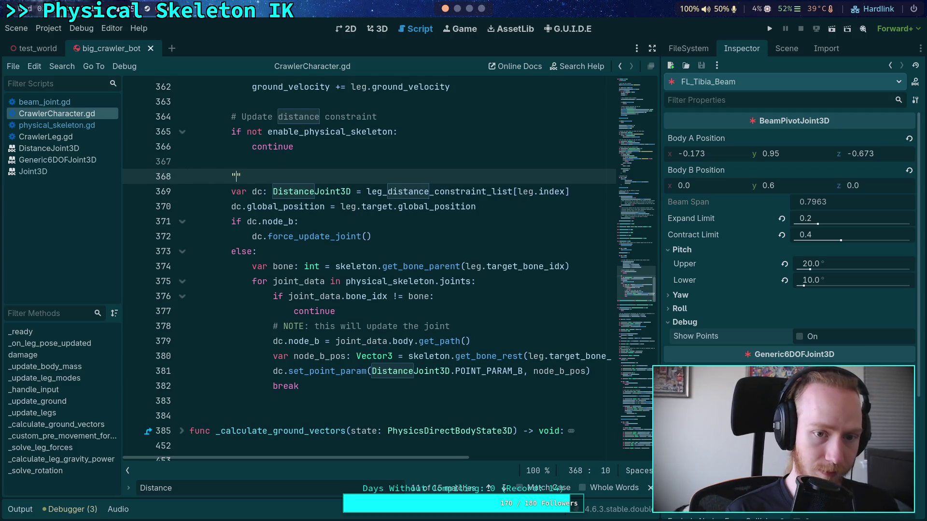
pyautogui.press('Return')
pyautogui.hotkey('alt', 'Down')
pyautogui.hotkey('alt', 'Down')
pyautogui.hotkey('alt', 'Down')
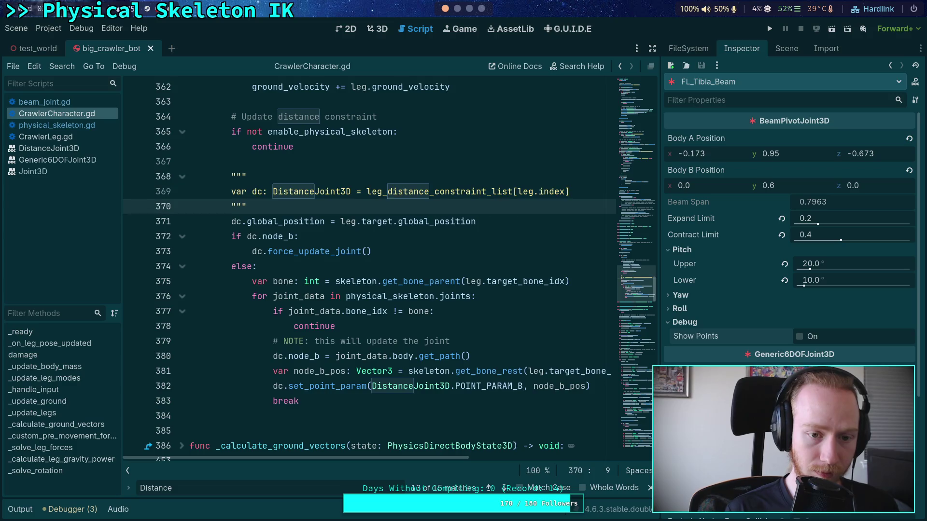
pyautogui.press('End')
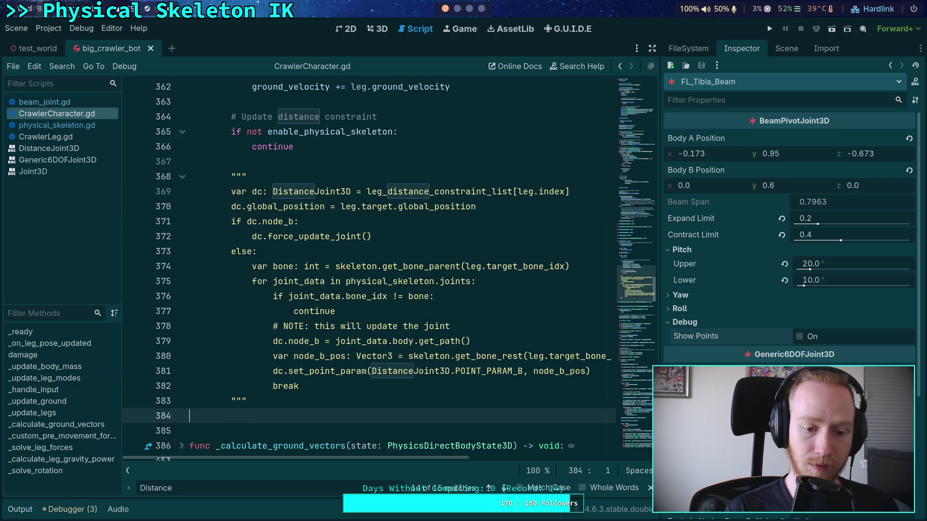
pyautogui.press('Delete')
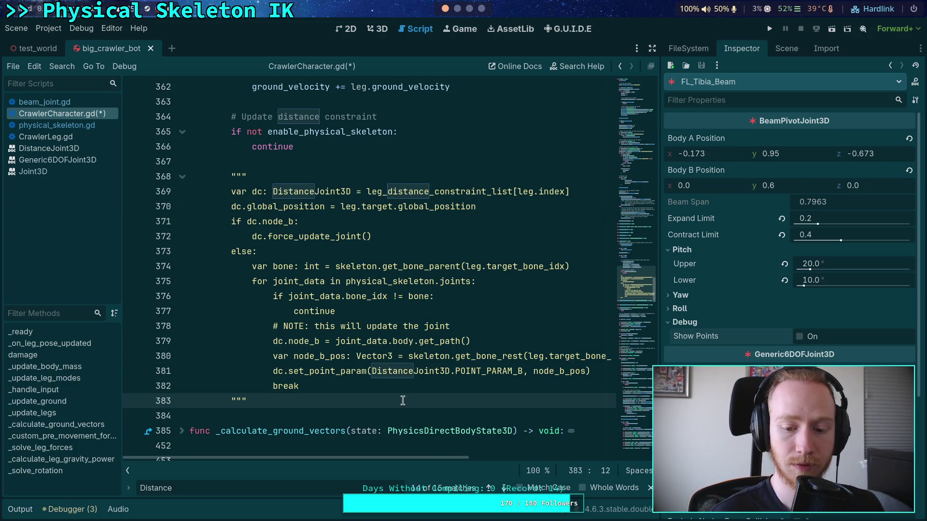
# - Wrap back to the first Distance match and put the caret on line 108
pyautogui.click(505, 488)
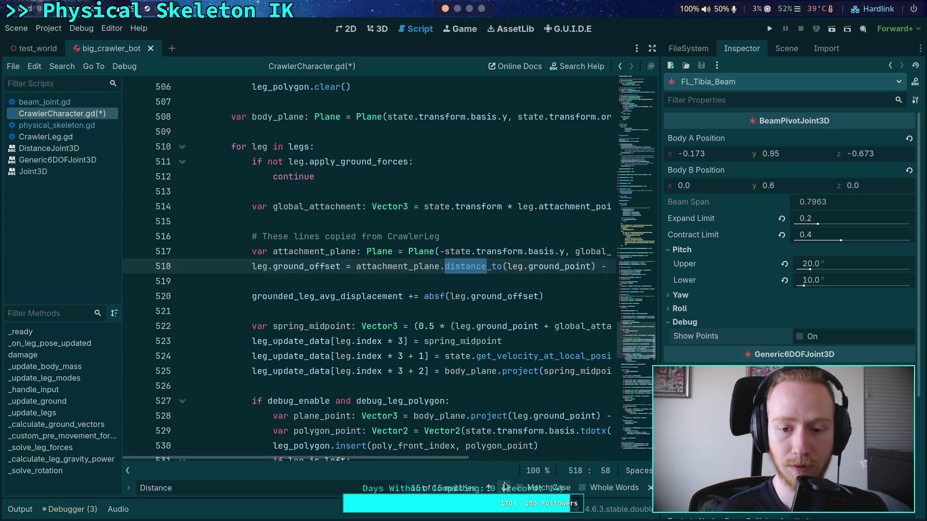
pyautogui.click(504, 488)
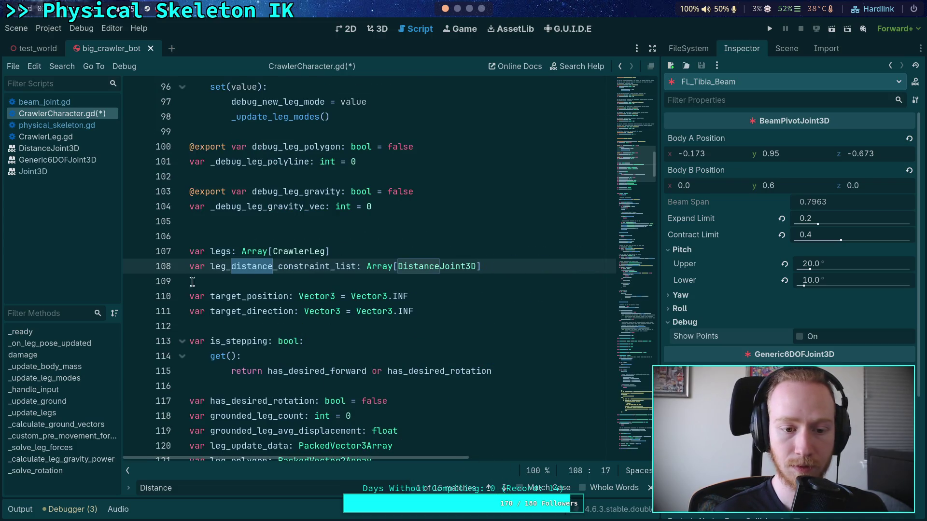
pyautogui.click(190, 262)
# - Wrap the leg_distance_constraint_list declaration in triple quotes
pyautogui.click(395, 252)
pyautogui.press('Return')
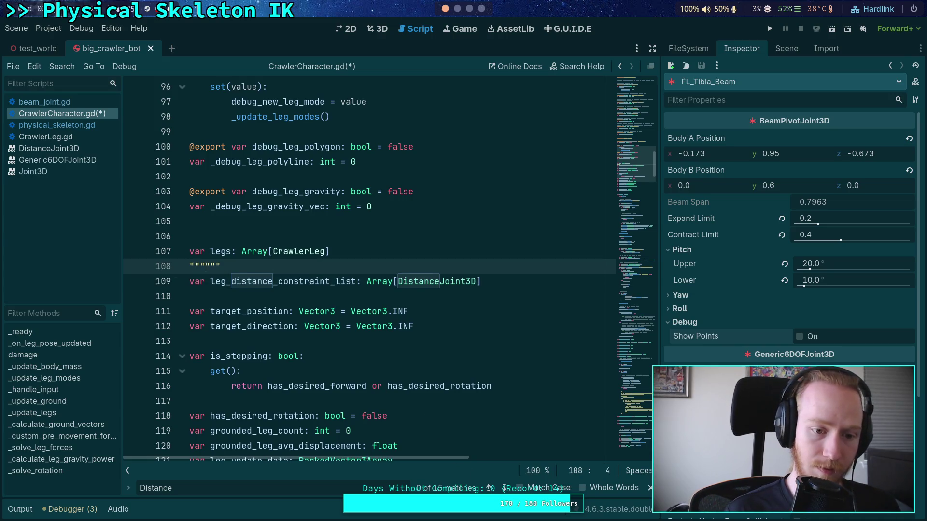
pyautogui.hotkey('alt', 'Down')
pyautogui.hotkey('alt', 'Up')
pyautogui.press('Return')
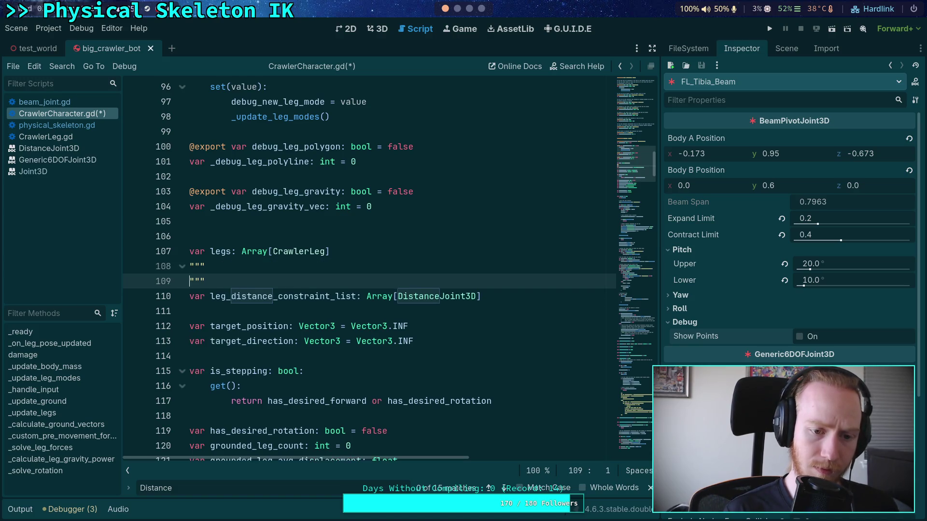
pyautogui.hotkey('alt', 'Down')
# - Triple-quote the constraint list resize line below the leg count line
pyautogui.click(505, 488)
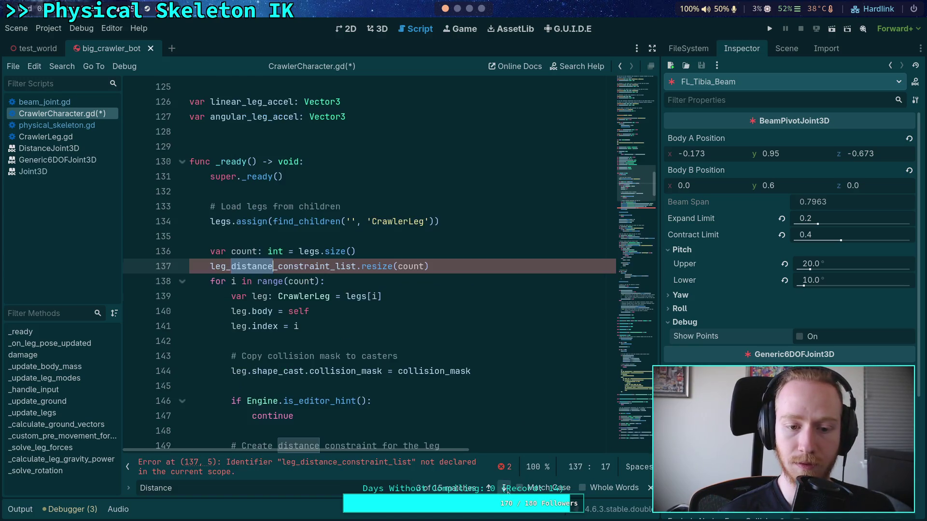
pyautogui.click(305, 255)
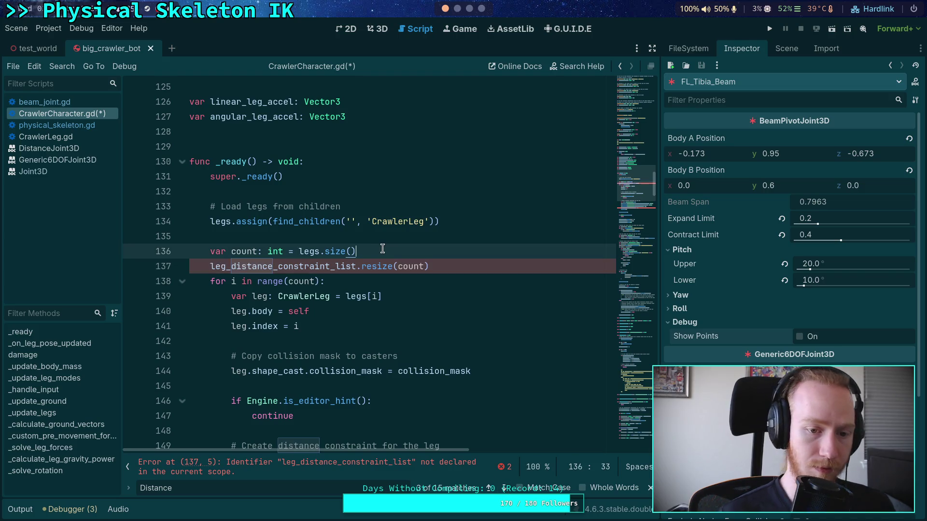
pyautogui.press('End')
pyautogui.press('Return')
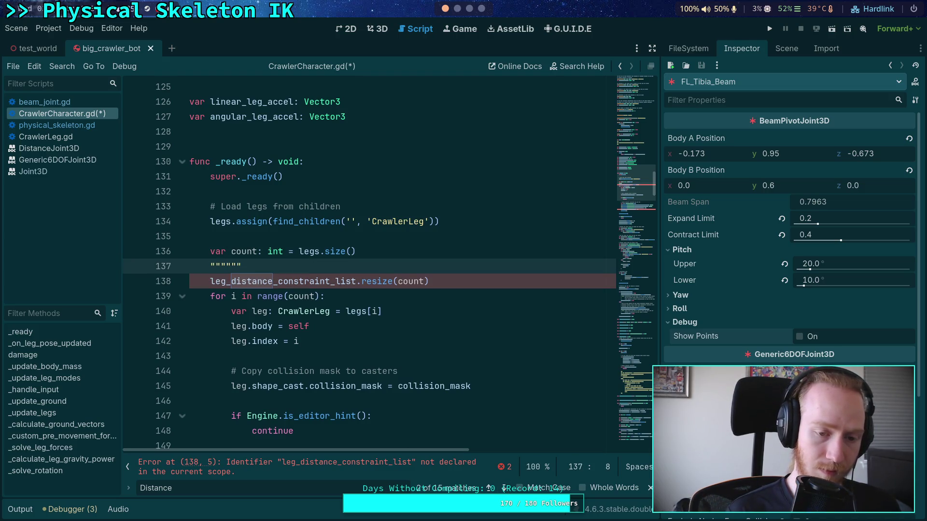
pyautogui.press('Return')
pyautogui.hotkey('alt', 'Down')
pyautogui.scroll(-3, 406, 361)
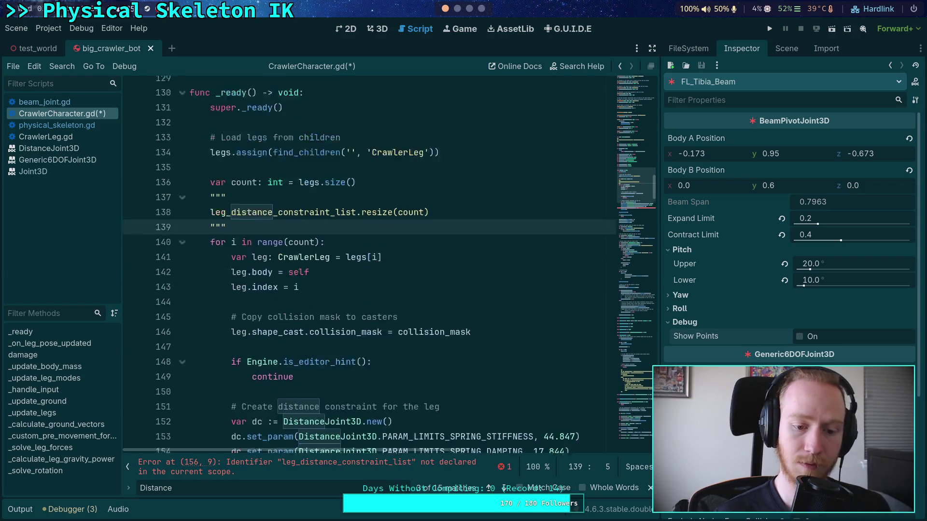
pyautogui.scroll(-1, 406, 361)
# - Quote out the constraint-creation block, closing the quotes after add_child(dc)
pyautogui.click(545, 361)
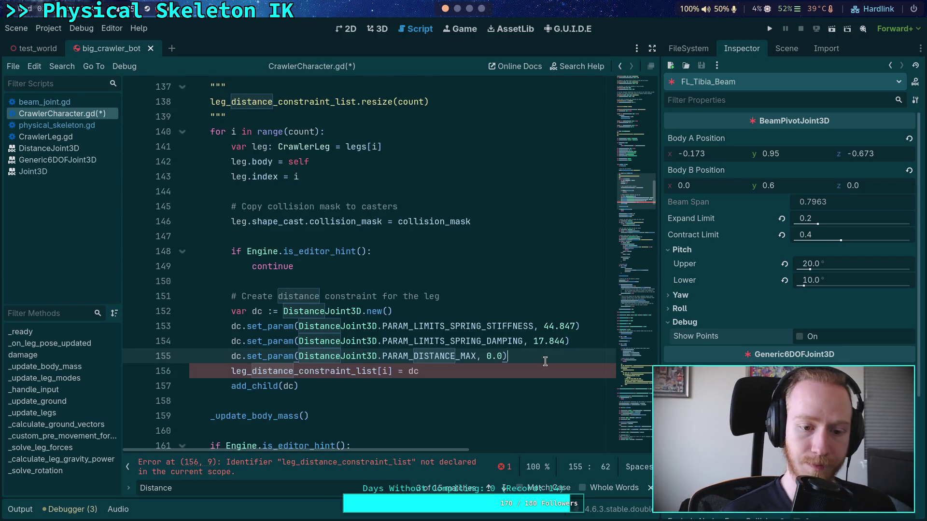
pyautogui.click(486, 296)
pyautogui.hotkey('ctrl', 'shift', 'Return')
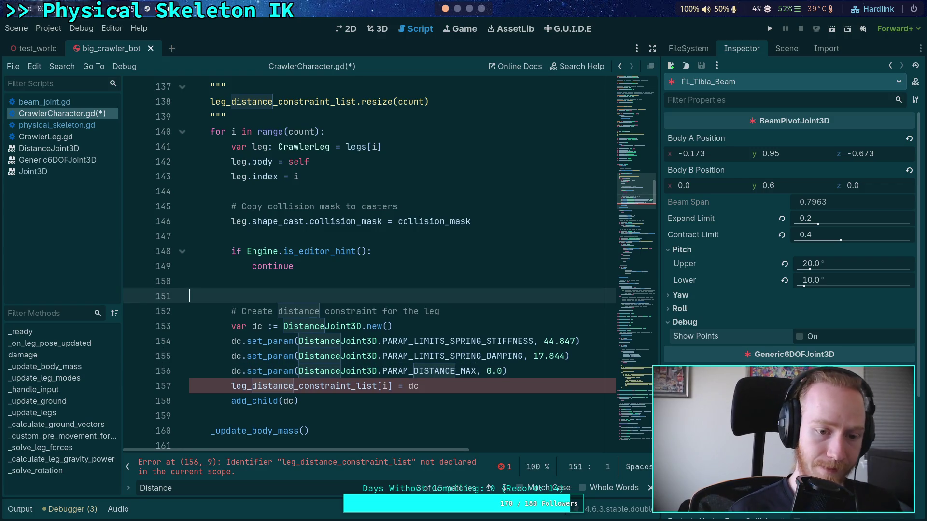
pyautogui.write('""""""')
pyautogui.hotkey('shift', 'End')
pyautogui.hotkey('ctrl', 'x')
pyautogui.press('Down')
pyautogui.press('Down')
pyautogui.press('Down')
pyautogui.hotkey('ctrl', 'Return')
pyautogui.hotkey('ctrl', 'v')
pyautogui.press('Home')
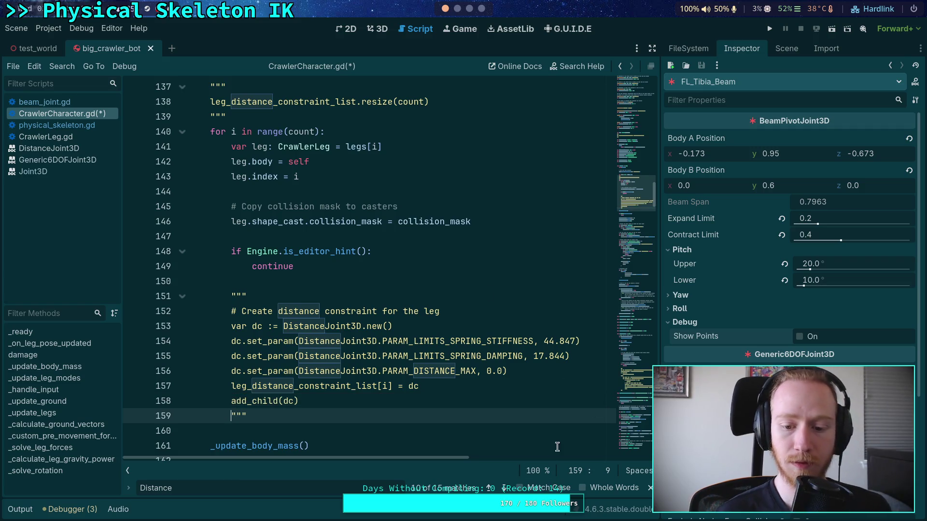
# - Move the update block's opening quotes above the update distance constraint comment
pyautogui.click(506, 489)
pyautogui.click(506, 489)
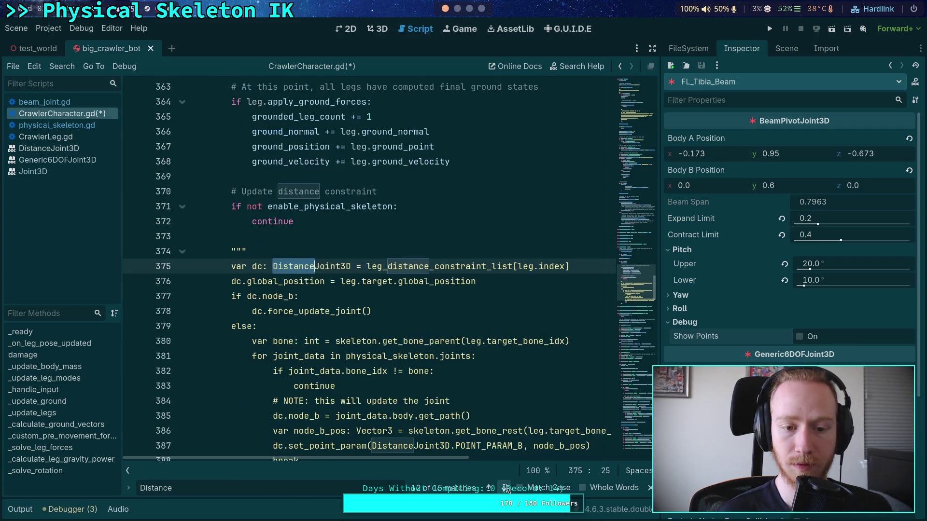
pyautogui.click(283, 252)
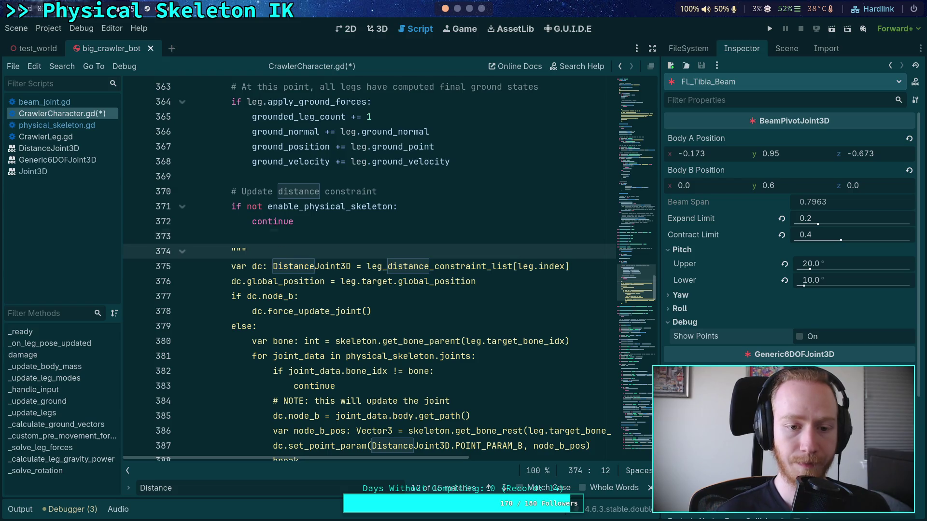
pyautogui.hotkey('alt', 'Up')
pyautogui.hotkey('alt', 'Up')
pyautogui.hotkey('alt', 'Up')
pyautogui.press('Down')
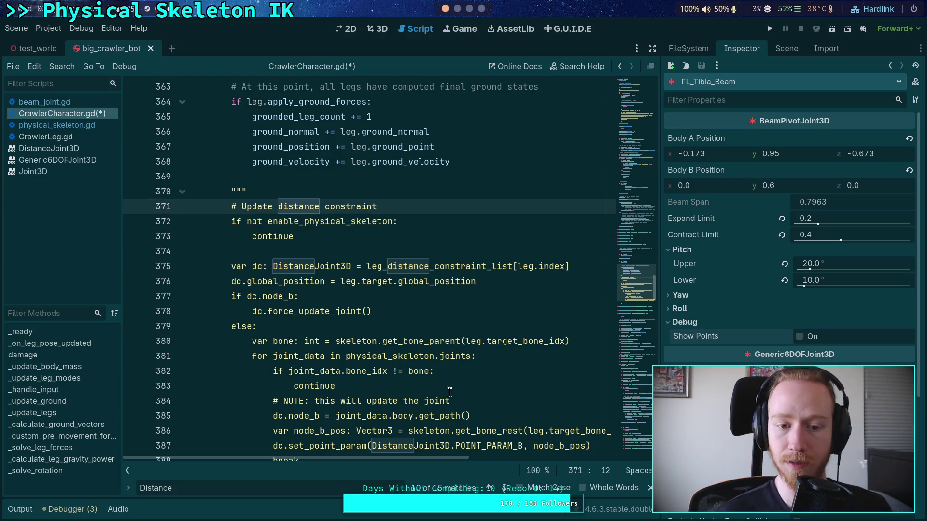
# - Go to the last Distance match at line 524, indent lines 524–536, then undo it
pyautogui.click(506, 487)
pyautogui.click(506, 487)
pyautogui.click(505, 488)
pyautogui.click(506, 488)
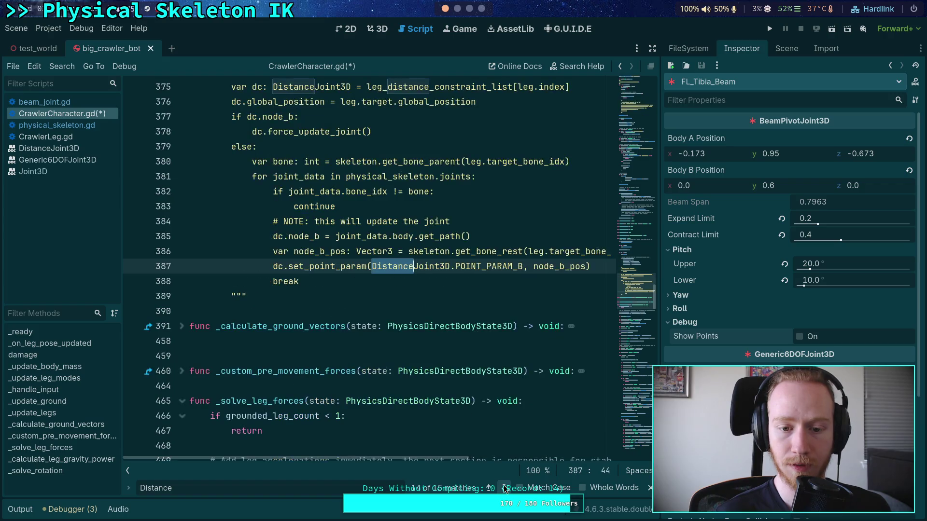
pyautogui.click(505, 488)
pyautogui.scroll(-2, 406, 362)
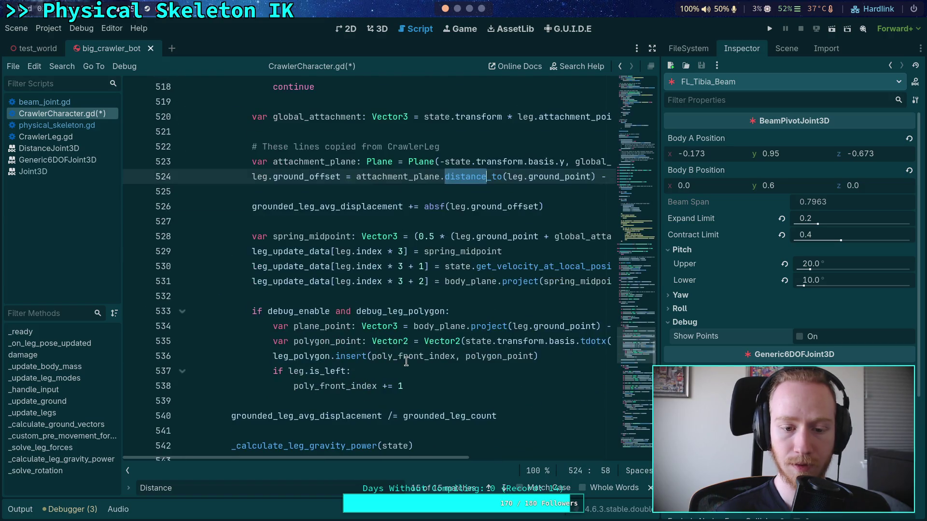
pyautogui.keyDown('shift'); pyautogui.click(456, 356); pyautogui.keyUp('shift')
pyautogui.press('Tab')
pyautogui.press('Escape')
pyautogui.click(477, 356)
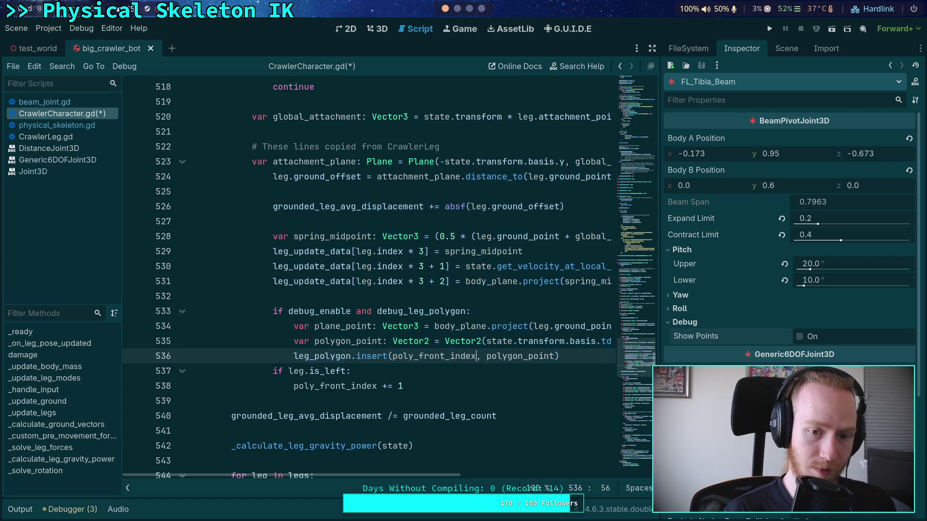
pyautogui.hotkey('ctrl', 'z')
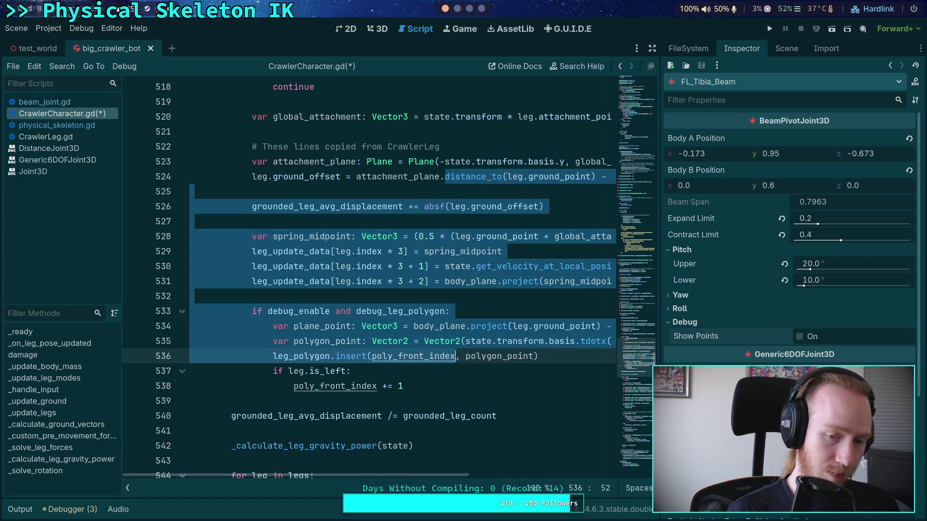
pyautogui.click(456, 356)
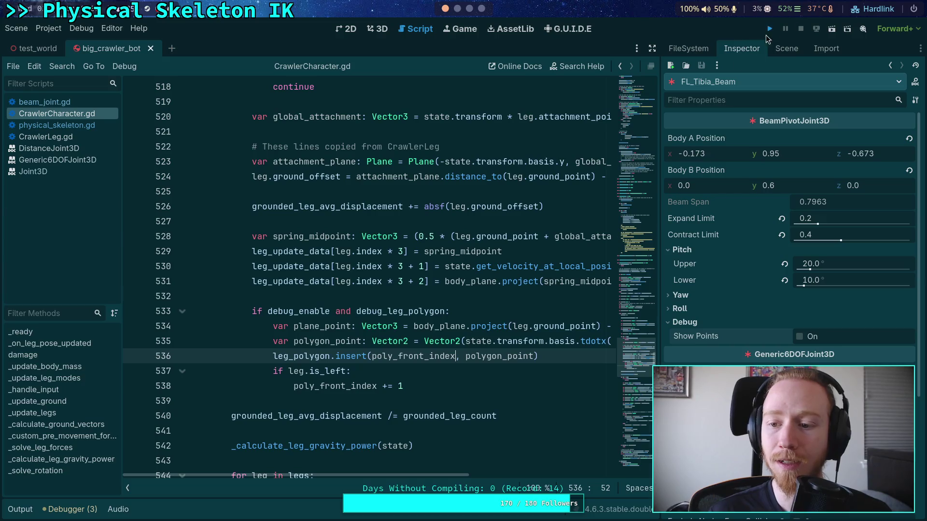
pyautogui.click(770, 30)
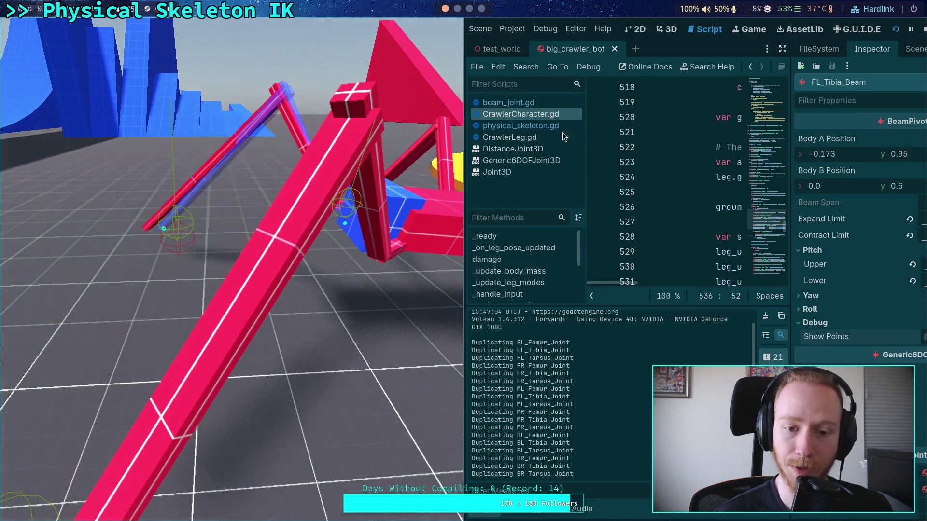
pyautogui.click(921, 30)
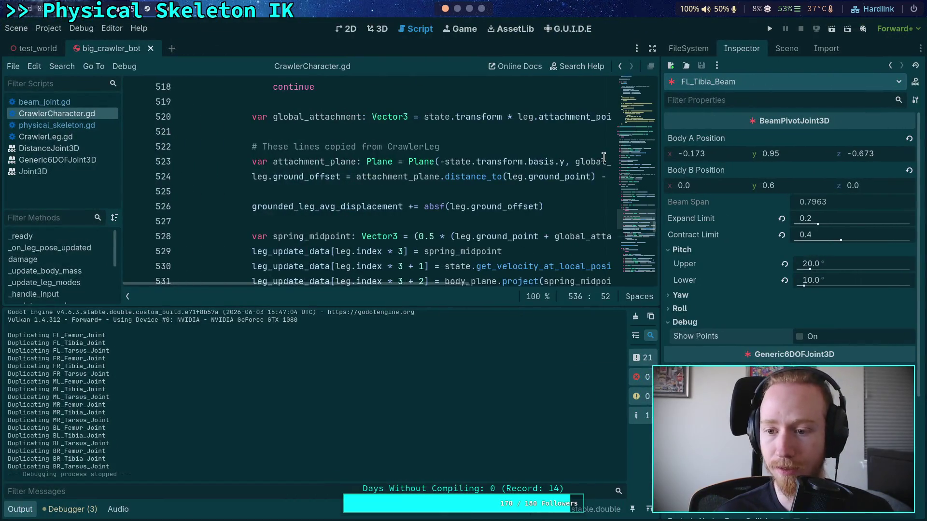
pyautogui.click(24, 508)
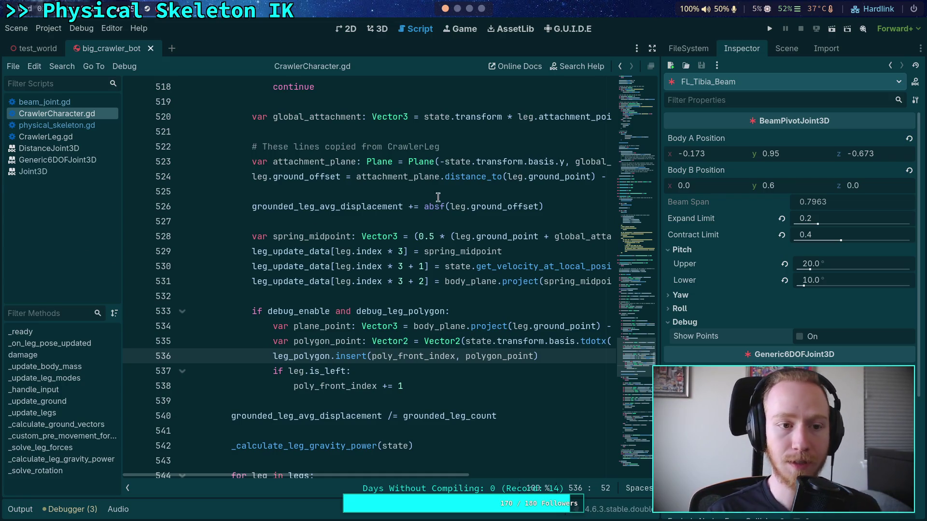
pyautogui.click(382, 29)
pyautogui.moveTo(482, 193); pyautogui.dragTo(507, 264)
# - In the Scene dock, collapse FrontRightFemur, expand MiddleRightTibia and FrontLeftTarsus, and select FR_Tibia_Beam
pyautogui.click(786, 48)
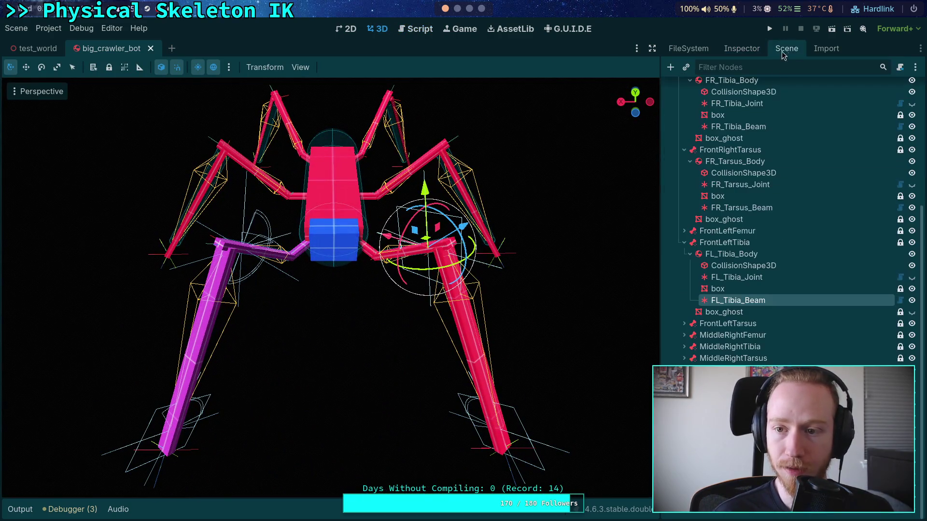
pyautogui.scroll(5, 708, 327)
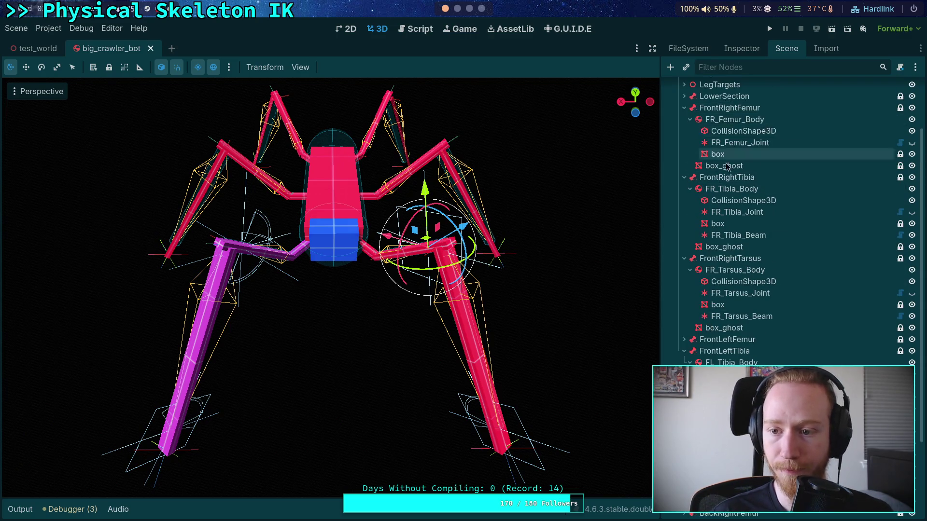
pyautogui.click(683, 107)
pyautogui.scroll(-3, 722, 352)
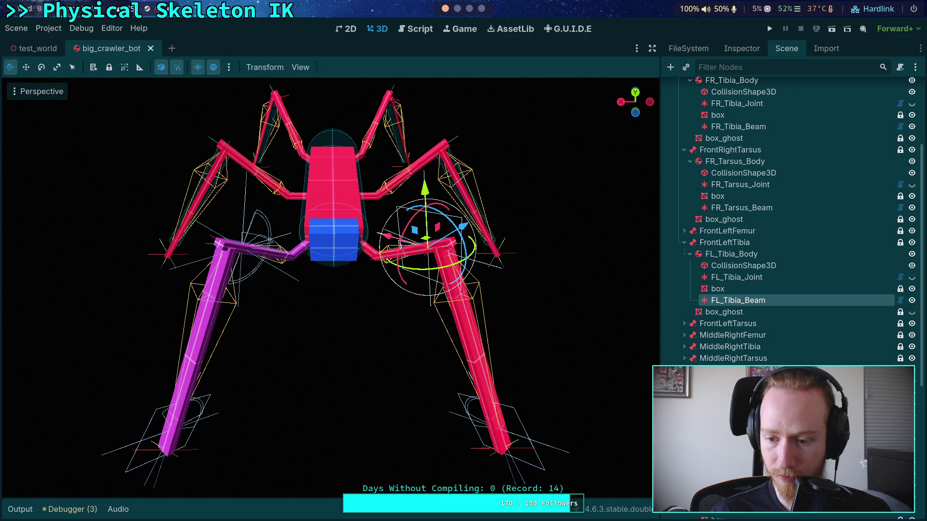
pyautogui.click(684, 347)
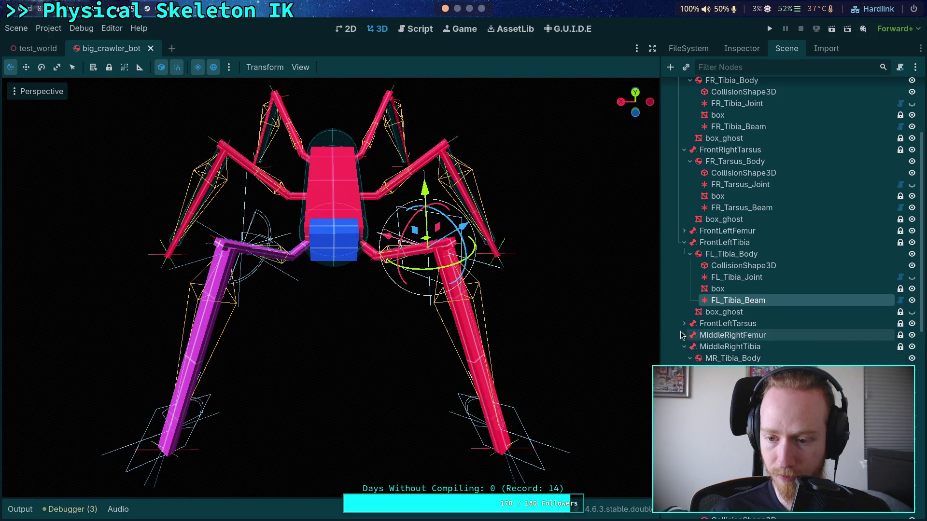
pyautogui.click(684, 323)
pyautogui.click(690, 336)
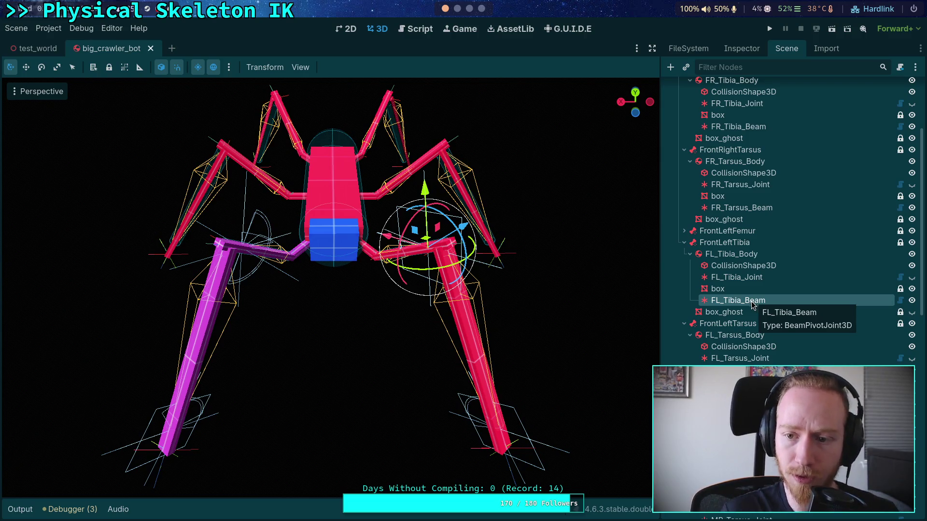
pyautogui.click(739, 127)
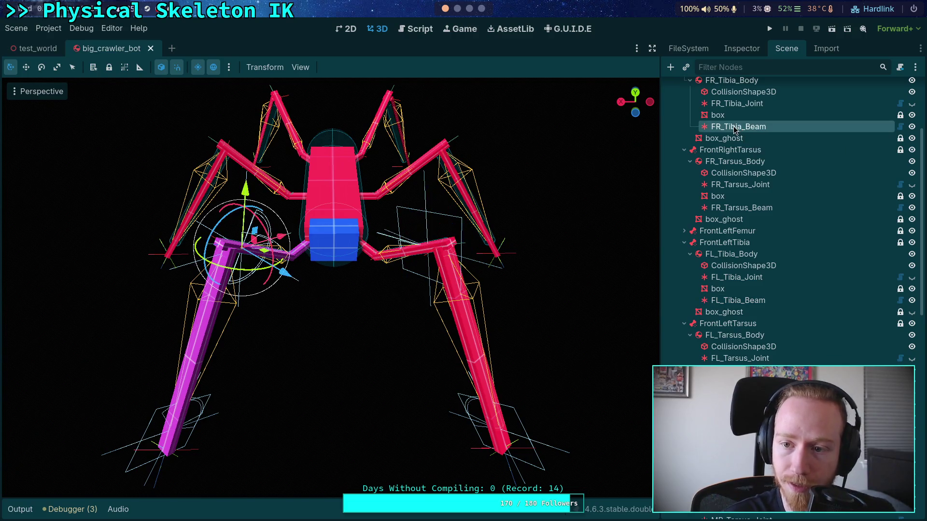
# - Copy FR_Tibia_Beam and paste it under MR_Tibia_Body
pyautogui.rightClick(739, 127)
pyautogui.click(775, 209)
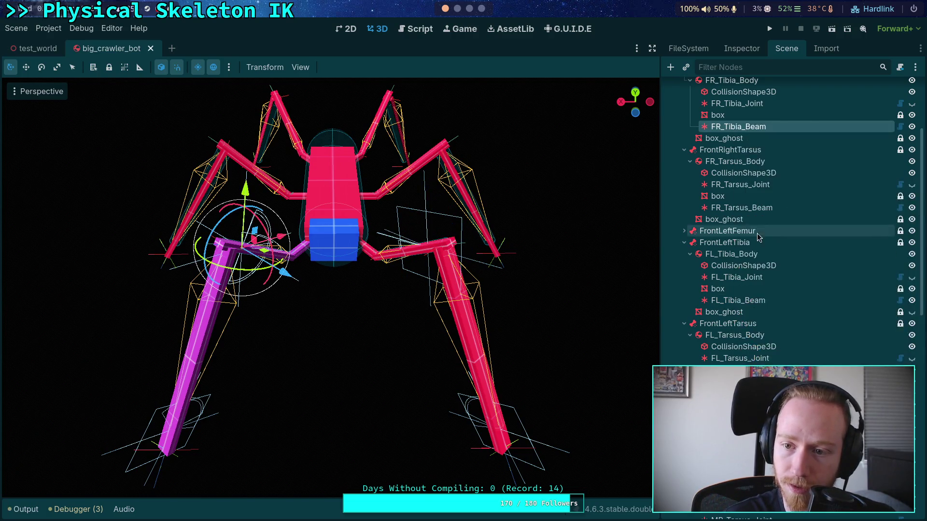
pyautogui.scroll(-3, 755, 234)
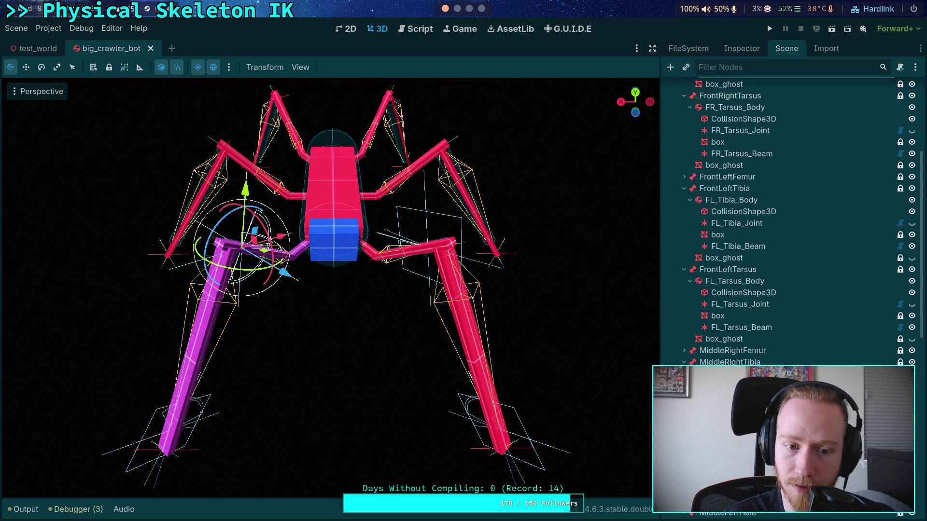
pyautogui.click(741, 211)
pyautogui.rightClick(741, 212)
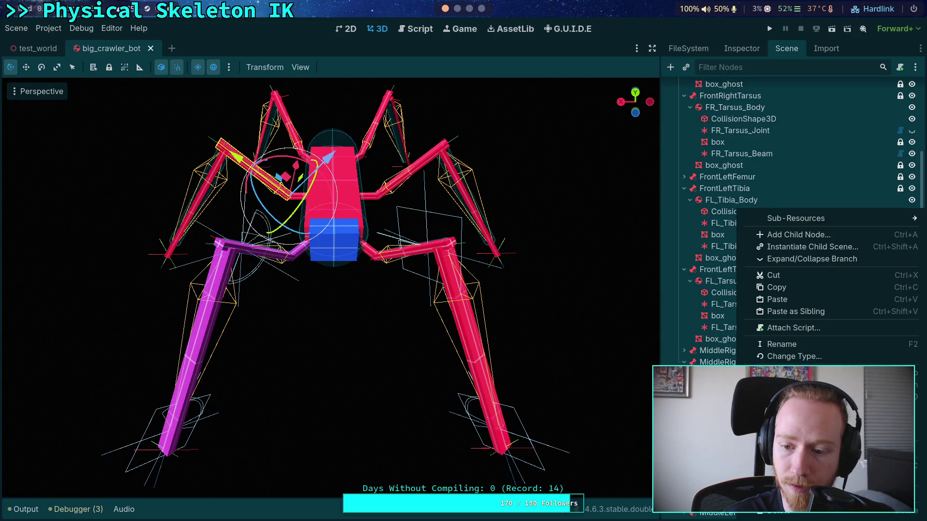
pyautogui.click(778, 299)
# - Set the pasted beam's Body A z to 0 and enable Debug > Show Points
pyautogui.moveTo(410, 332)
pyautogui.mouseDown()
pyautogui.moveTo(488, 338)
pyautogui.moveTo(521, 328)
pyautogui.moveTo(441, 294)
pyautogui.mouseUp()
pyautogui.click(733, 50)
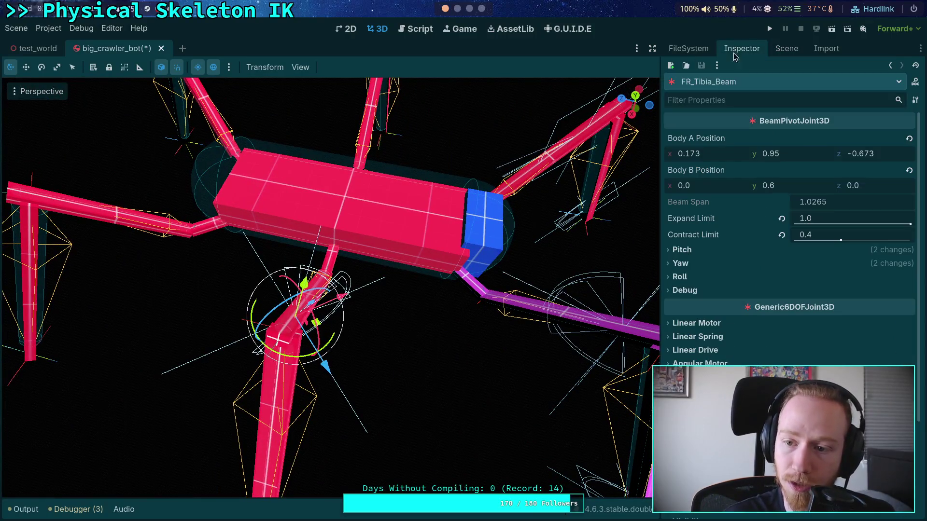
pyautogui.click(892, 152)
pyautogui.write('0')
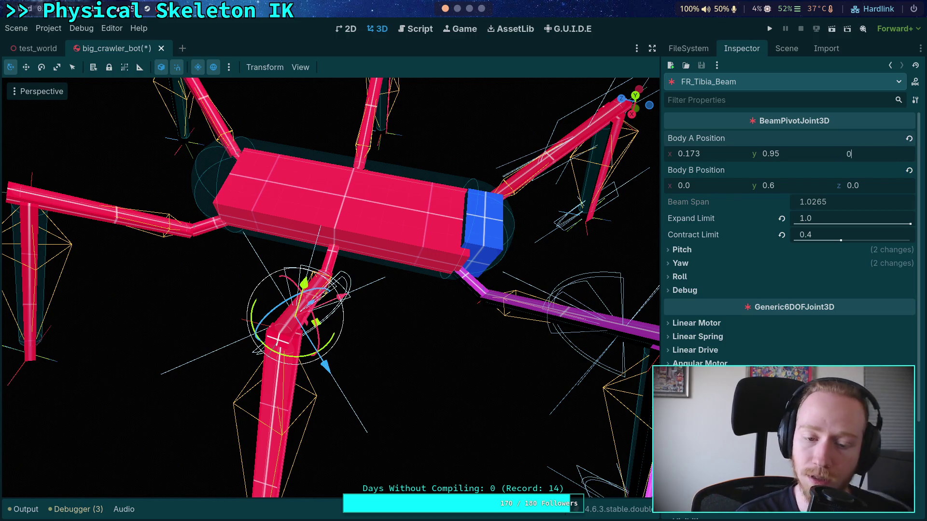
pyautogui.press('Return')
pyautogui.click(751, 290)
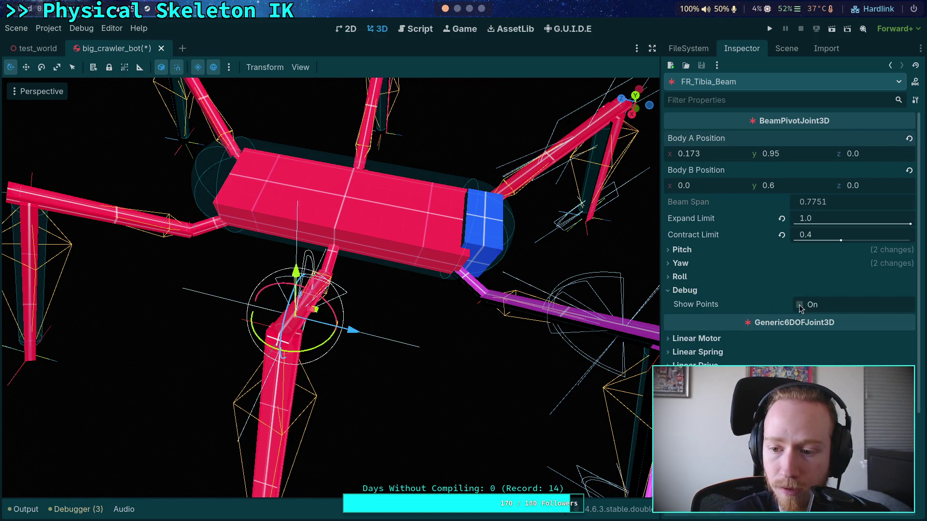
pyautogui.click(800, 305)
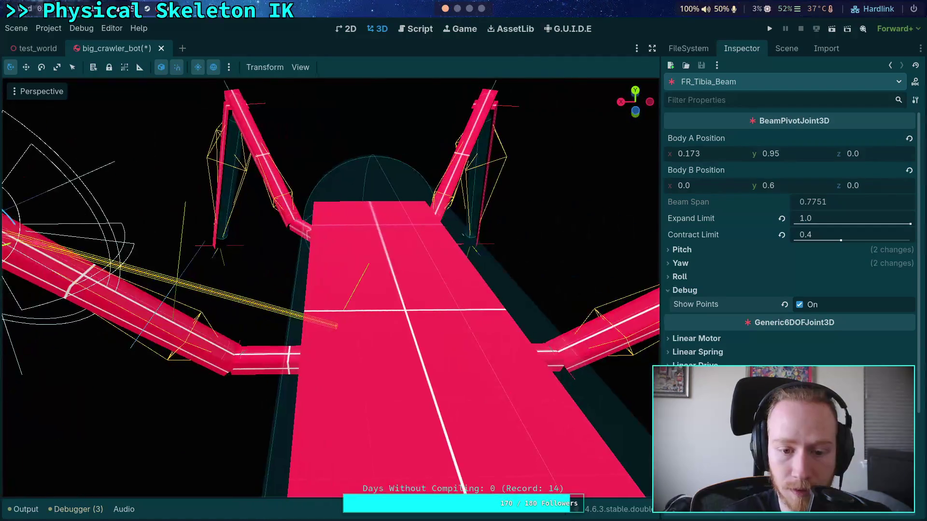
pyautogui.click(787, 49)
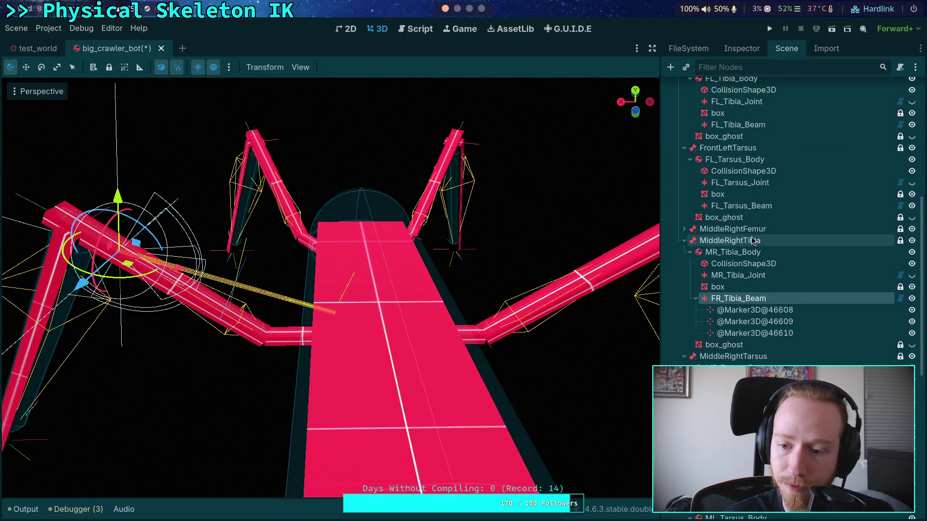
# - Expand MiddleRightFemur and copy MR_Femur_Joint's Position value
pyautogui.click(731, 275)
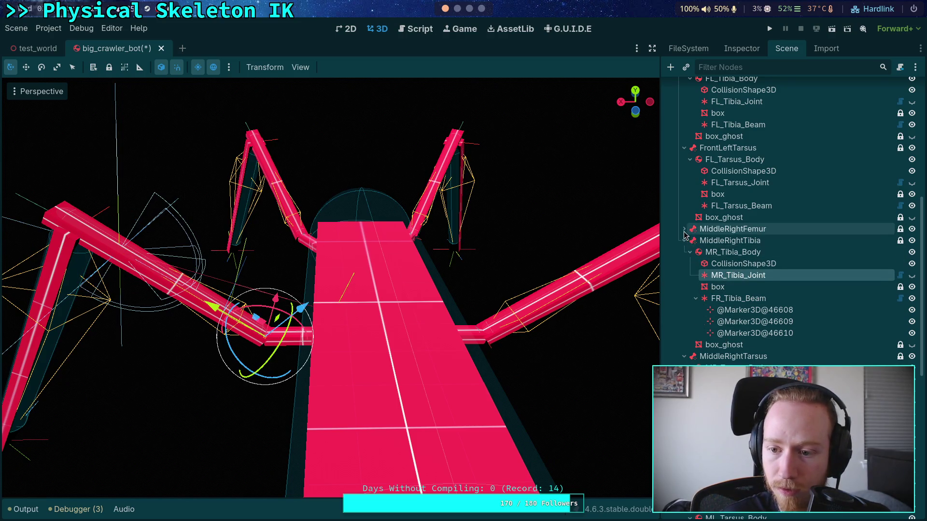
pyautogui.click(684, 229)
pyautogui.click(695, 244)
pyautogui.click(694, 242)
pyautogui.click(741, 265)
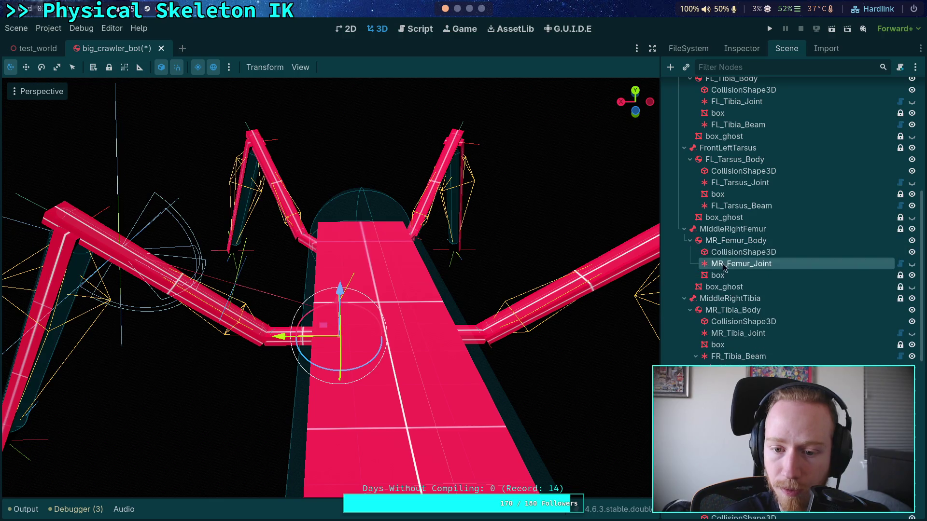
pyautogui.click(743, 50)
pyautogui.click(786, 49)
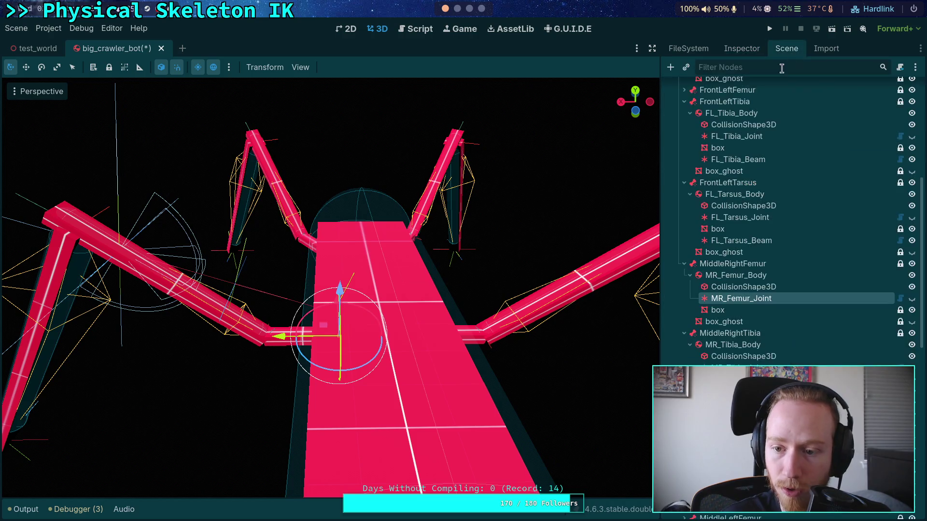
pyautogui.click(742, 48)
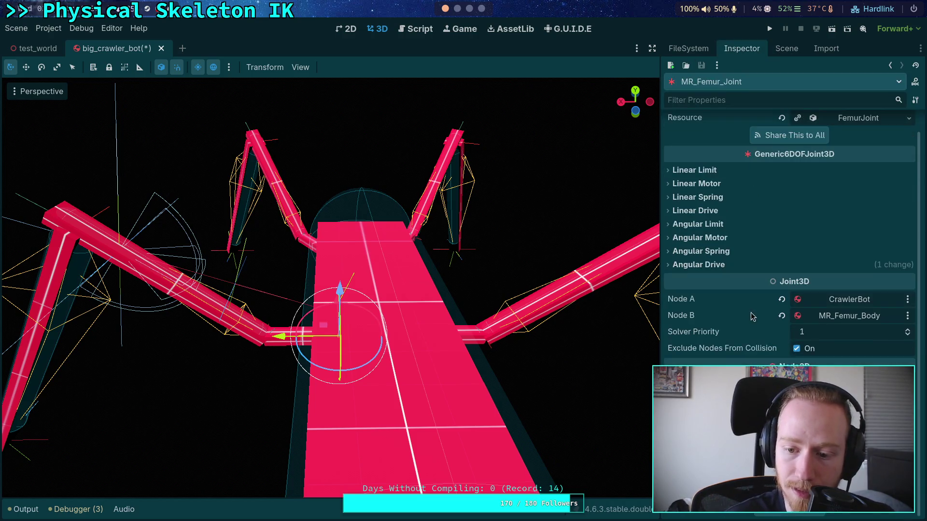
pyautogui.scroll(-3, 751, 316)
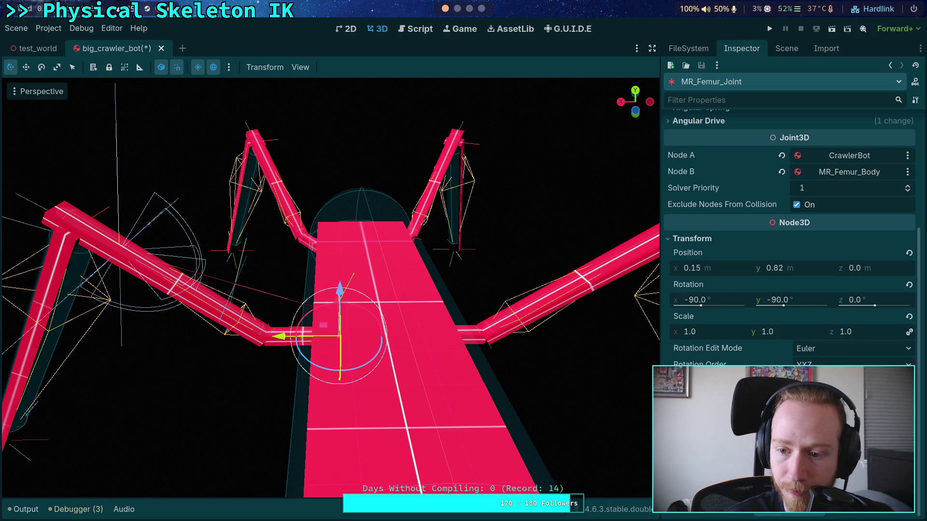
pyautogui.rightClick(702, 265)
pyautogui.click(733, 273)
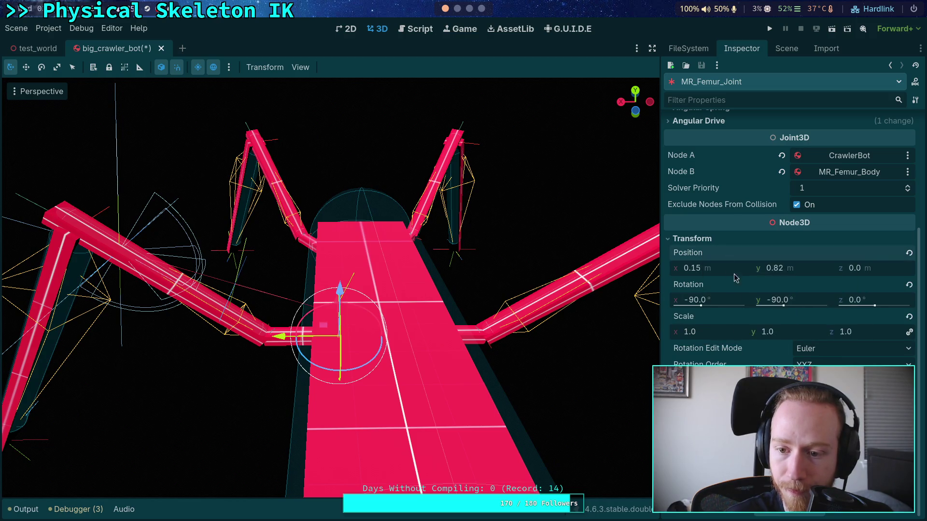
# - Paste that position into FR_Tibia_Beam's Body A Position and change y to 0.96
pyautogui.scroll(3, 698, 244)
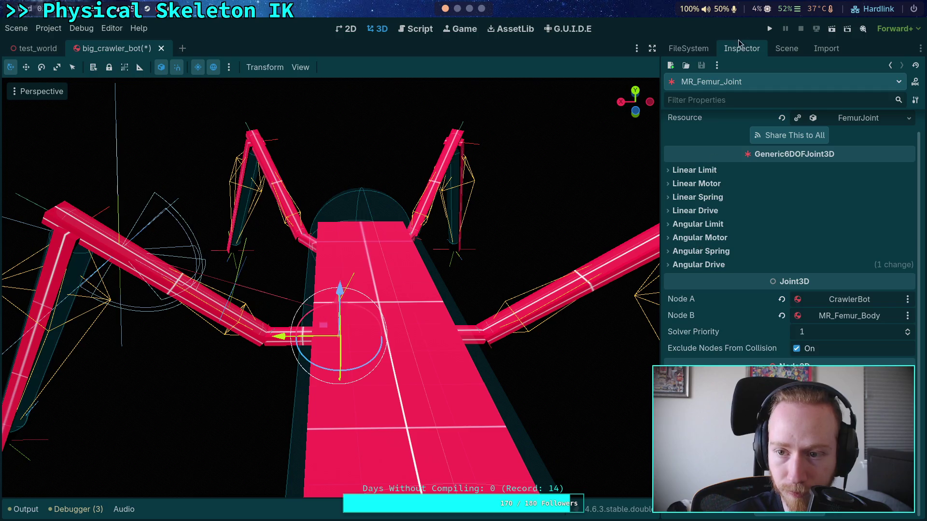
pyautogui.click(778, 49)
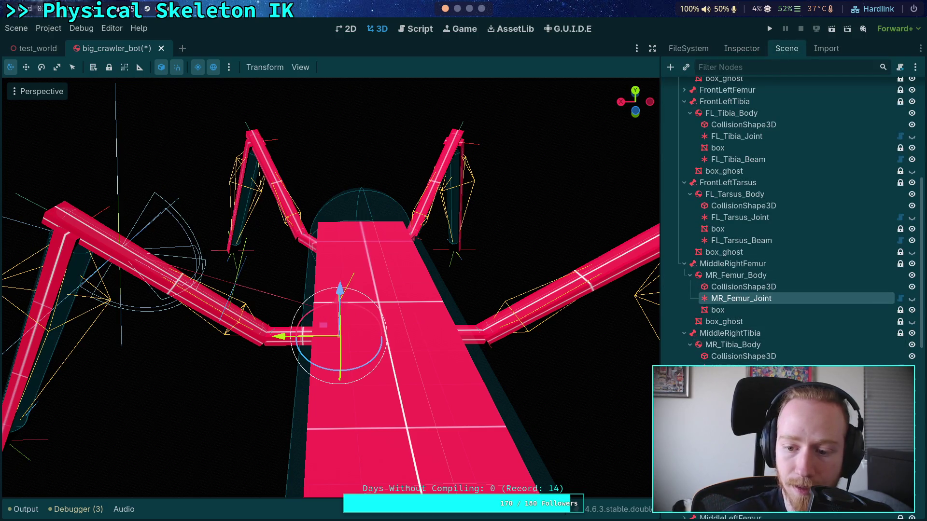
pyautogui.click(742, 48)
pyautogui.rightClick(721, 152)
pyautogui.click(757, 167)
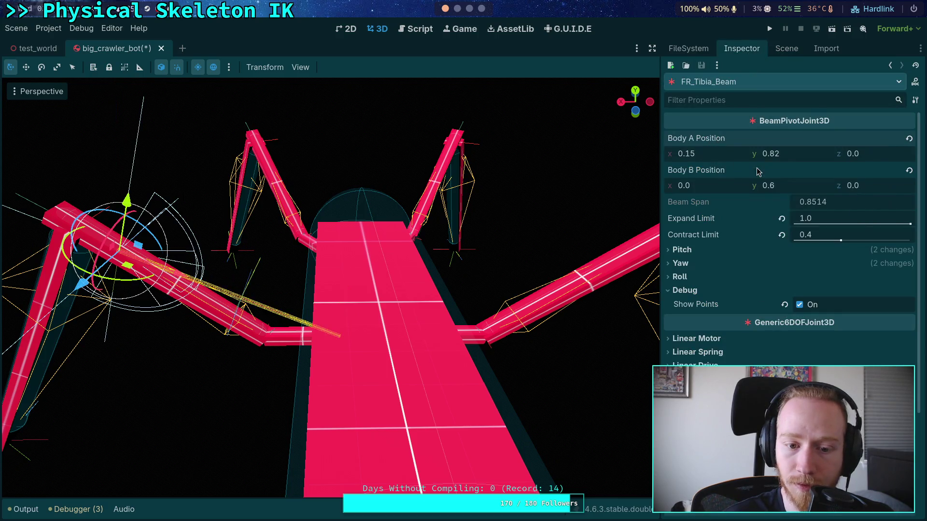
pyautogui.click(807, 152)
pyautogui.press('BackSpace')
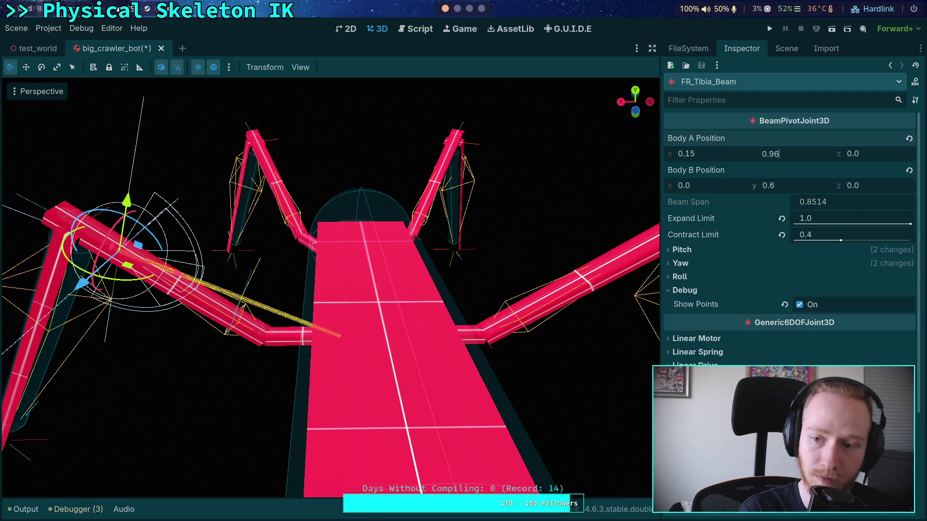
pyautogui.press('Return')
# - Compare with FL_Tibia_Beam, then turn off Show Points on the middle-right FR_Tibia_Beam
pyautogui.click(783, 50)
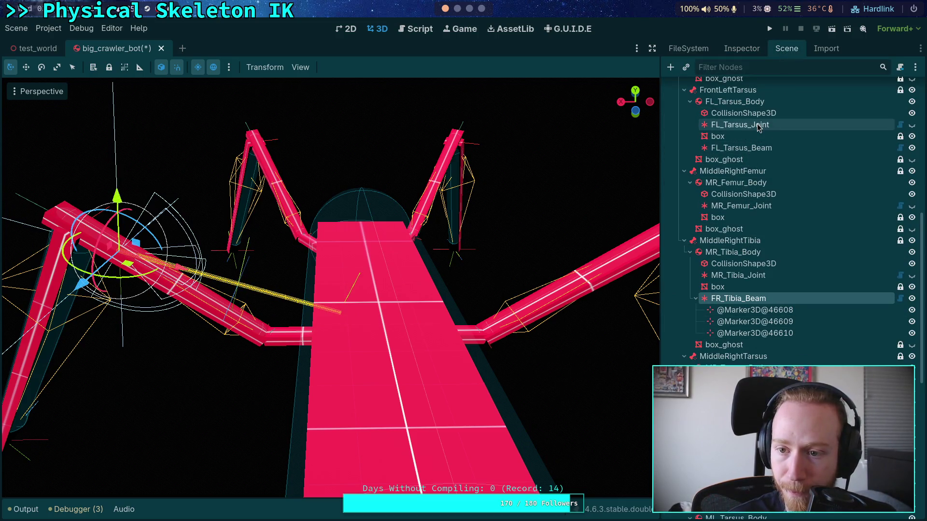
pyautogui.scroll(5, 757, 127)
pyautogui.click(739, 152)
pyautogui.click(757, 174)
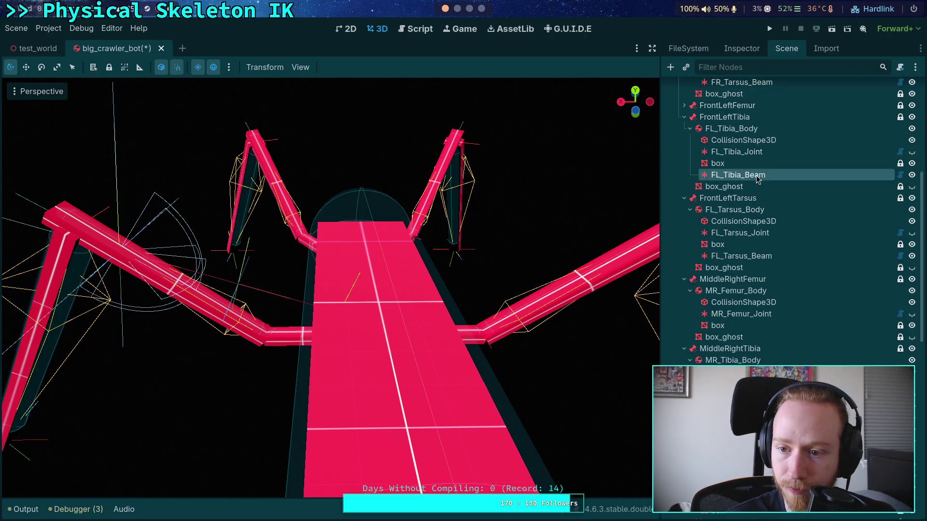
pyautogui.click(742, 48)
pyautogui.click(792, 48)
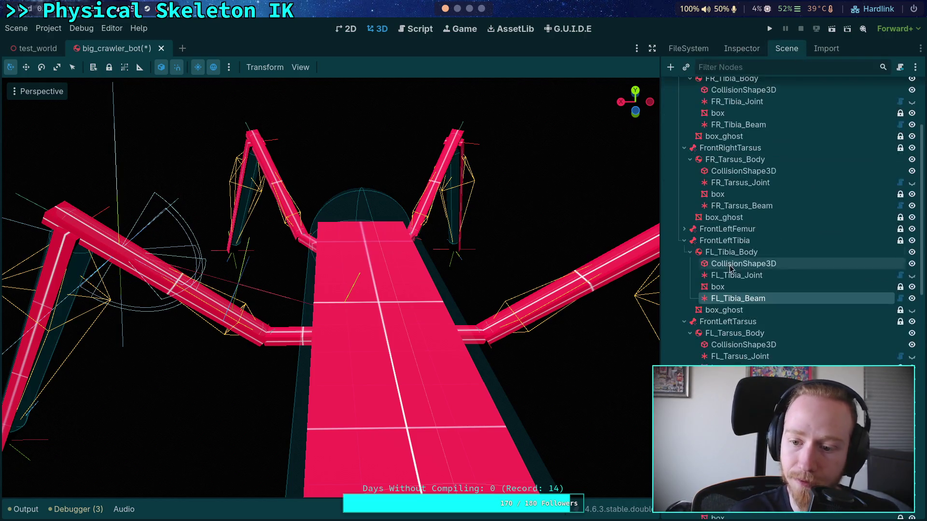
pyautogui.scroll(-5, 737, 259)
pyautogui.click(738, 314)
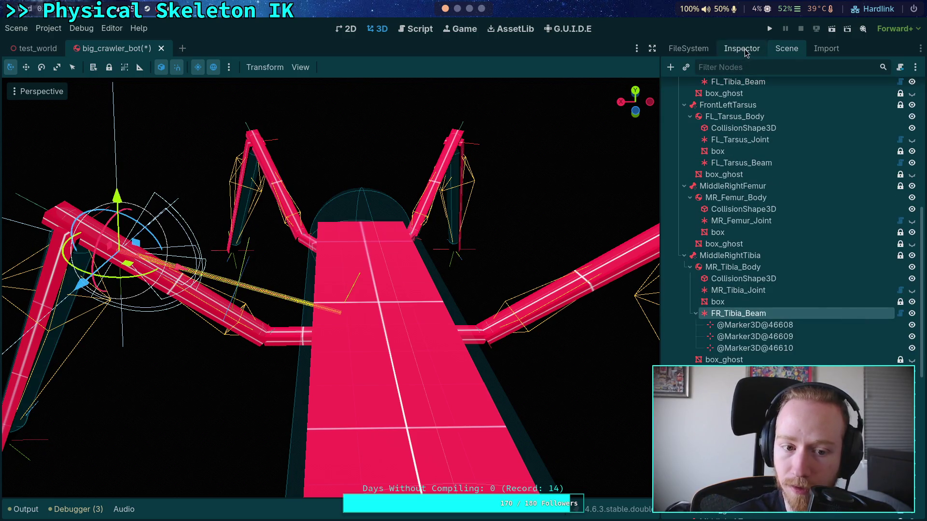
pyautogui.click(744, 49)
pyautogui.click(800, 306)
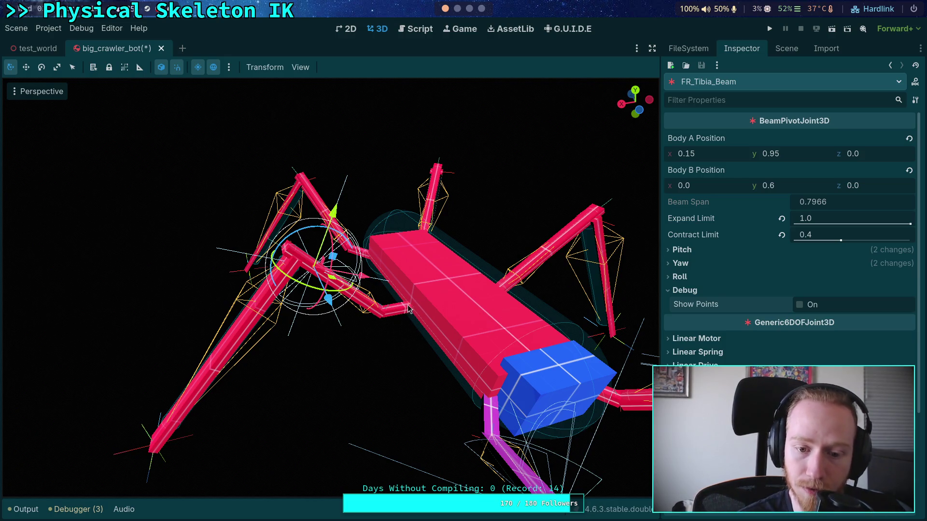
# - Select FL_Tarsus_Beam and orbit the viewport to look down on the crawler
pyautogui.click(784, 50)
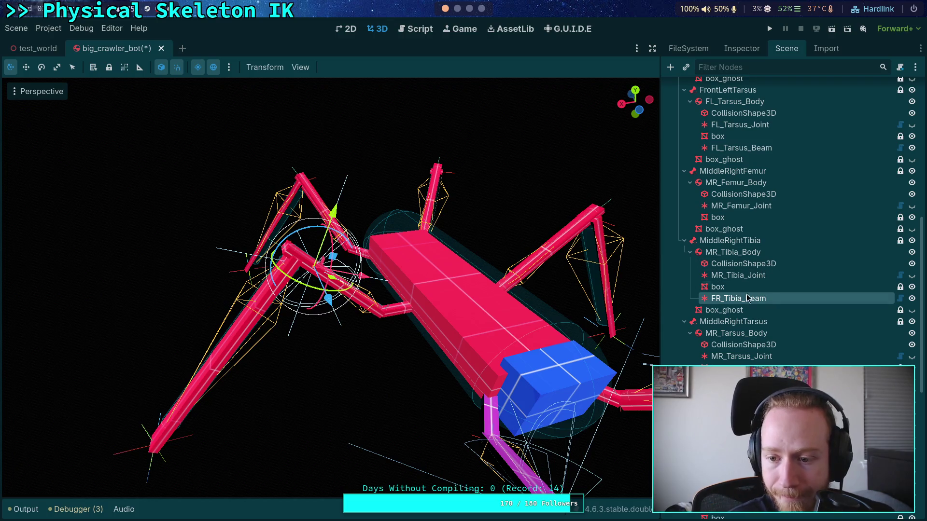
pyautogui.click(743, 148)
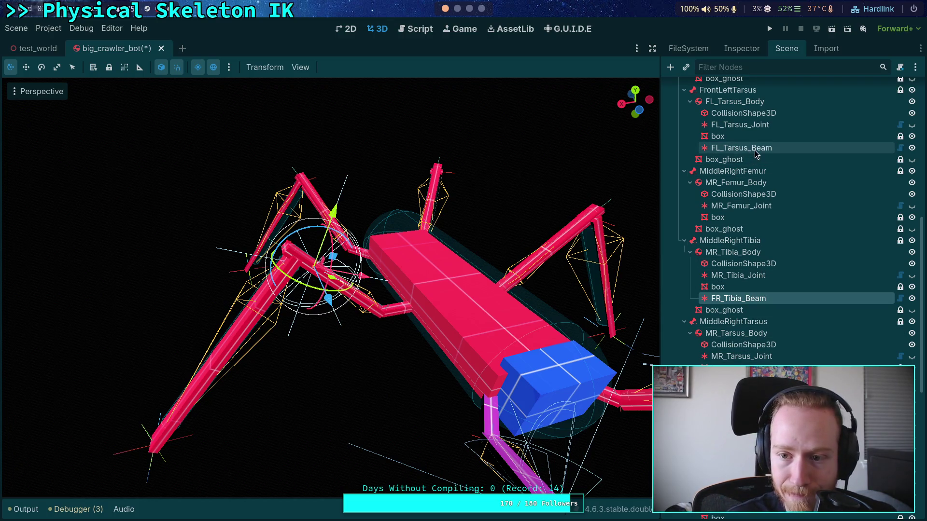
pyautogui.moveTo(544, 219)
pyautogui.mouseDown()
pyautogui.moveTo(544, 270)
pyautogui.moveTo(544, 226)
pyautogui.mouseUp()
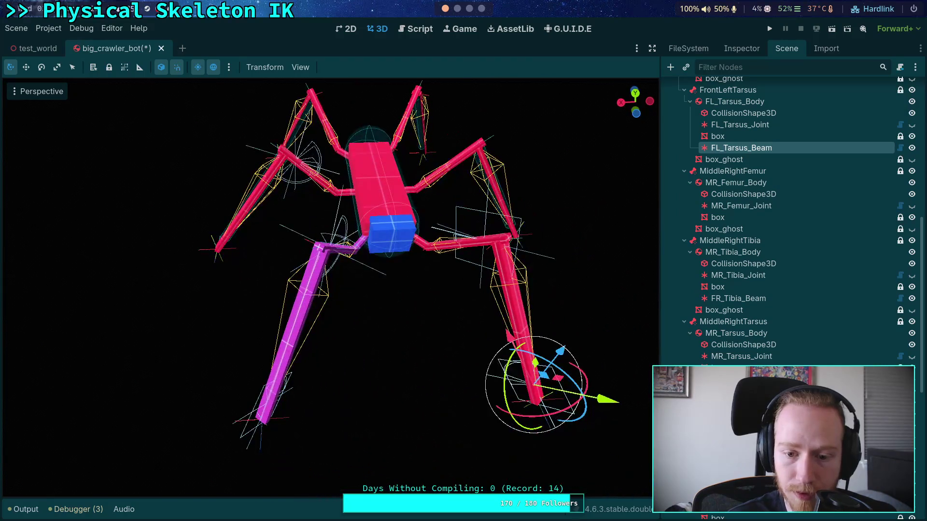
pyautogui.scroll(2, 702, 150)
pyautogui.scroll(4, 694, 148)
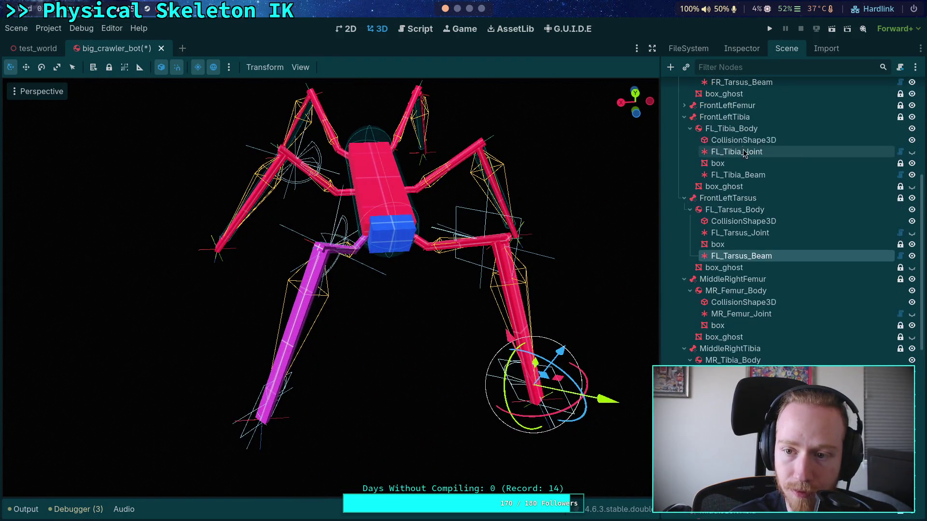
# - Collapse the FrontLeftTibia, FrontLeftTarsus, MiddleLeftTibia, MiddleLeftTarsus and BackRightFemur branches
pyautogui.click(684, 170)
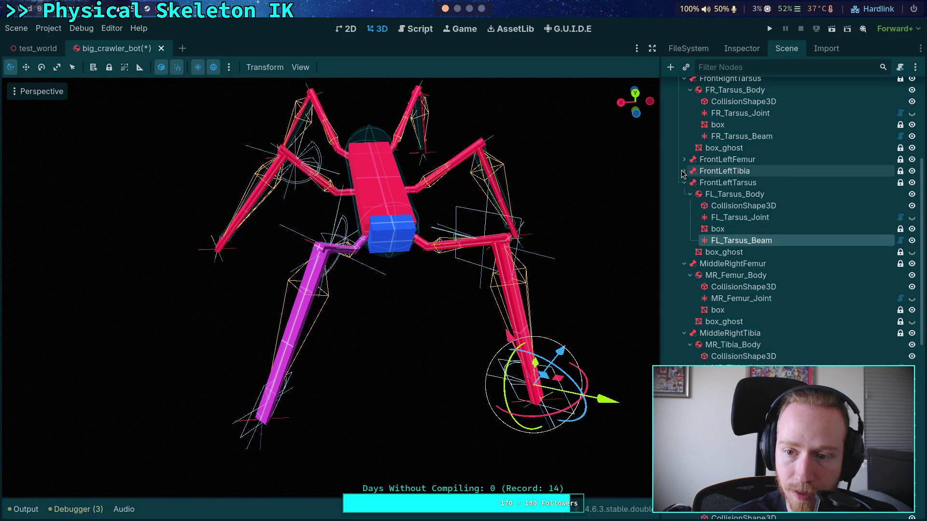
pyautogui.click(684, 182)
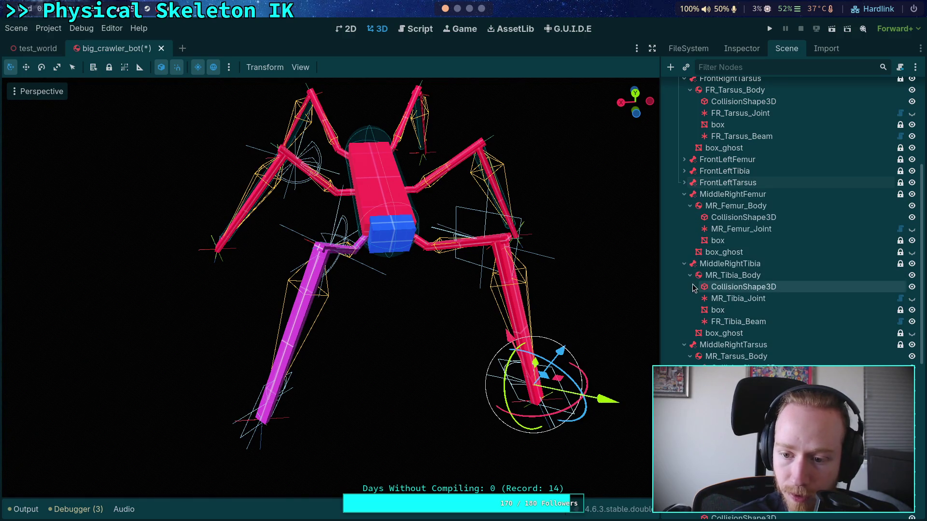
pyautogui.scroll(-2, 691, 270)
pyautogui.scroll(-2, 684, 321)
pyautogui.click(684, 317)
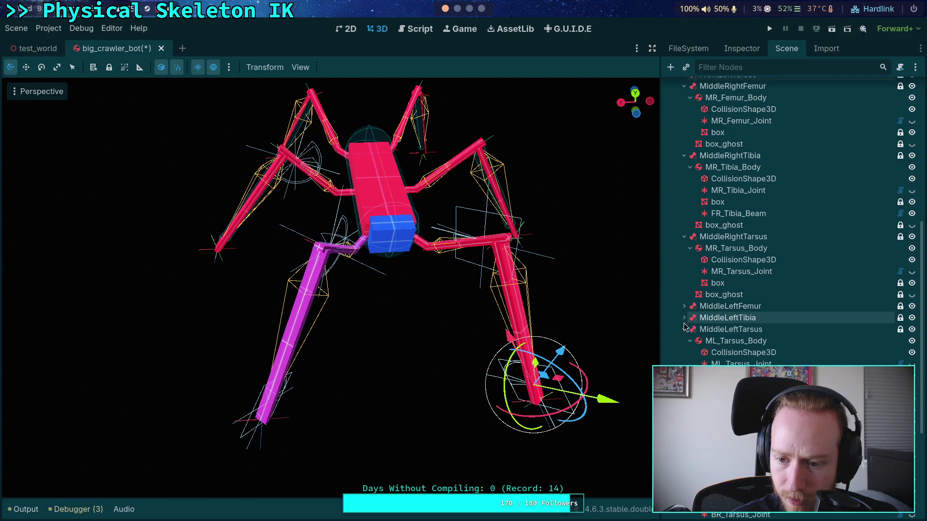
pyautogui.click(684, 329)
pyautogui.click(684, 341)
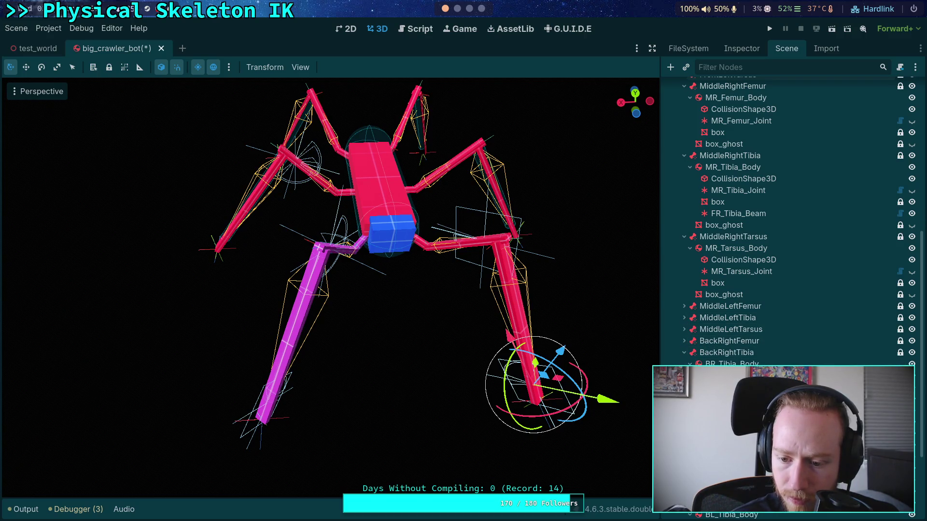
pyautogui.scroll(-1, 772, 285)
pyautogui.scroll(5, 772, 285)
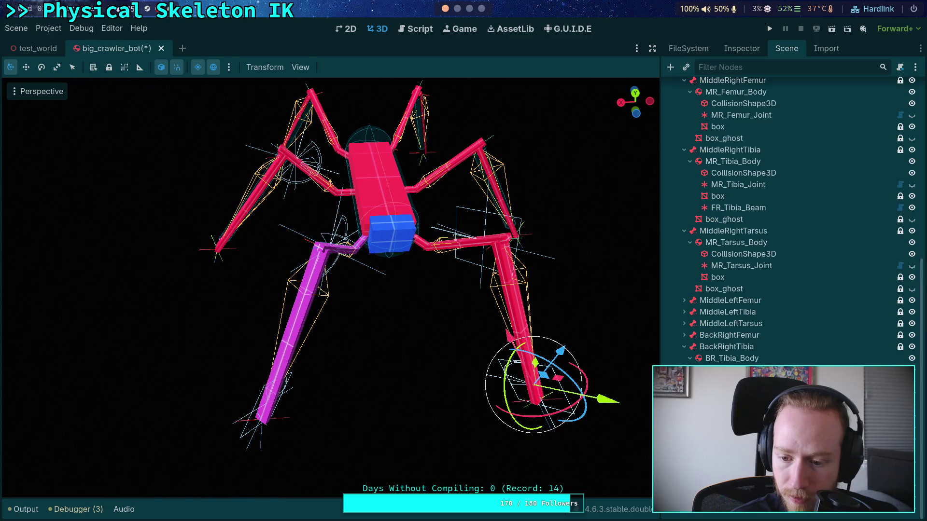
pyautogui.scroll(2, 773, 286)
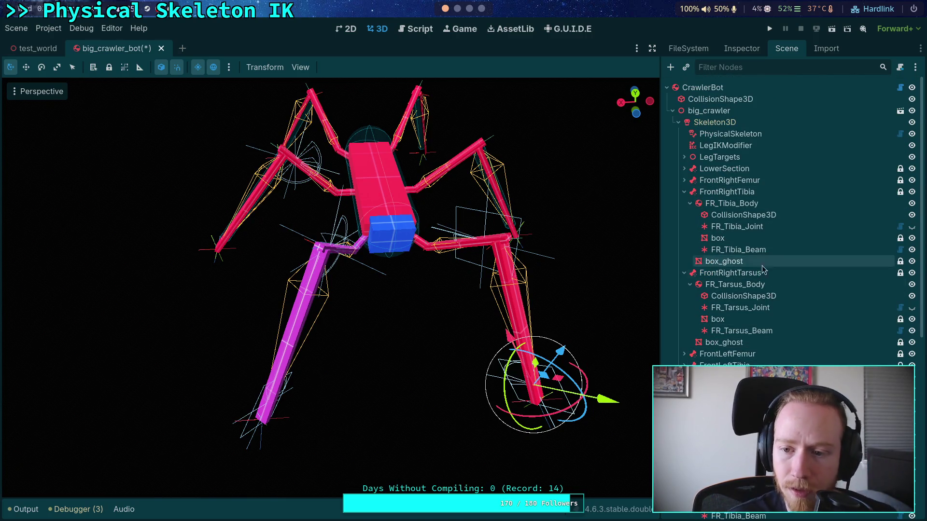
# - Select FR_Tibia_Beam and FR_Tarsus_Beam to locate them, then open a front-left leg node's menu
pyautogui.click(764, 249)
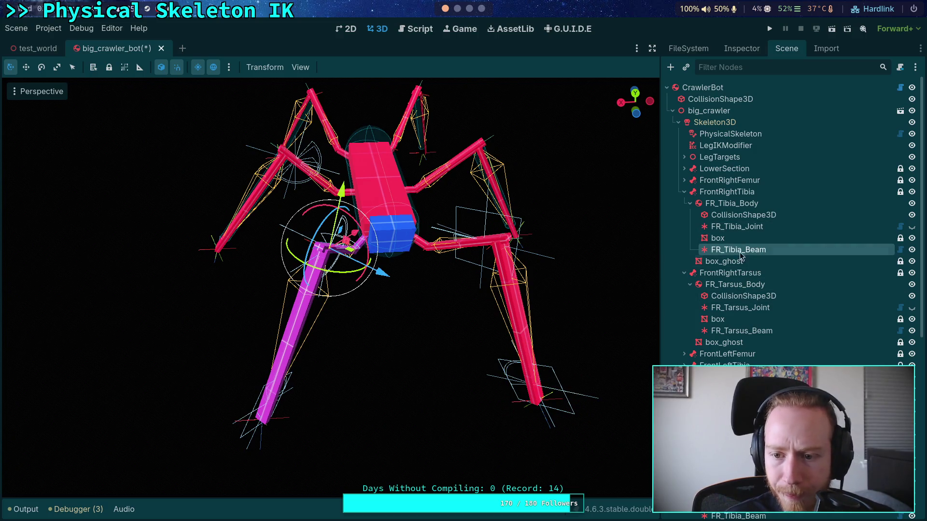
pyautogui.click(736, 332)
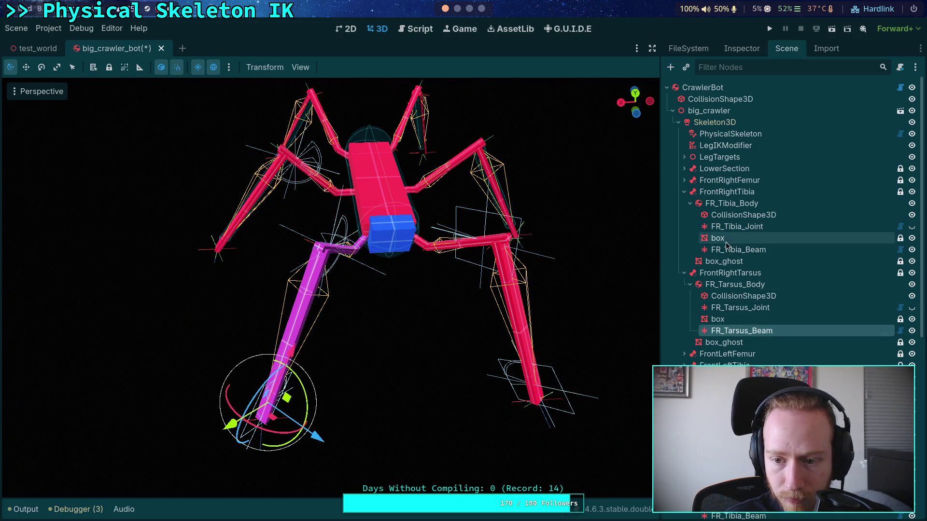
pyautogui.scroll(-3, 745, 316)
pyautogui.scroll(-3, 746, 316)
pyautogui.rightClick(747, 222)
pyautogui.press('Escape')
pyautogui.scroll(-3, 748, 356)
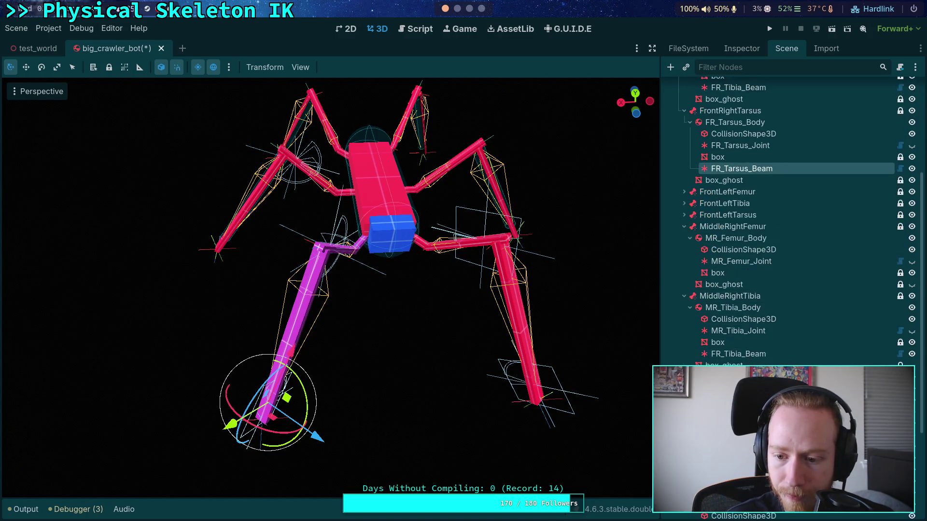
pyautogui.rightClick(731, 211)
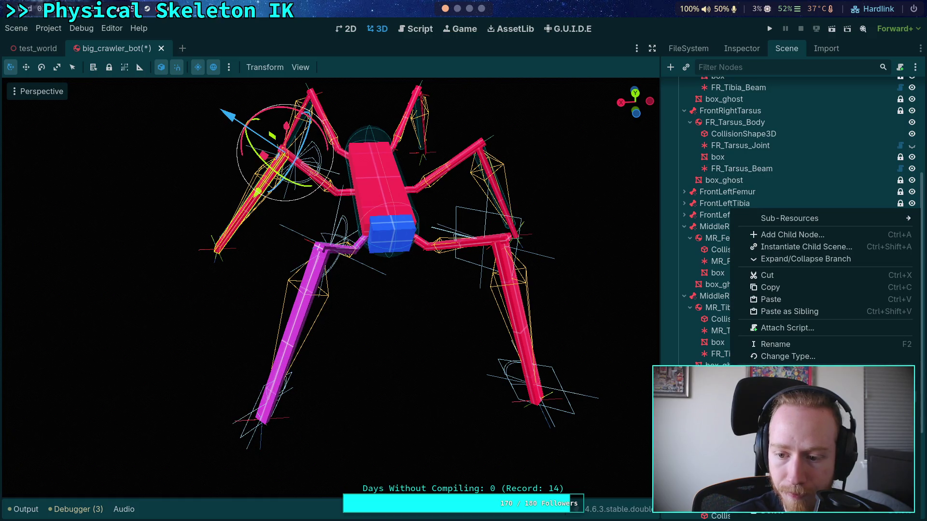
# - Paste the tarsus beam into the middle-right leg and connect it to MR_Tibia_Body
pyautogui.click(771, 299)
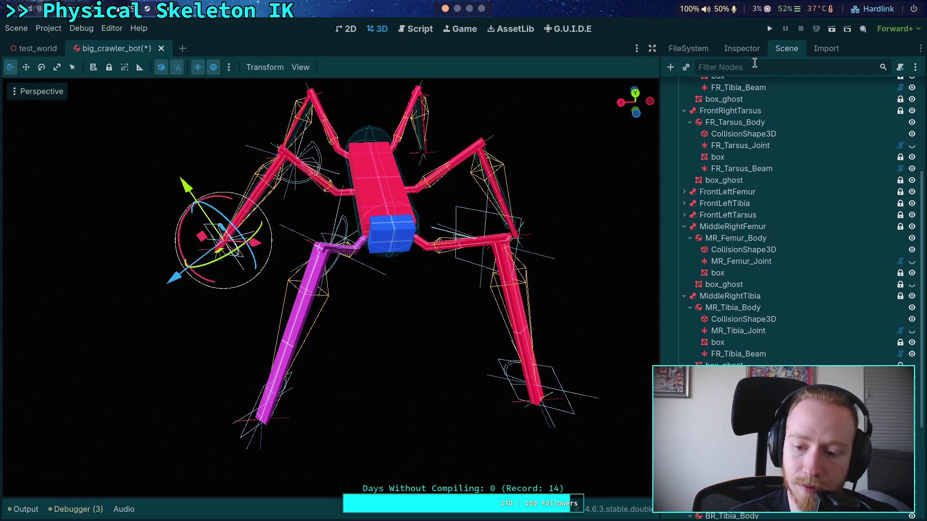
pyautogui.click(732, 46)
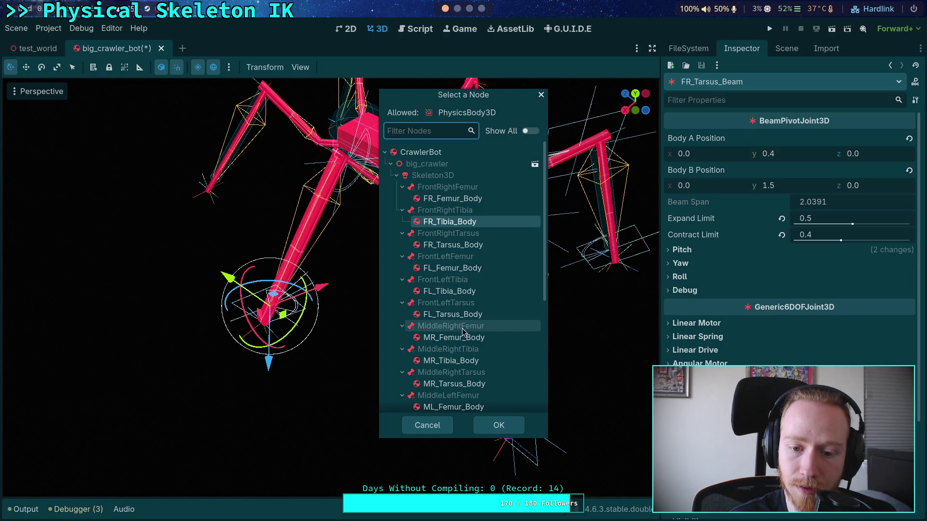
pyautogui.click(471, 362)
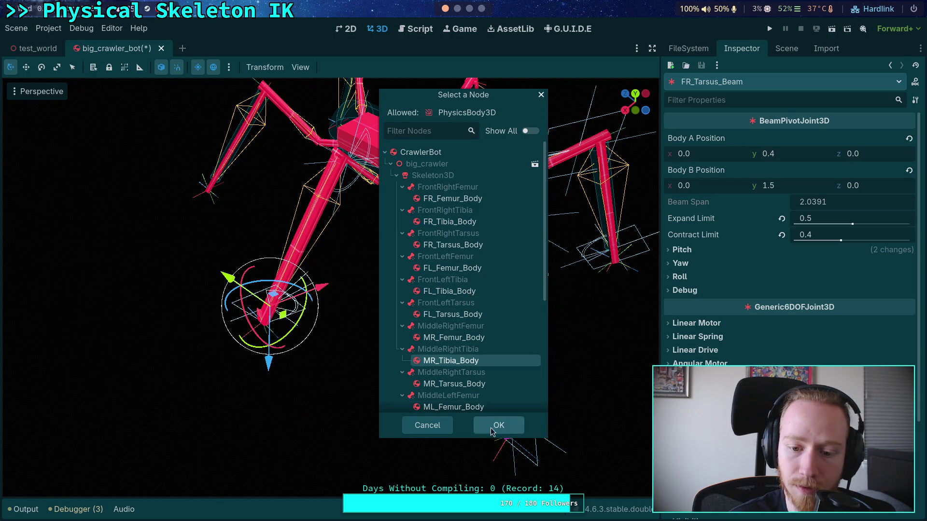
pyautogui.click(492, 430)
pyautogui.moveTo(493, 433); pyautogui.dragTo(434, 338)
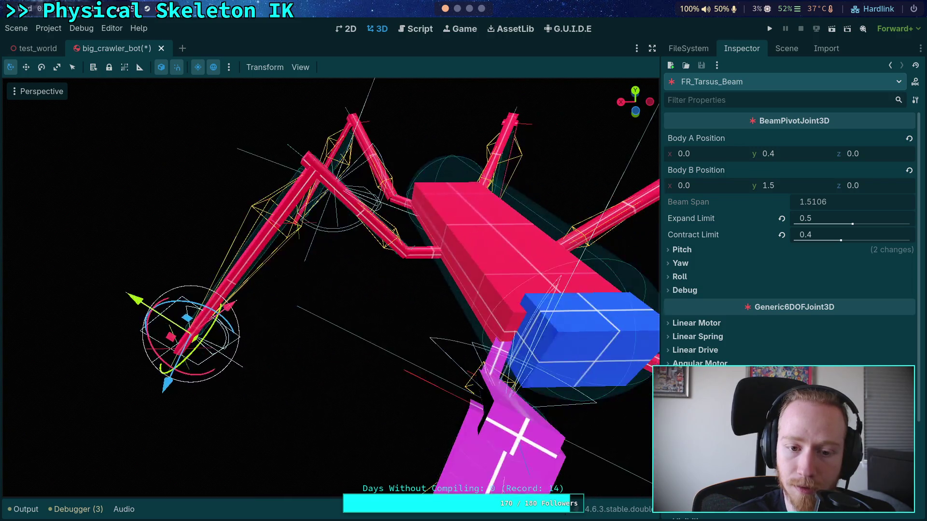
# - Toggle the beam's Show Points debug option on and back off
pyautogui.click(776, 291)
pyautogui.click(802, 306)
pyautogui.click(802, 306)
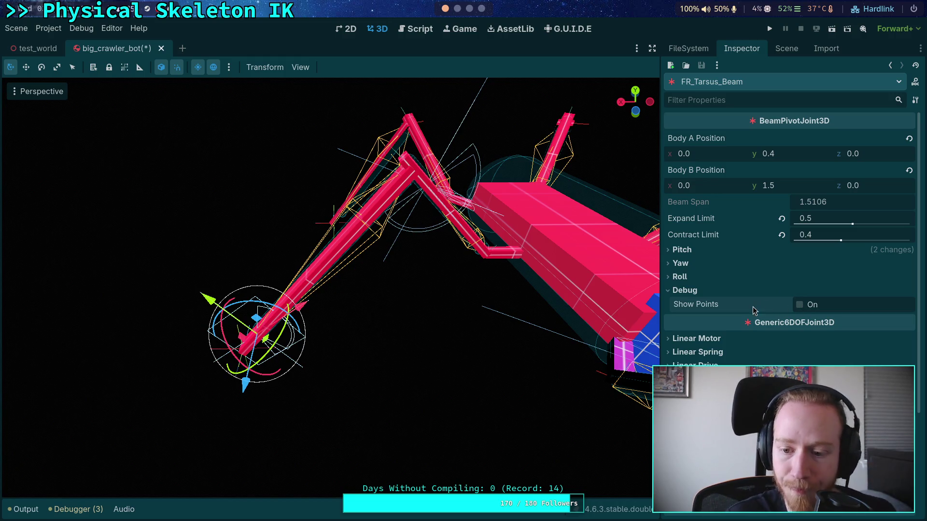
pyautogui.scroll(-3, 761, 336)
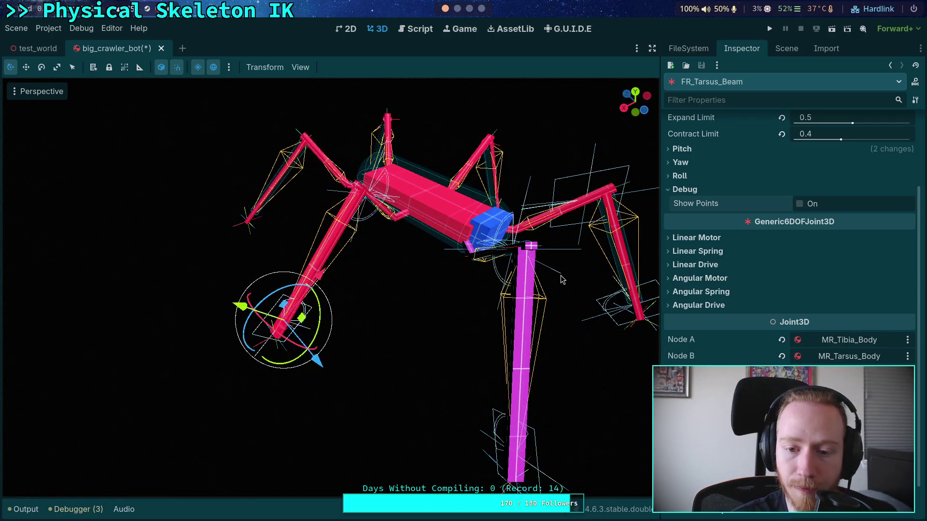
# - Rename the middle-right beams to MR_Tarsus_Beam and MR_Tibia_Beam
pyautogui.click(784, 50)
pyautogui.doubleClick(716, 297)
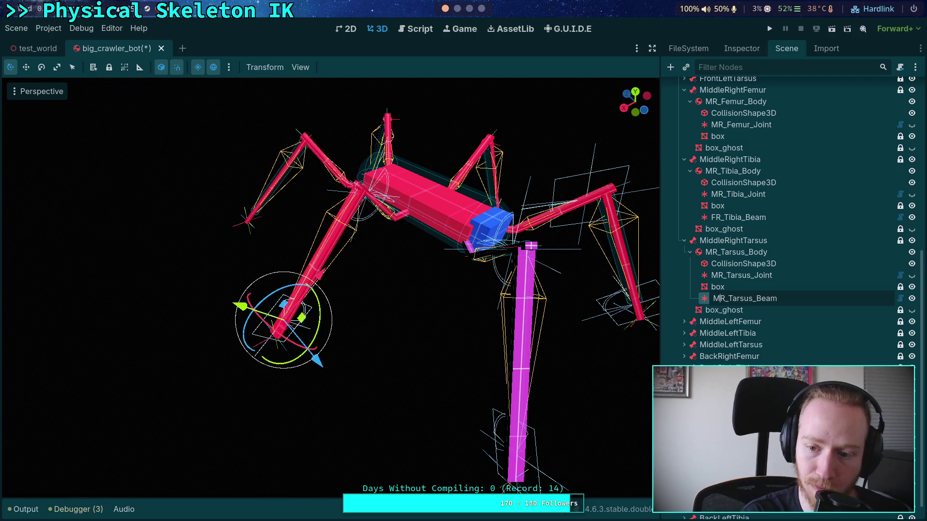
pyautogui.press('Return')
pyautogui.click(726, 218)
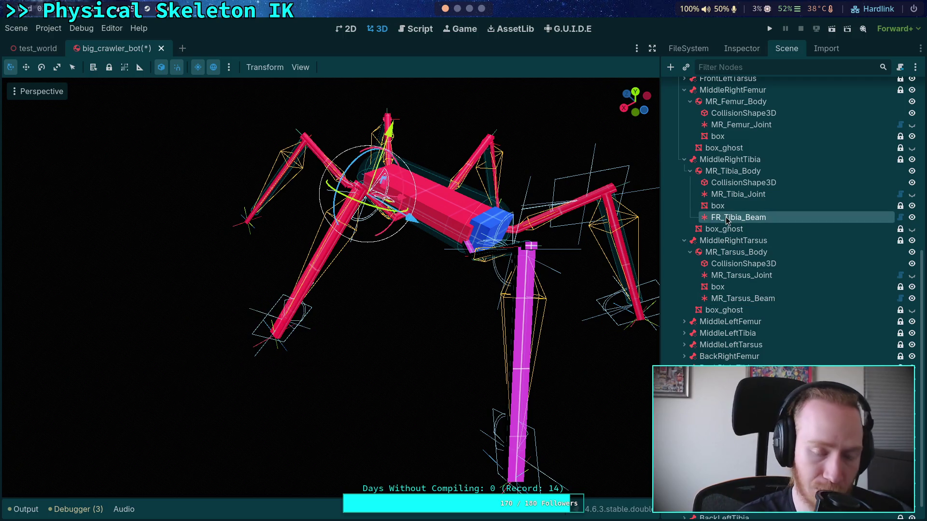
pyautogui.doubleClick(726, 218)
pyautogui.write('M')
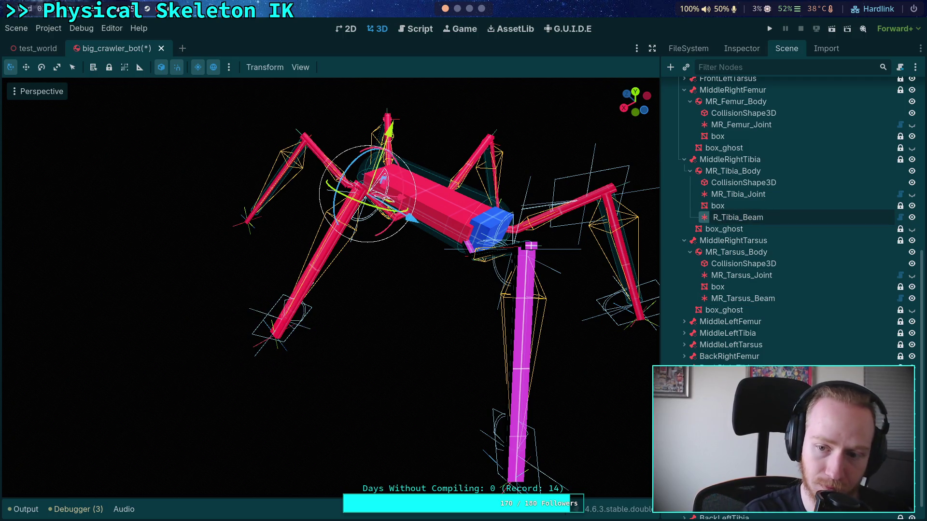
pyautogui.press('Return')
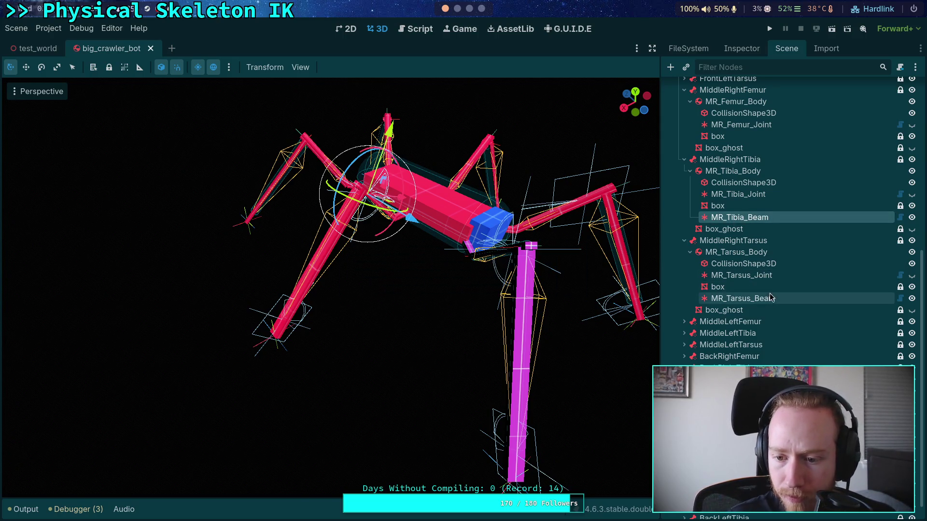
pyautogui.rightClick(744, 220)
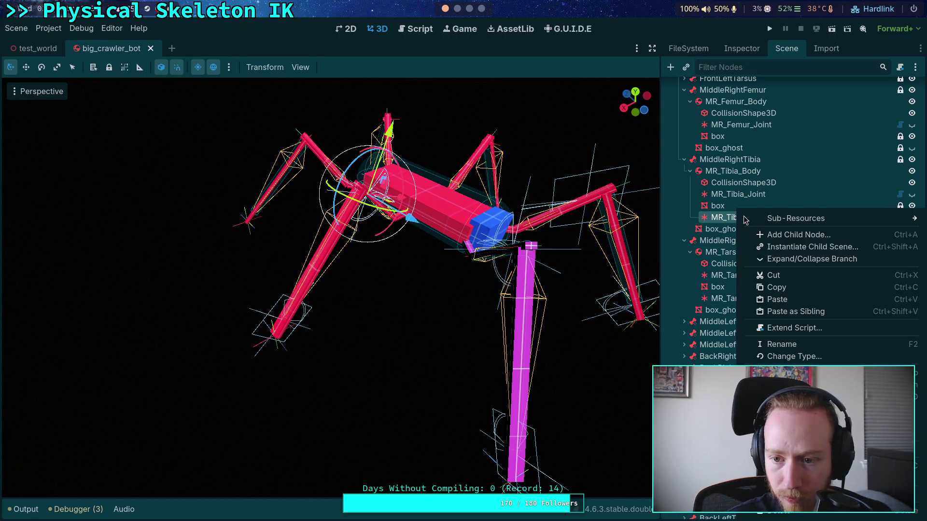
# - Copy MR_Tibia_Beam and paste it under the selected target node
pyautogui.click(786, 288)
pyautogui.click(328, 161)
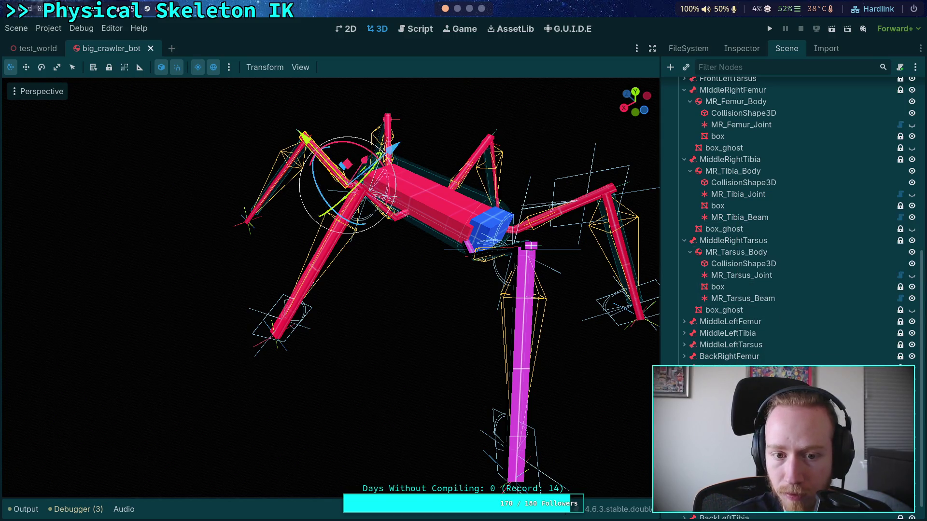
pyautogui.rightClick(765, 207)
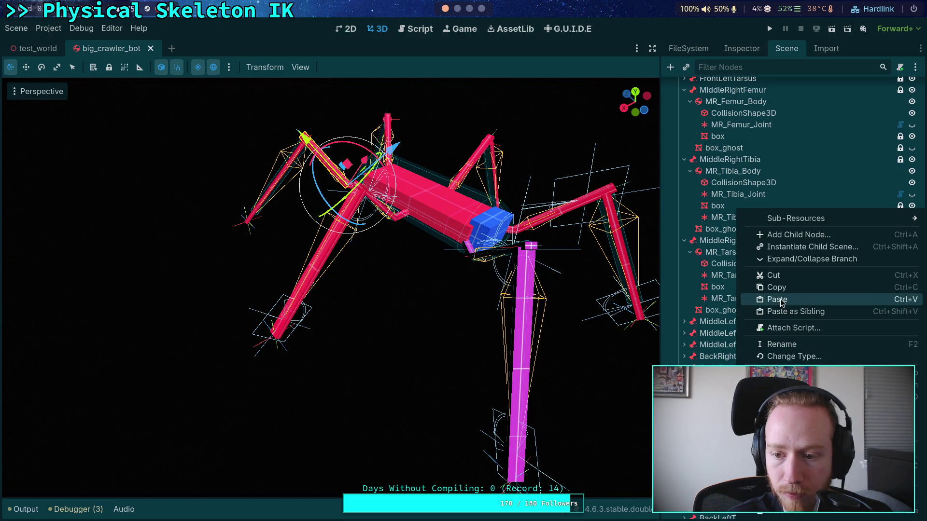
pyautogui.click(797, 300)
pyautogui.moveTo(328, 270); pyautogui.dragTo(251, 284)
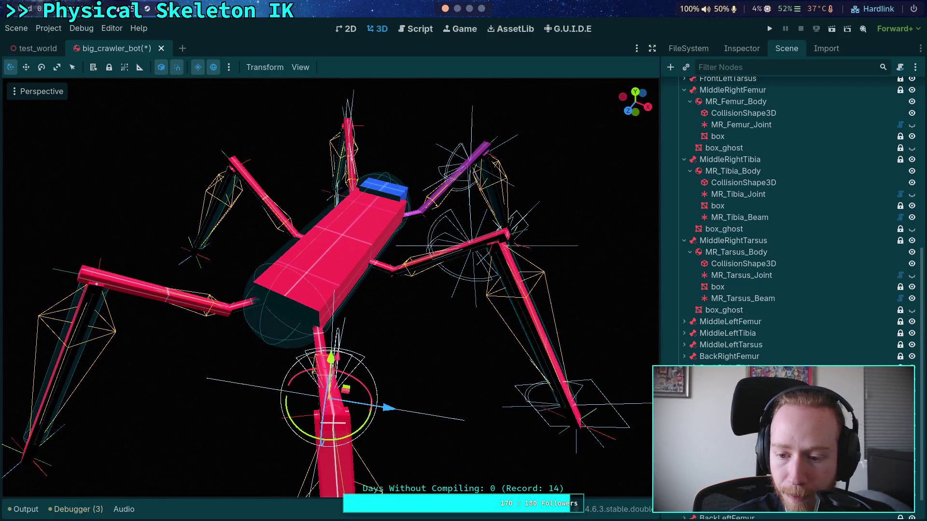
# - Copy the Position value of BR_Femur_Joint from its Transform properties
pyautogui.click(684, 356)
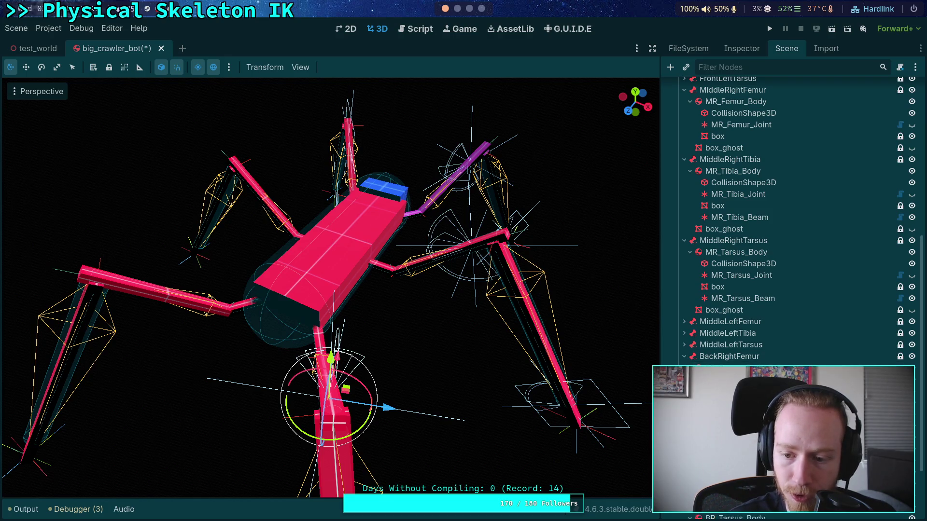
pyautogui.click(760, 274)
pyautogui.click(753, 50)
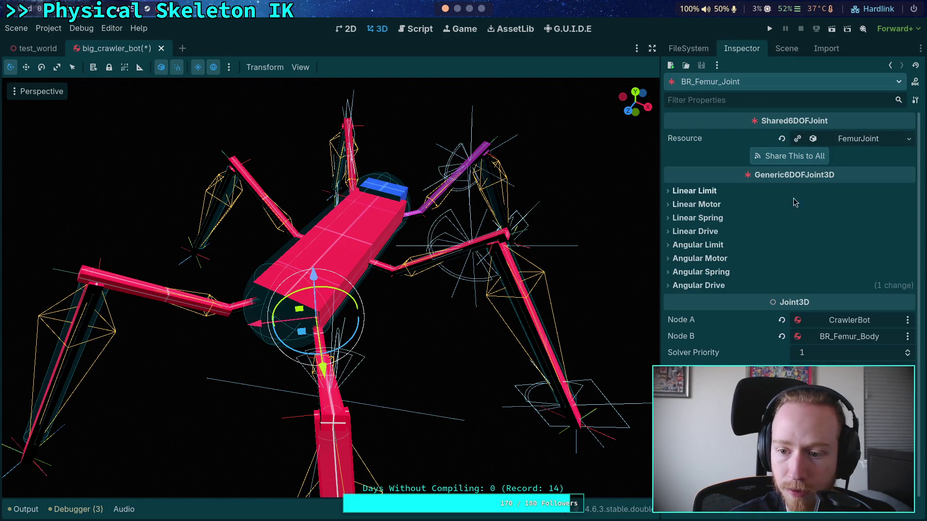
pyautogui.scroll(-2, 790, 242)
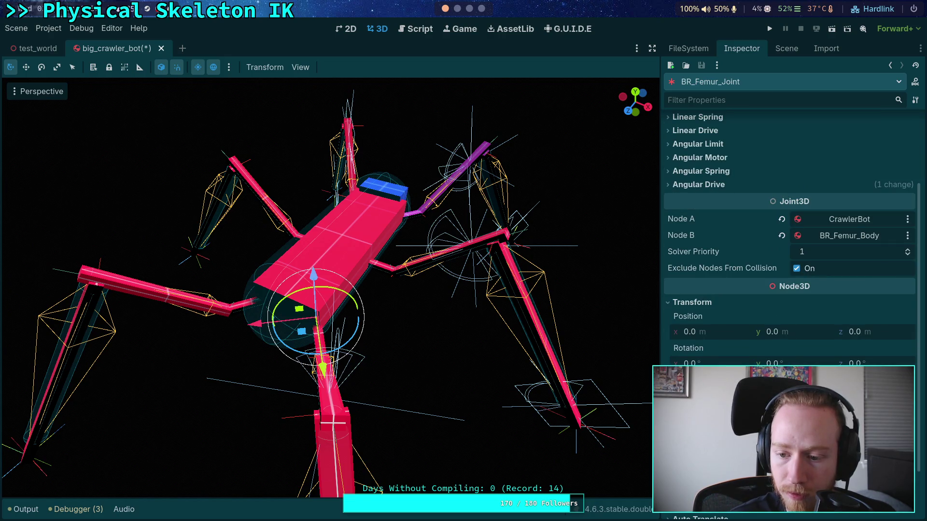
pyautogui.rightClick(695, 317)
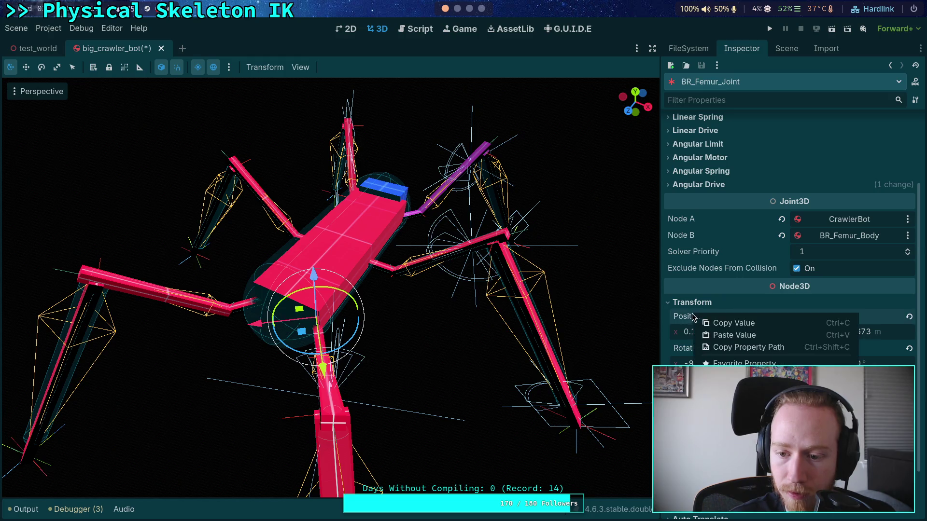
pyautogui.click(724, 323)
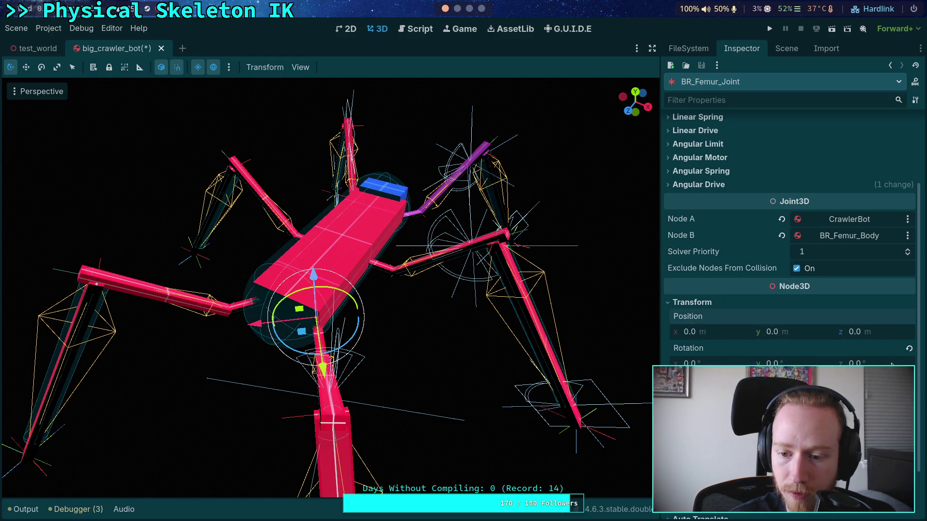
pyautogui.click(709, 304)
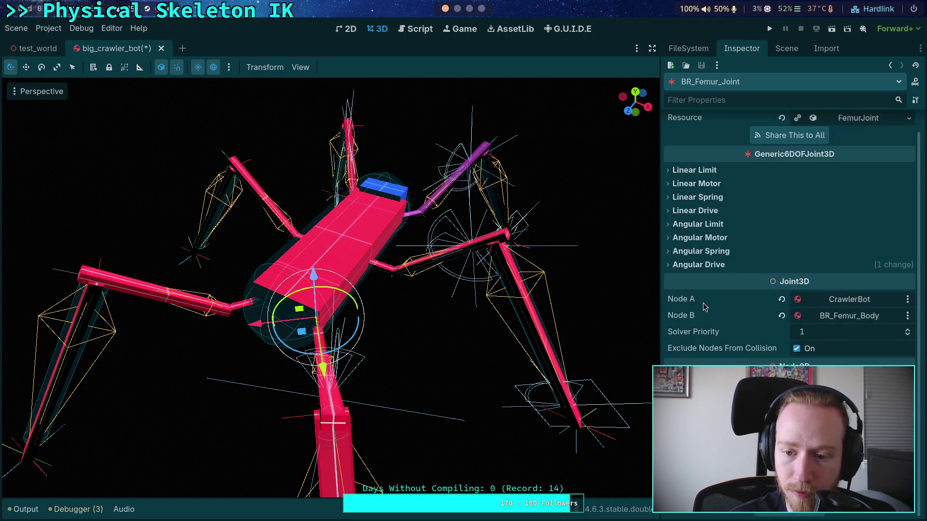
pyautogui.click(787, 49)
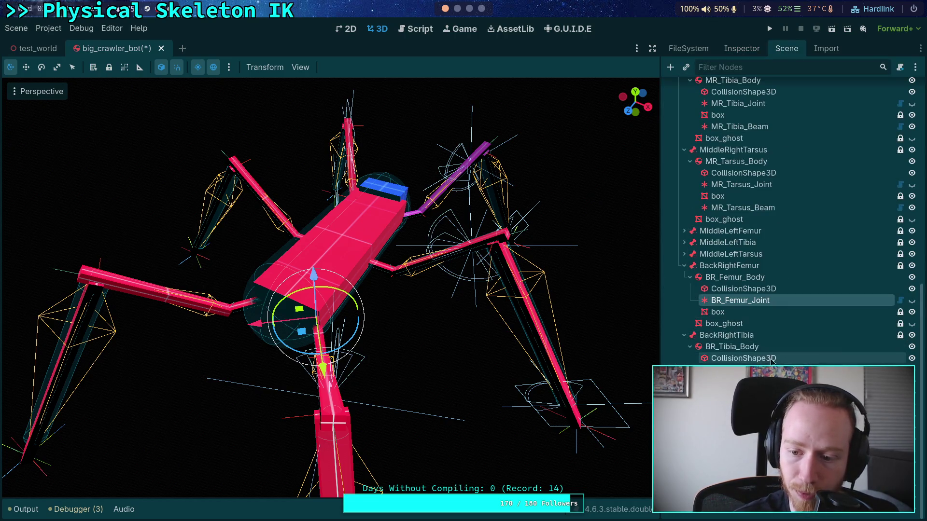
# - Paste that position into MR_Tibia_Beam's Body A Position and set y to 0.95
pyautogui.click(332, 386)
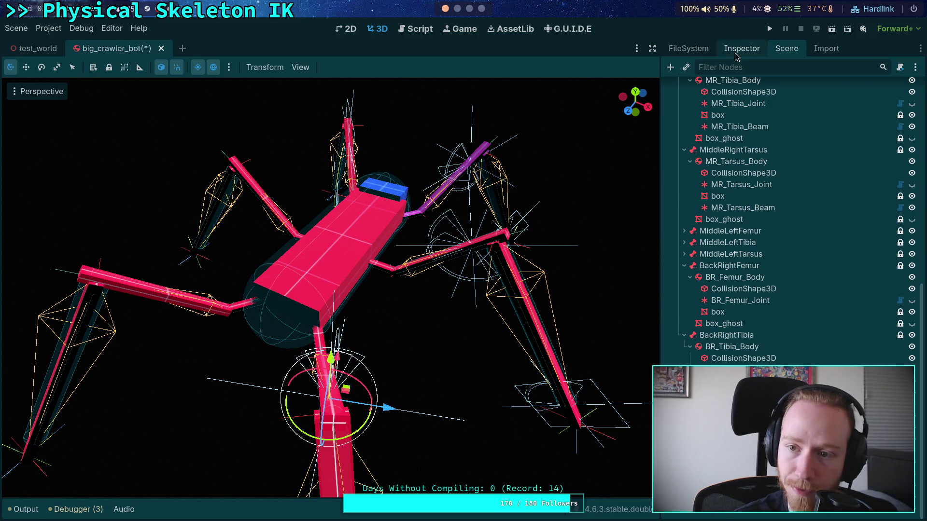
pyautogui.click(741, 48)
pyautogui.rightClick(704, 145)
pyautogui.click(731, 161)
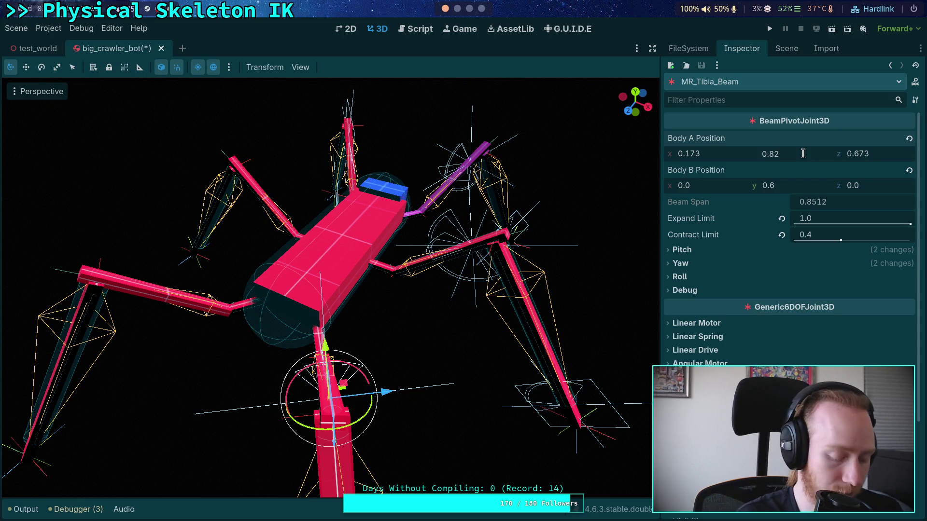
pyautogui.write('0.95')
pyautogui.press('Return')
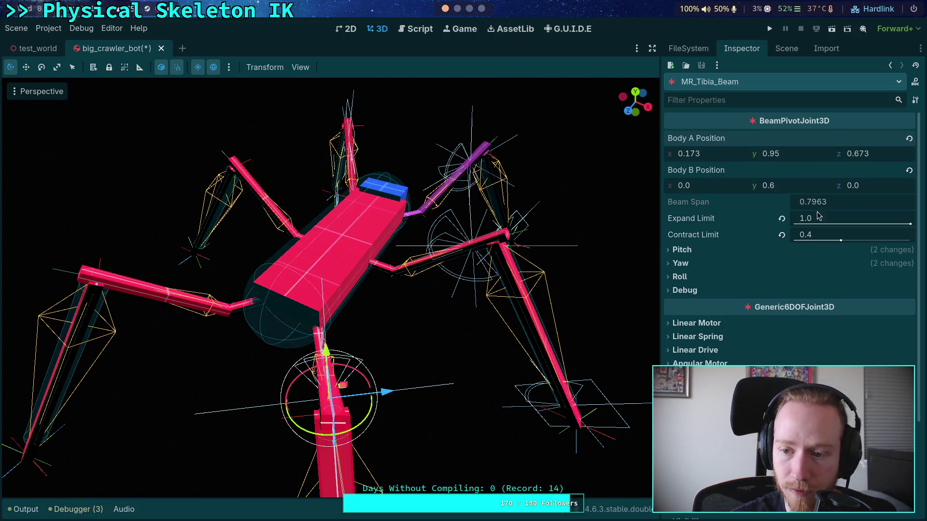
pyautogui.click(787, 48)
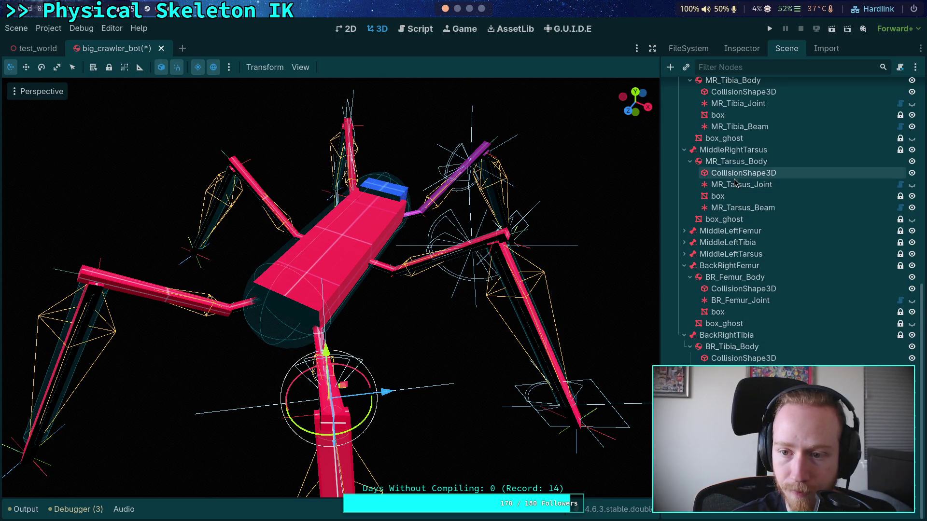
# - Check MR_Femur_Joint's properties and save the scene
pyautogui.scroll(3, 735, 179)
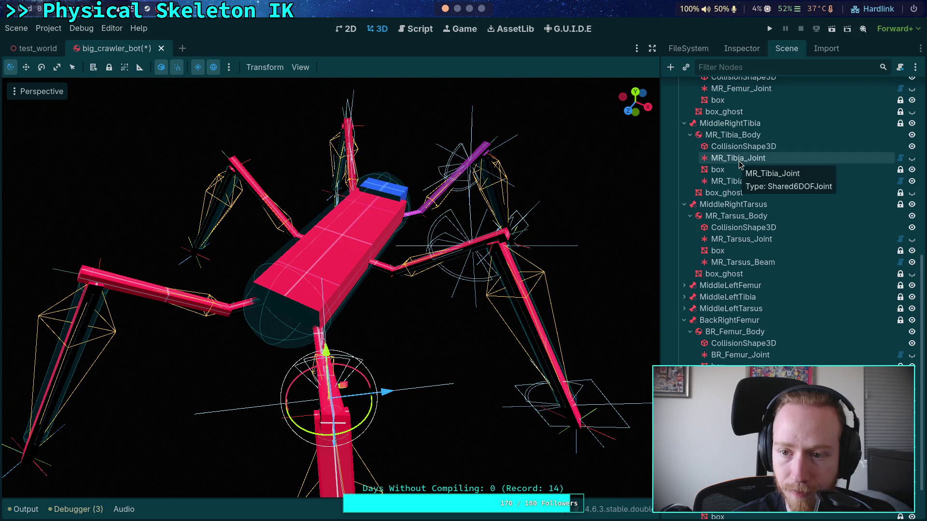
pyautogui.scroll(3, 737, 165)
pyautogui.click(734, 145)
pyautogui.click(742, 49)
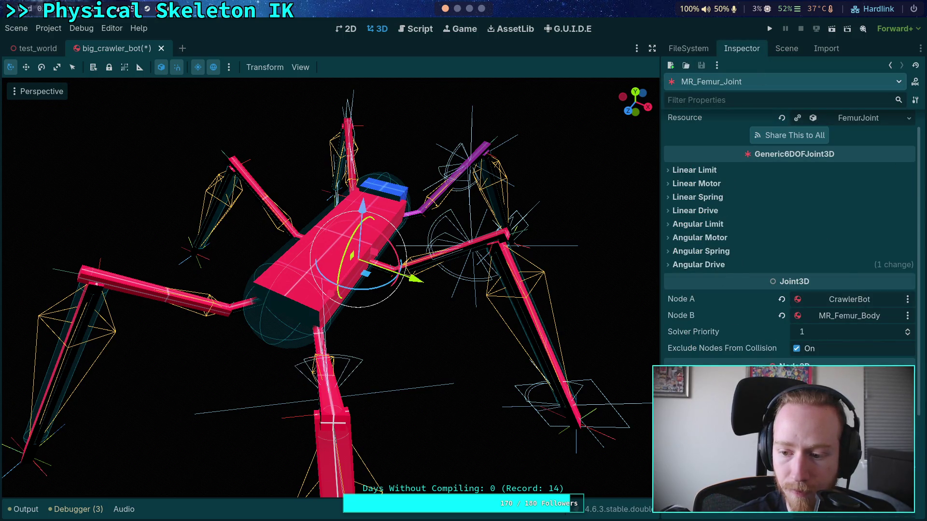
pyautogui.click(786, 48)
pyautogui.hotkey('ctrl', 's')
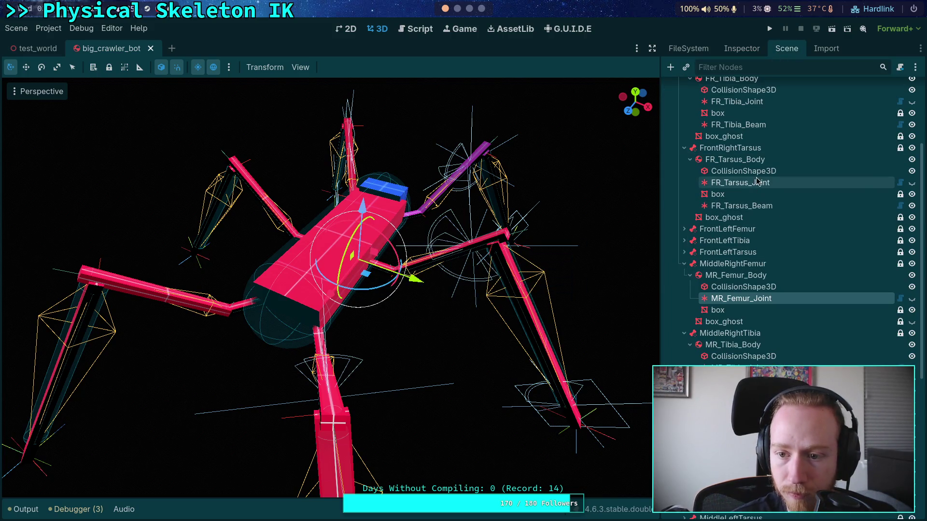
# - Reset FR_Femur_Joint's rotation to its default and save the scene
pyautogui.scroll(3, 748, 169)
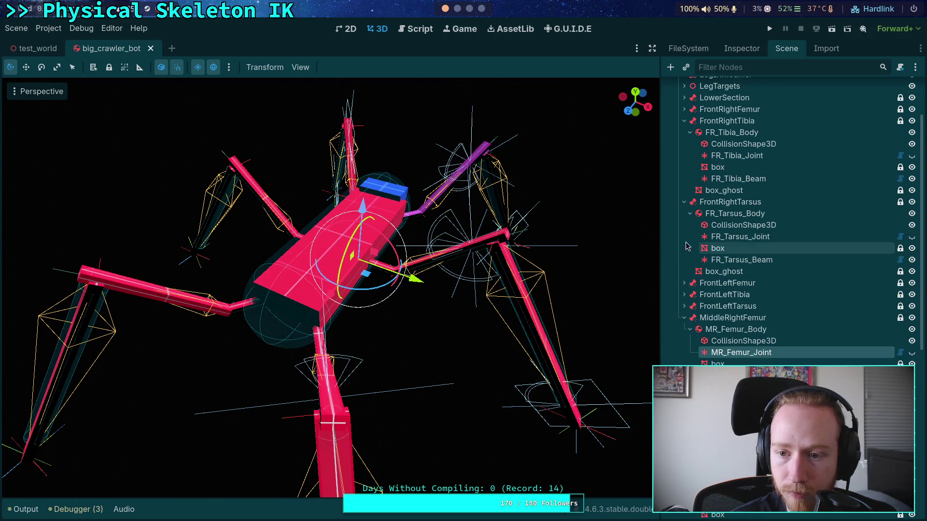
pyautogui.click(685, 109)
pyautogui.click(737, 144)
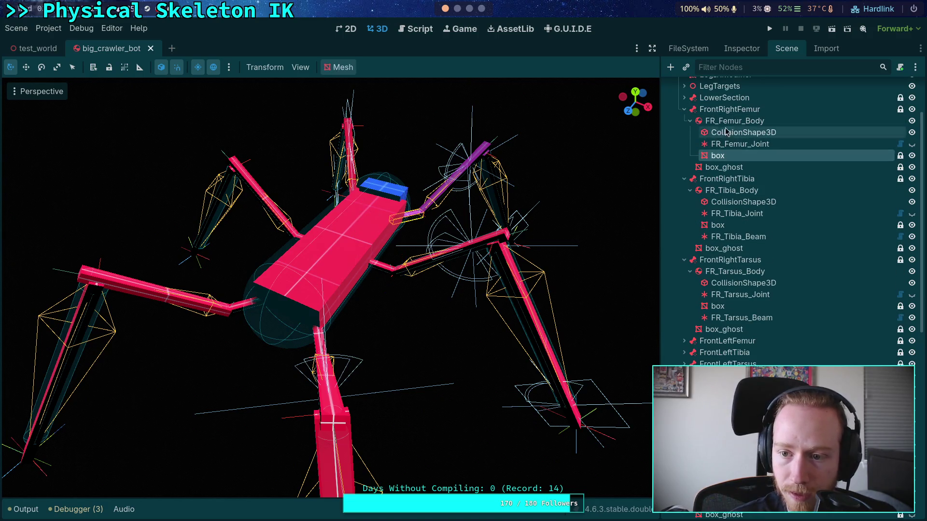
pyautogui.click(741, 49)
pyautogui.scroll(-5, 769, 361)
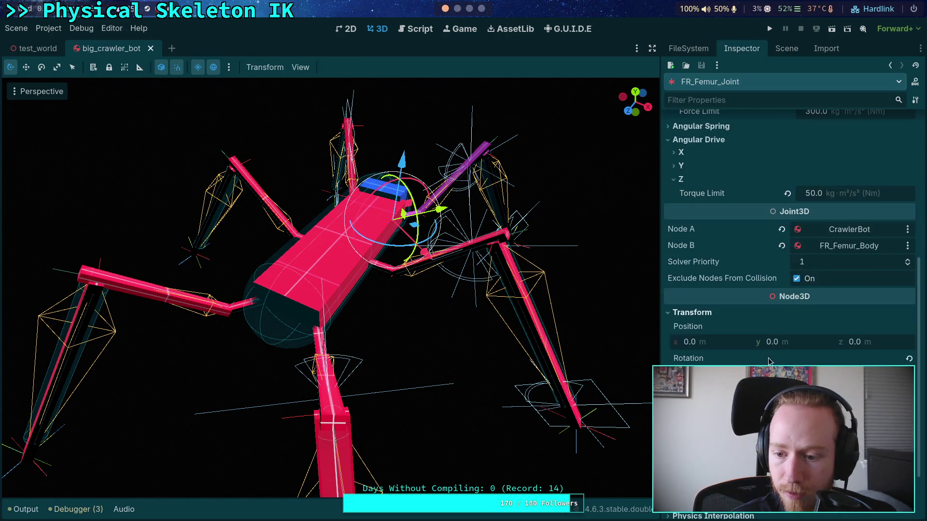
pyautogui.click(908, 360)
pyautogui.scroll(3, 704, 318)
pyautogui.hotkey('ctrl', 's')
pyautogui.scroll(5, 765, 203)
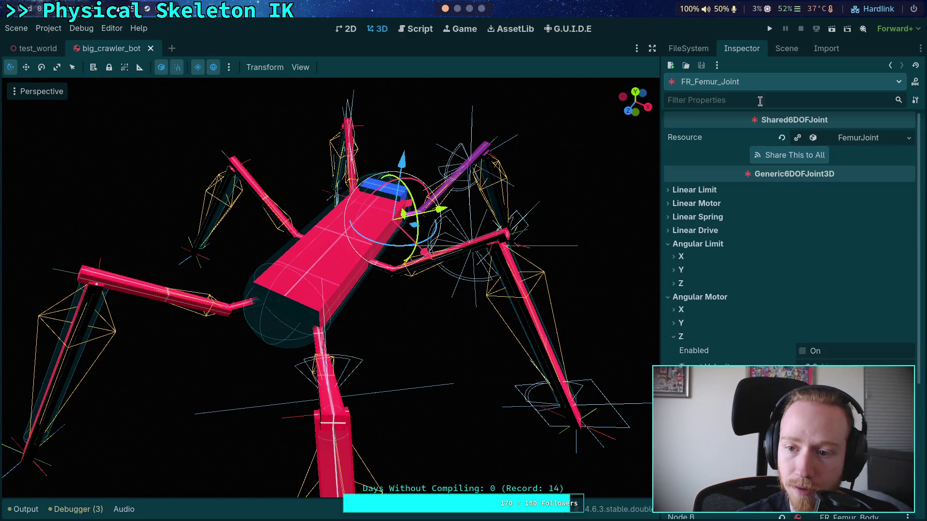
# - Review FR_Tibia_Joint's Node A/B bodies, then select BR_Femur_Joint
pyautogui.click(783, 50)
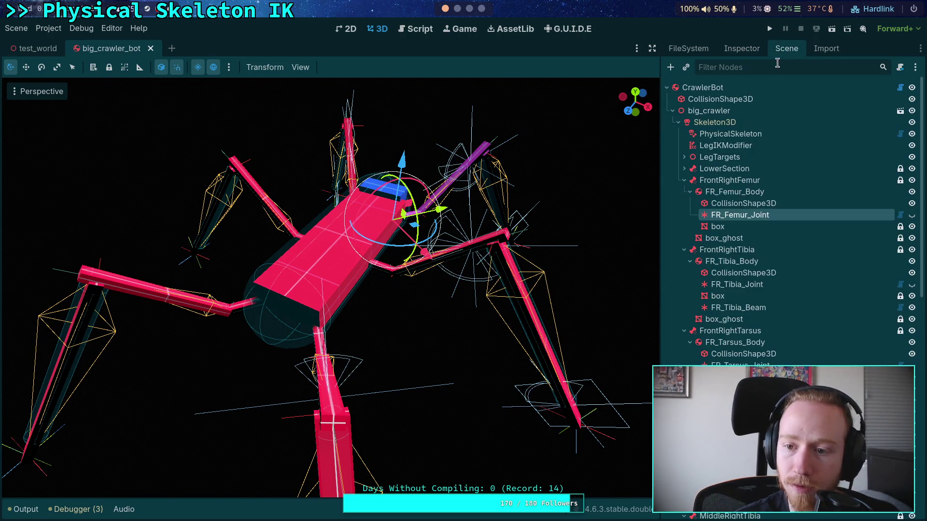
pyautogui.click(684, 180)
pyautogui.click(737, 226)
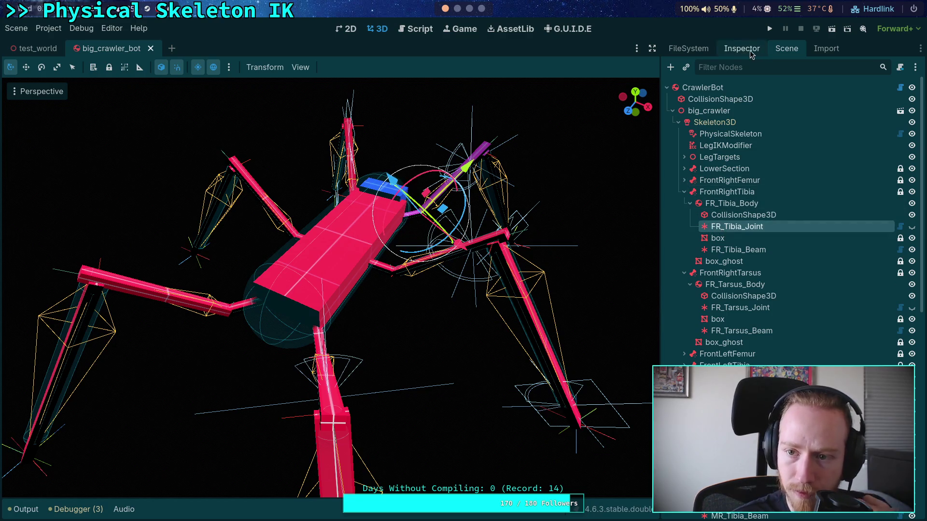
pyautogui.click(753, 53)
pyautogui.scroll(-5, 744, 300)
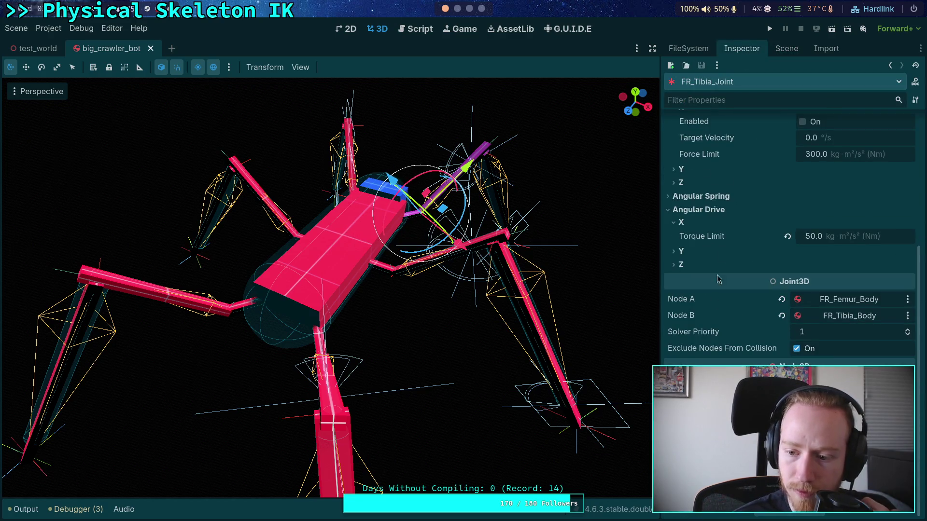
pyautogui.click(783, 49)
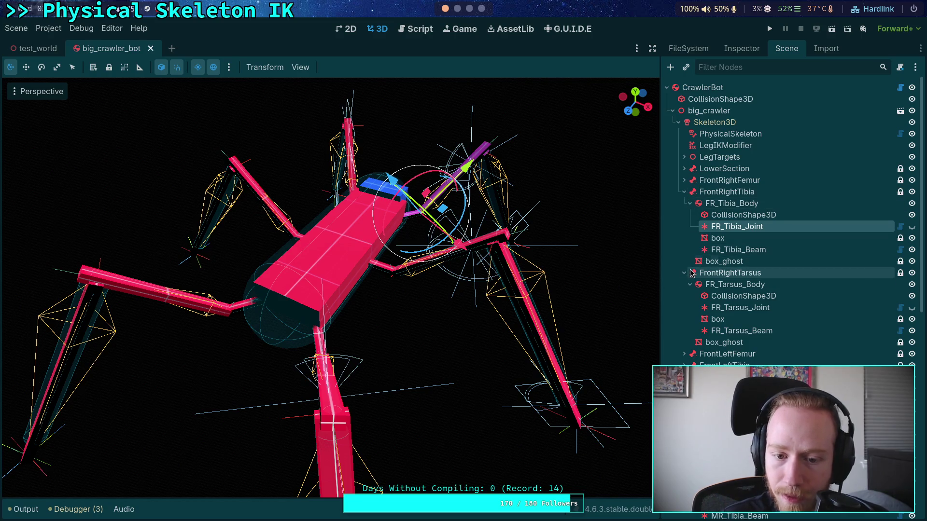
pyautogui.scroll(-5, 724, 309)
pyautogui.click(738, 365)
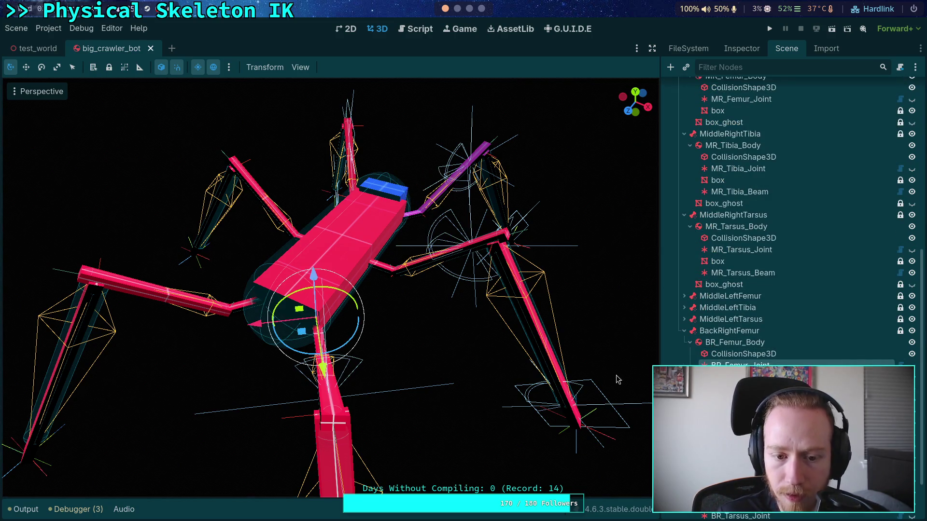
# - Copy the MR_Tarsus_Beam node from the middle-right leg
pyautogui.moveTo(448, 396); pyautogui.dragTo(467, 380)
pyautogui.scroll(3, 467, 381)
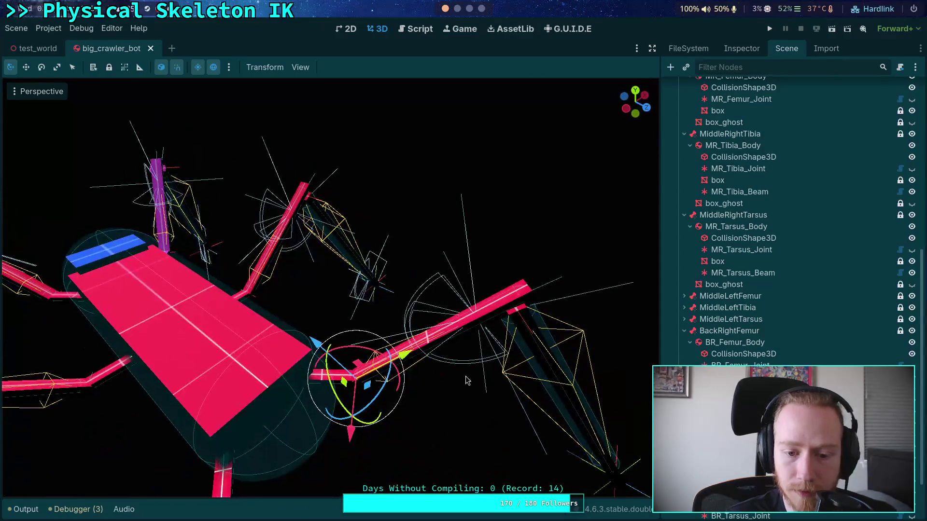
pyautogui.click(528, 410)
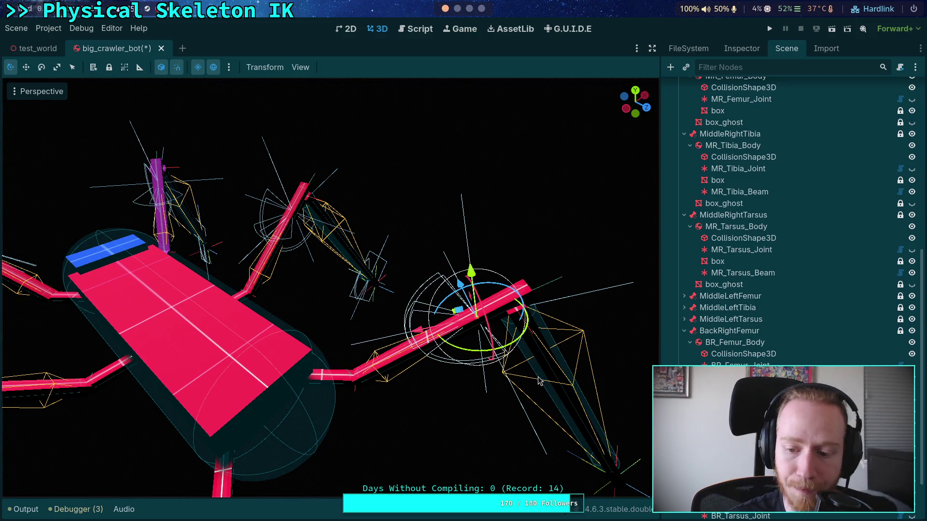
pyautogui.moveTo(597, 294); pyautogui.dragTo(449, 227)
pyautogui.scroll(-3, 772, 241)
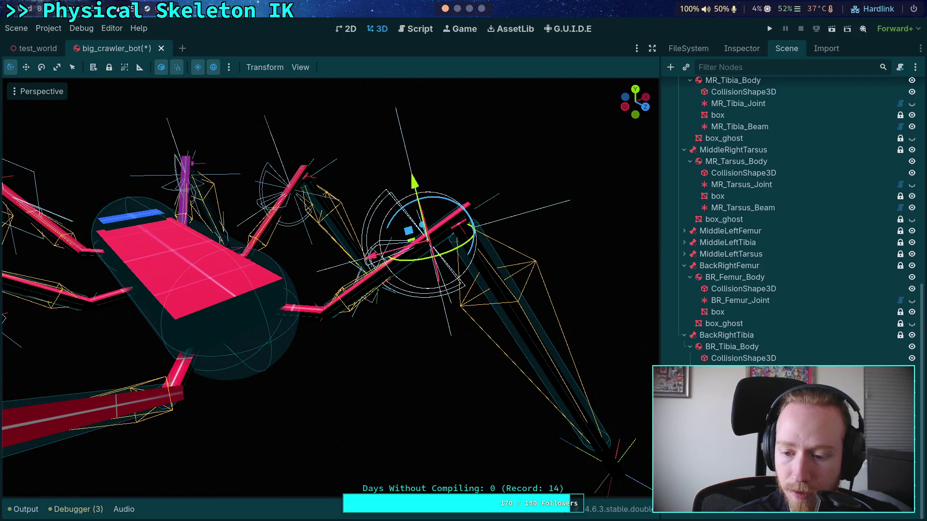
pyautogui.click(737, 209)
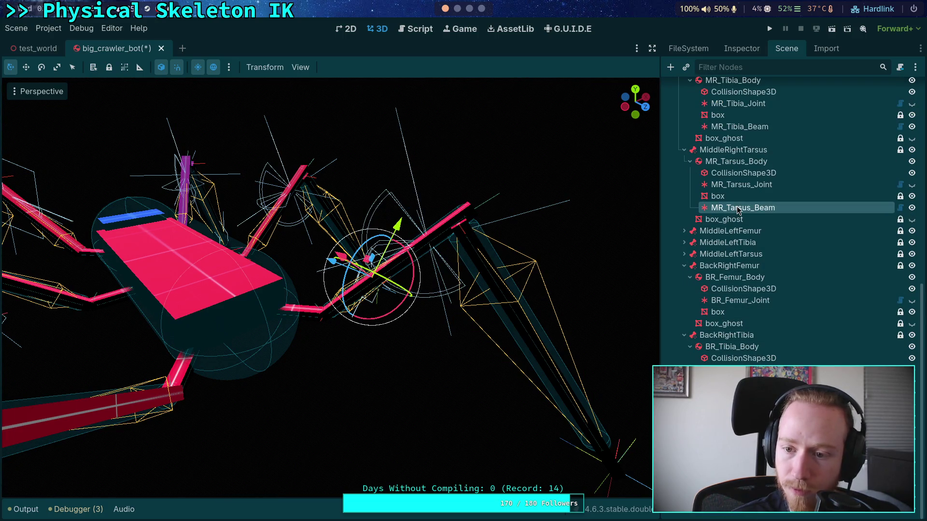
pyautogui.moveTo(614, 233); pyautogui.dragTo(526, 212)
pyautogui.rightClick(714, 208)
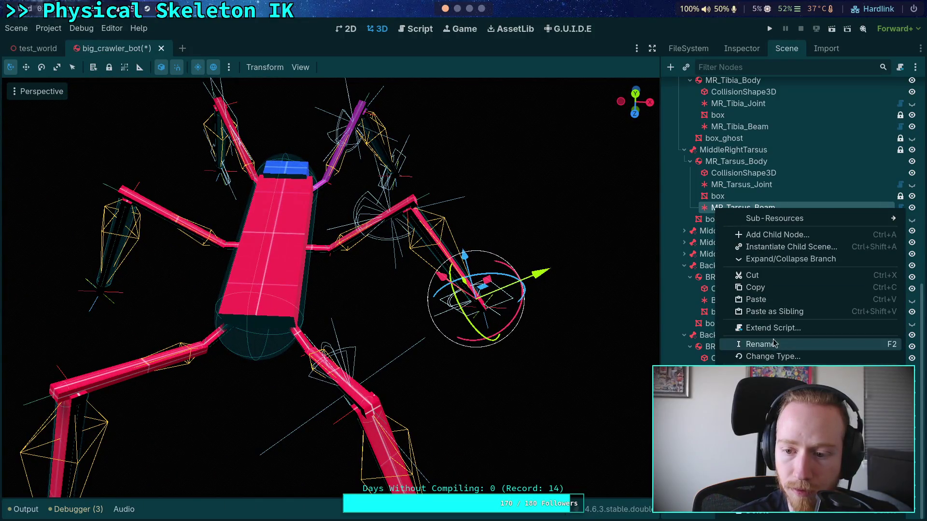
pyautogui.click(771, 288)
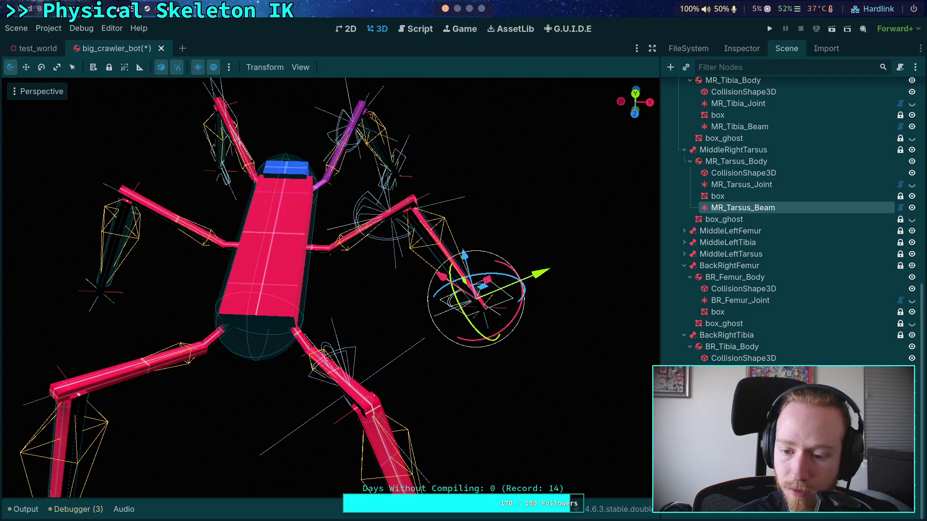
# - Paste the copied beam under the back-right leg node
pyautogui.click(364, 402)
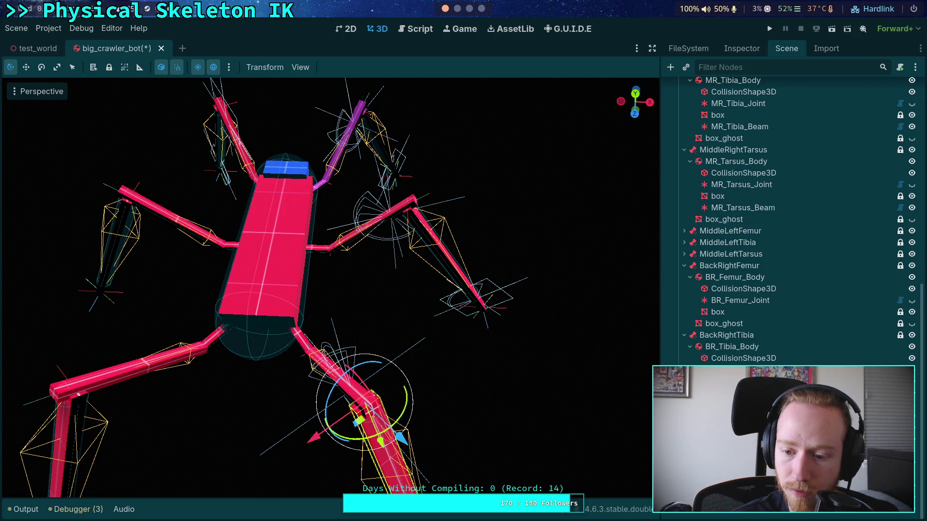
pyautogui.rightClick(738, 212)
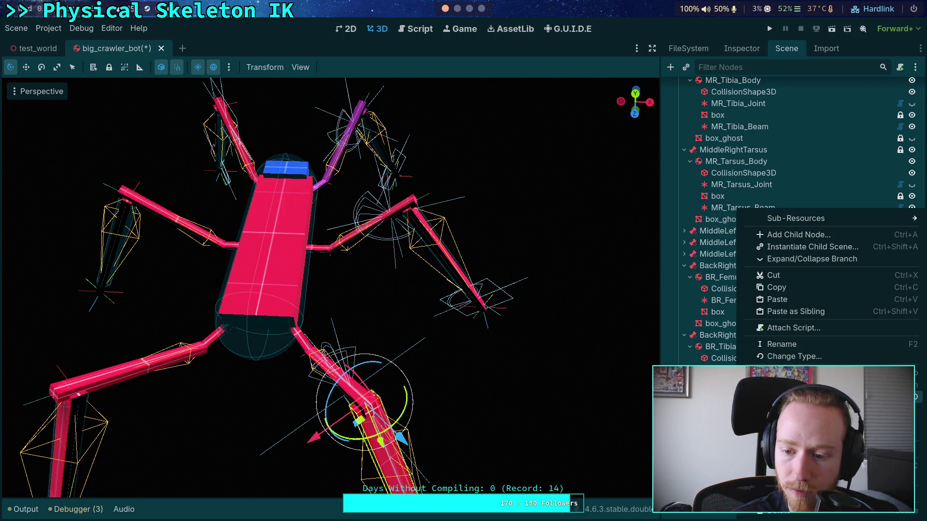
pyautogui.click(777, 299)
pyautogui.moveTo(549, 348); pyautogui.dragTo(548, 349)
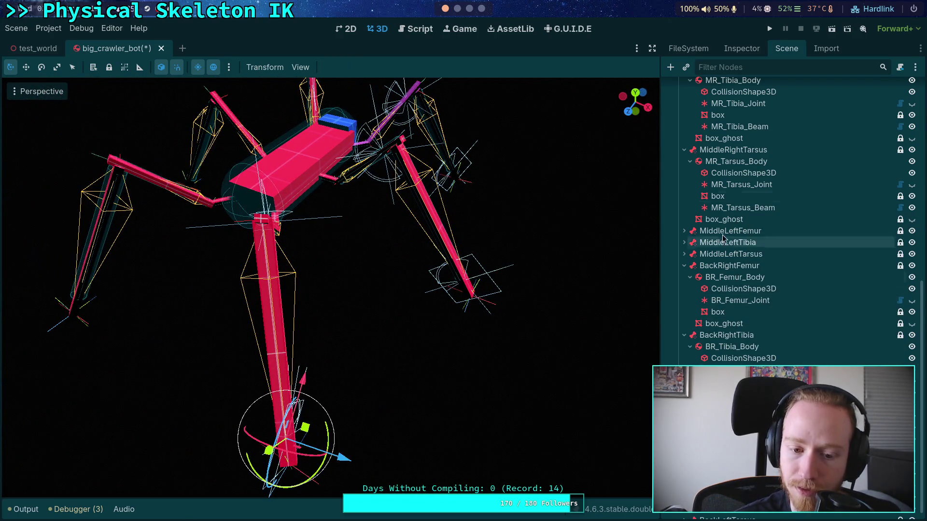
# - Connect the pasted beam to BR_Tibia_Body, giving a 1.5106 span
pyautogui.click(742, 49)
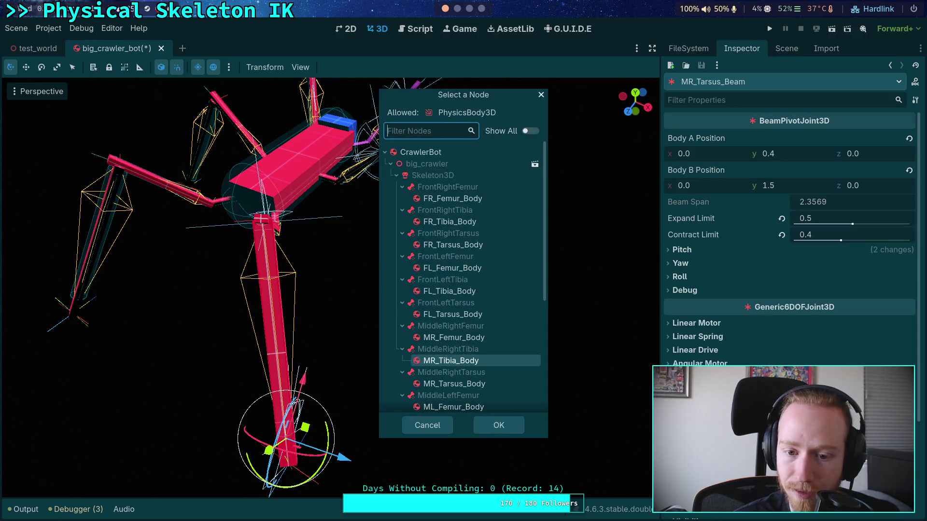
pyautogui.click(428, 425)
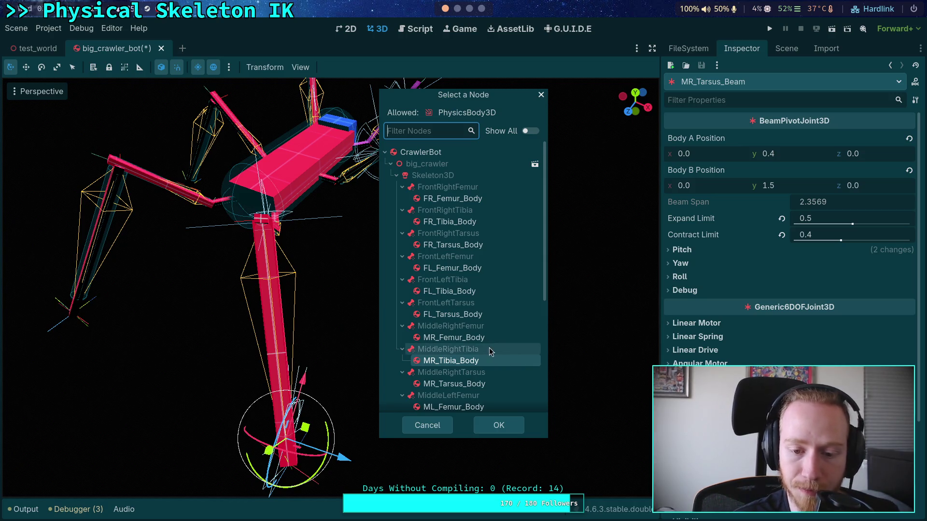
pyautogui.scroll(-5, 451, 335)
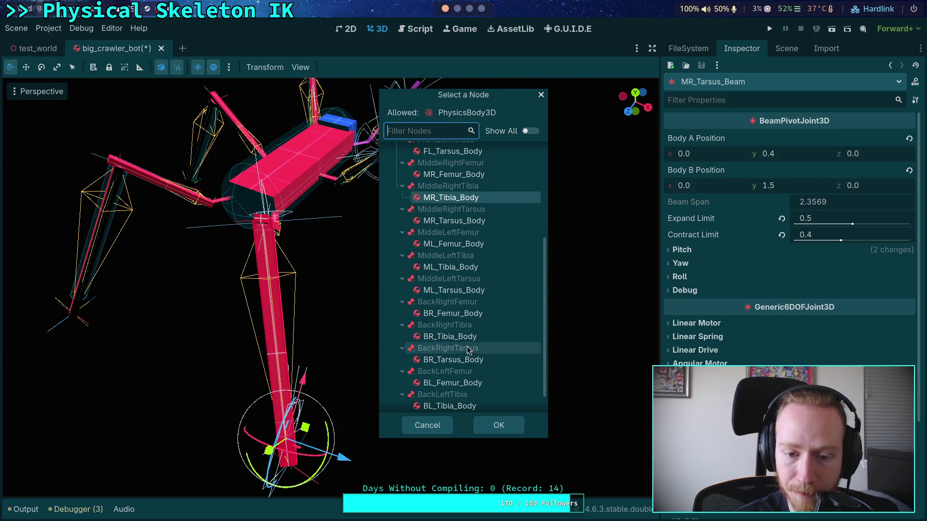
pyautogui.click(450, 337)
pyautogui.click(501, 426)
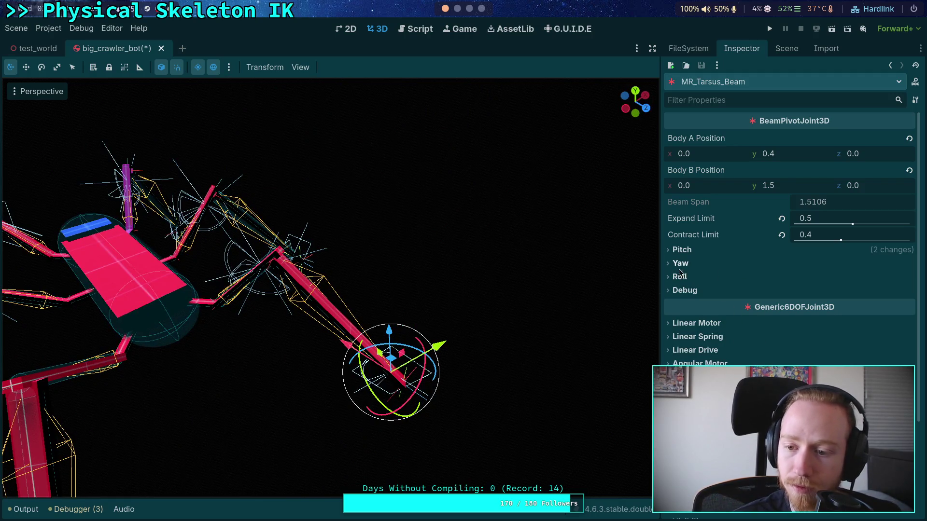
# - Check the beam's Joint3D Node A/B link BR_Tibia_Body to BR_Tarsus_Body
pyautogui.scroll(-3, 732, 330)
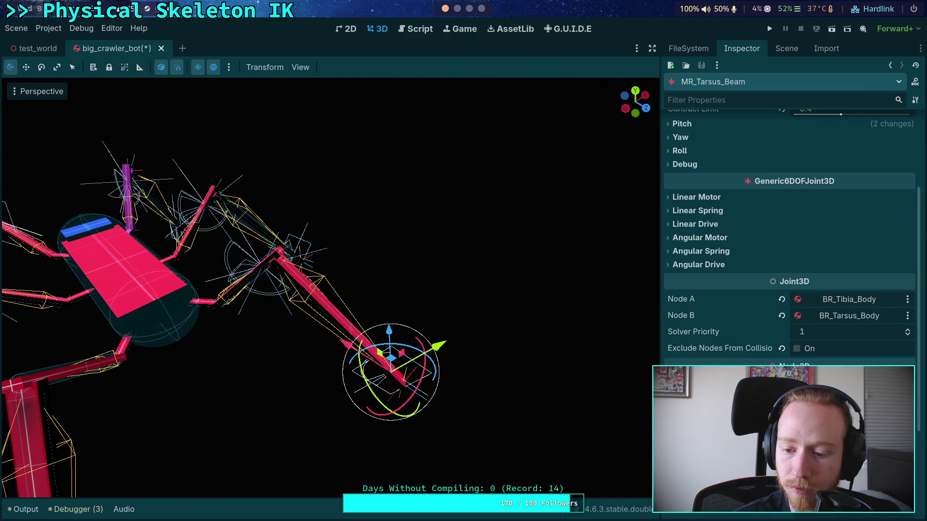
pyautogui.scroll(3, 713, 363)
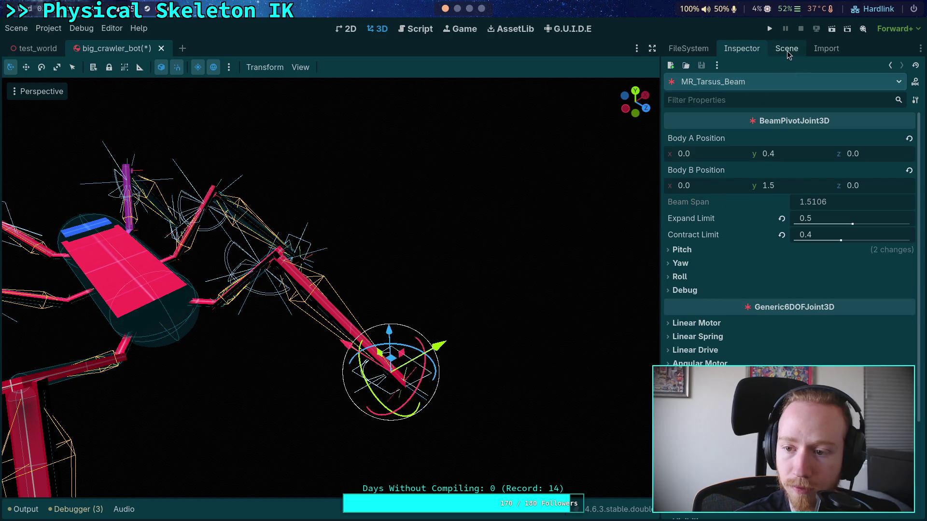
pyautogui.scroll(-2, 689, 355)
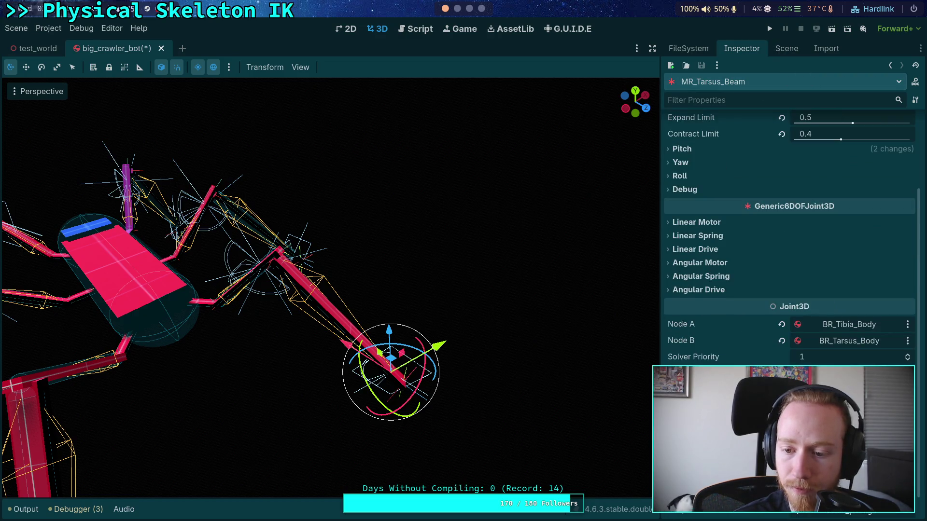
pyautogui.scroll(-1, 690, 356)
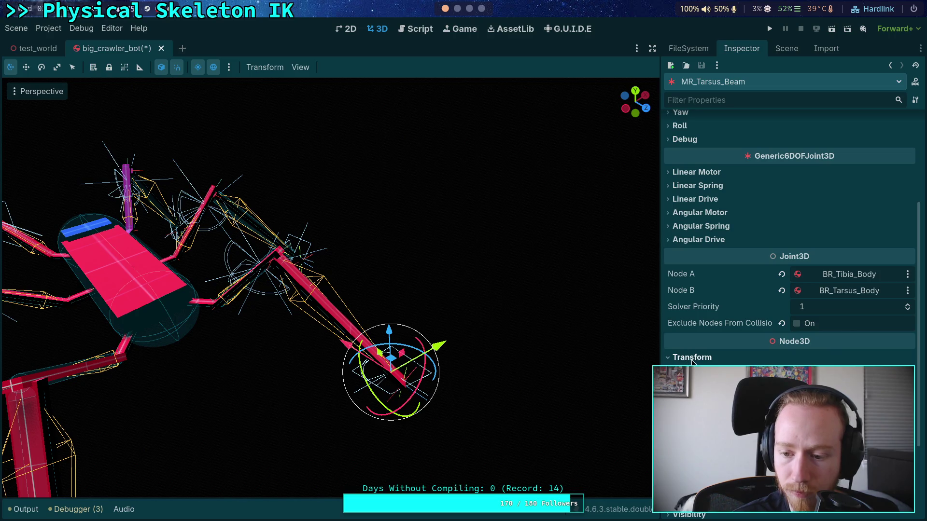
pyautogui.scroll(3, 724, 338)
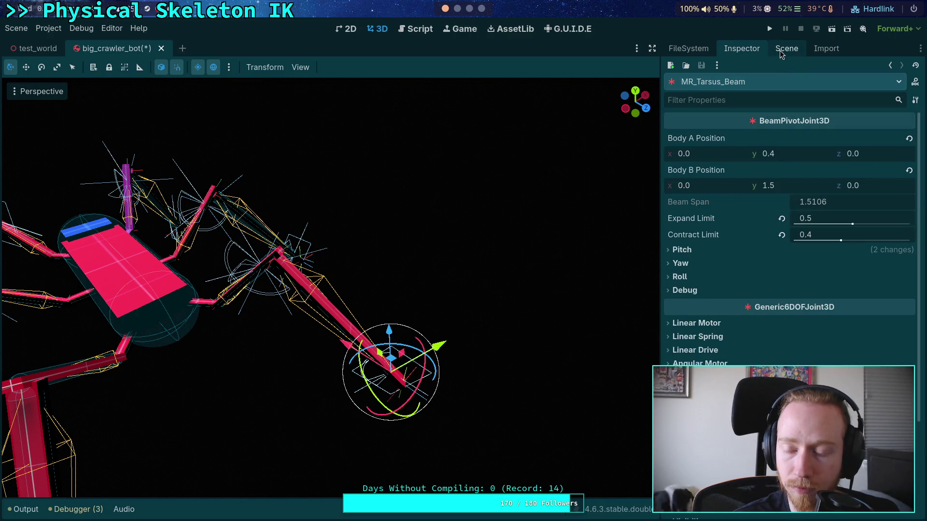
pyautogui.click(780, 50)
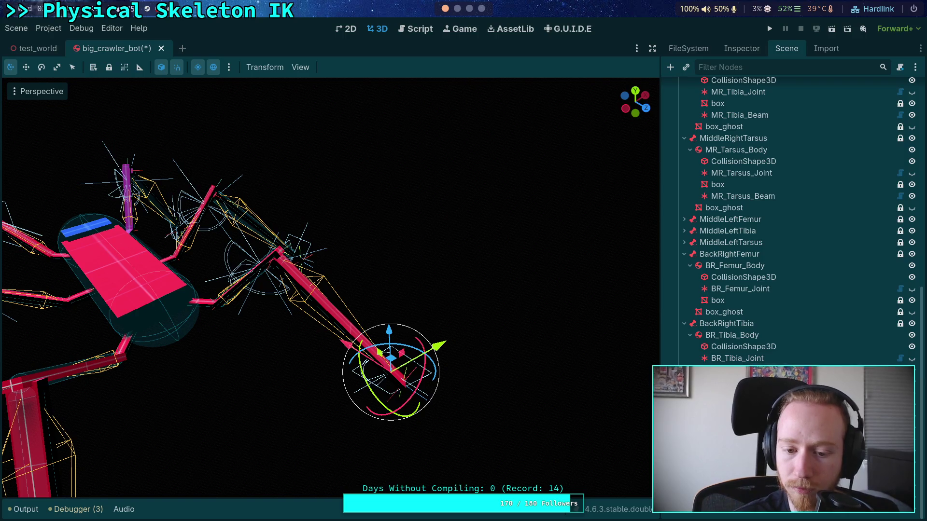
# - Toggle the beam's Show Points debug option and go back to the node tree
pyautogui.click(741, 50)
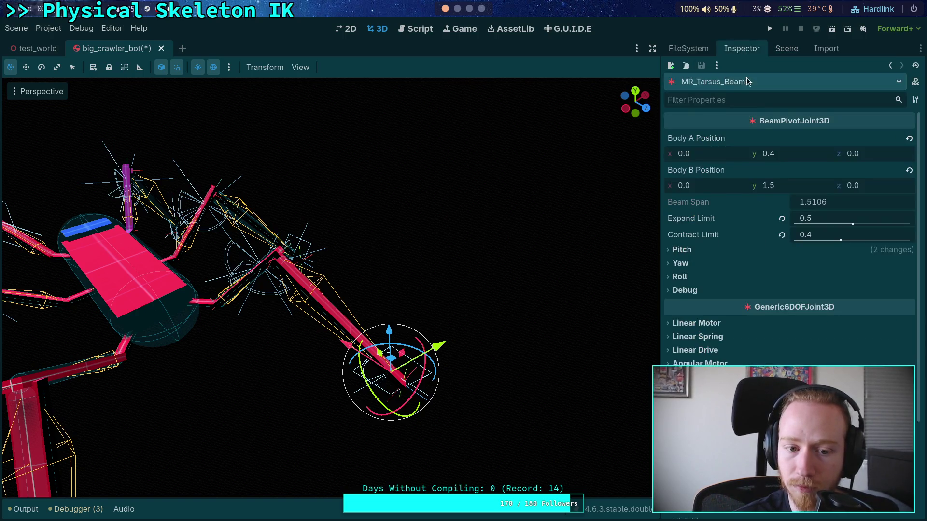
pyautogui.click(707, 291)
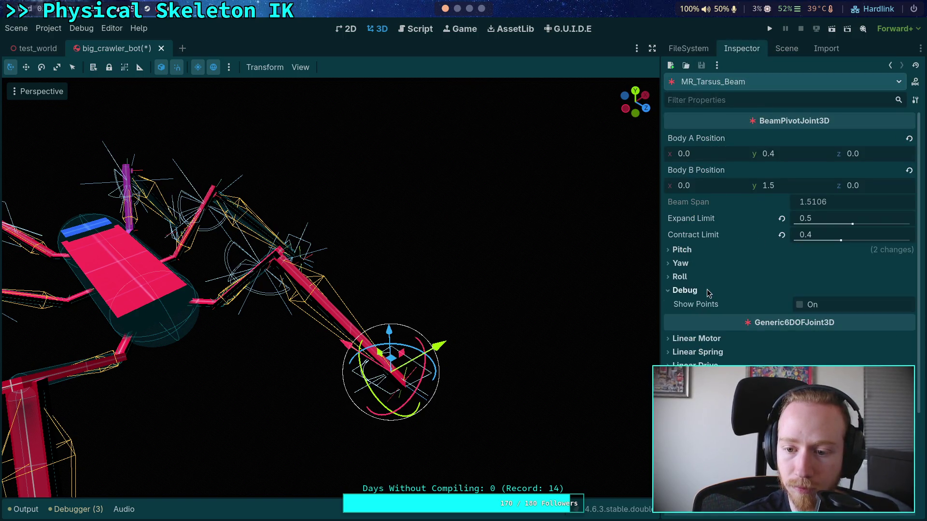
pyautogui.click(800, 306)
pyautogui.click(786, 48)
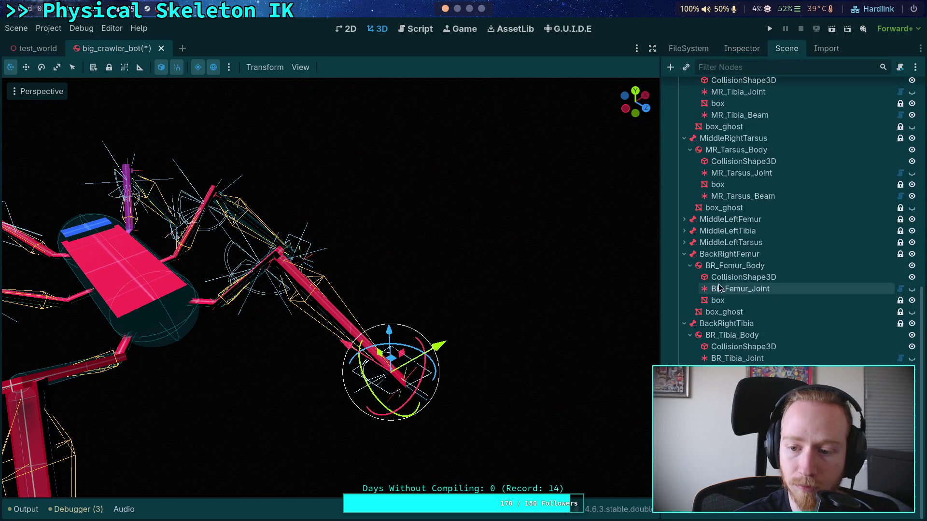
pyautogui.scroll(3, 327, 287)
# - Save, test-run the crawler game, stop it with F8, and switch to the Script workspace
pyautogui.hotkey('ctrl', 's')
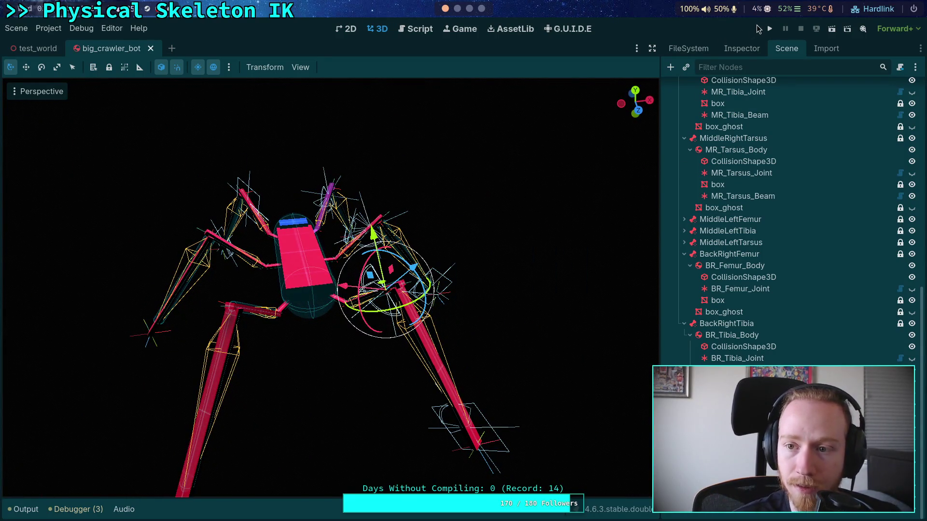
pyautogui.click(769, 28)
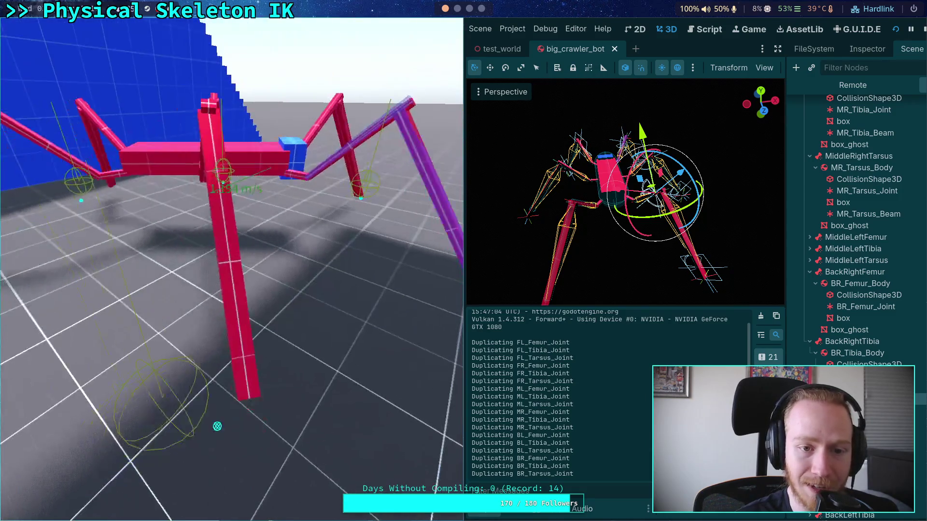
pyautogui.press('F8')
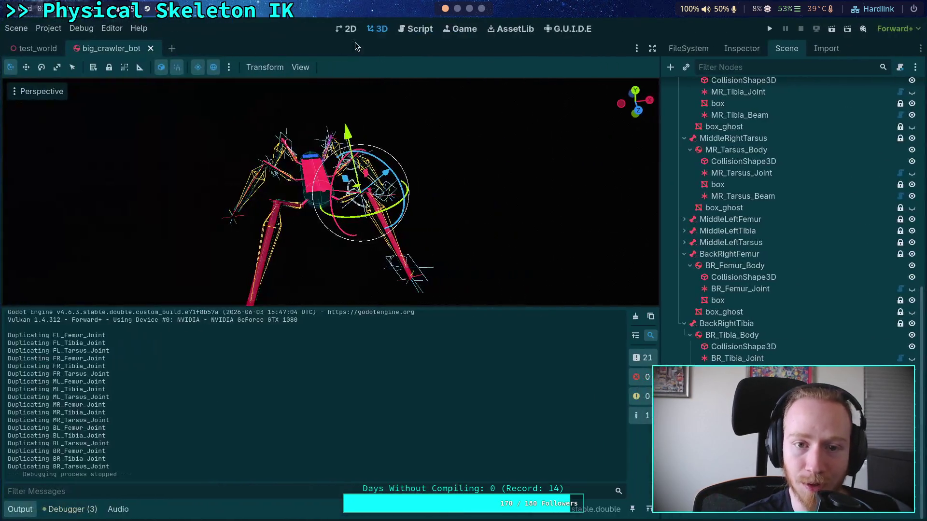
pyautogui.click(415, 29)
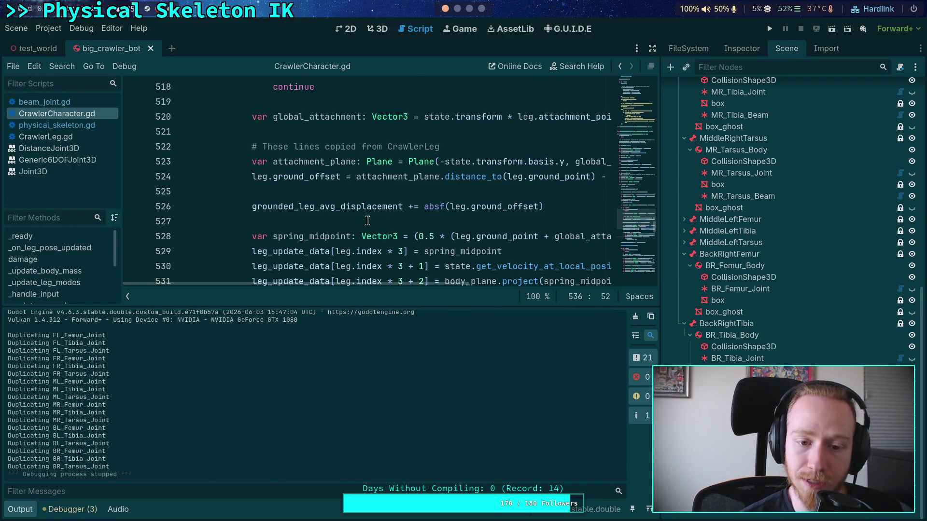
# - Close the Output panel and put the caret on empty line 539 of CrawlerCharacter.gd
pyautogui.click(20, 510)
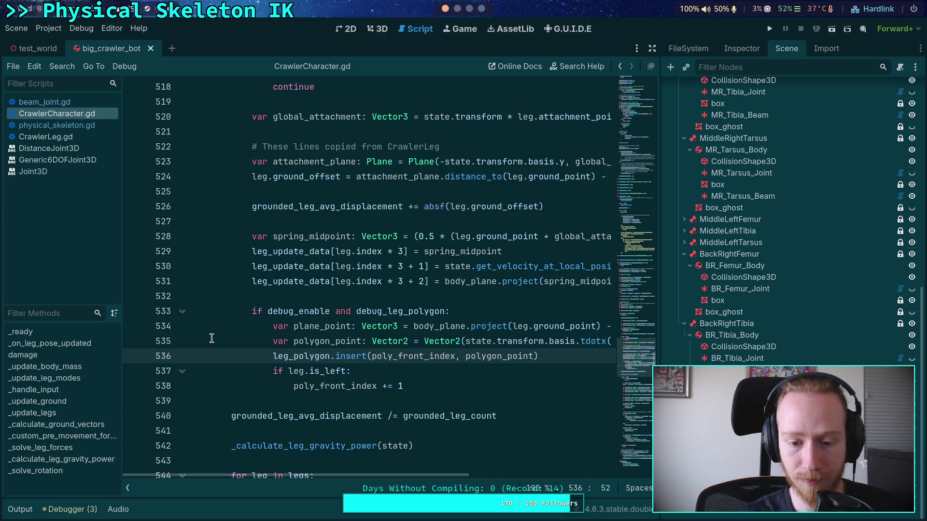
pyautogui.click(411, 377)
pyautogui.click(415, 404)
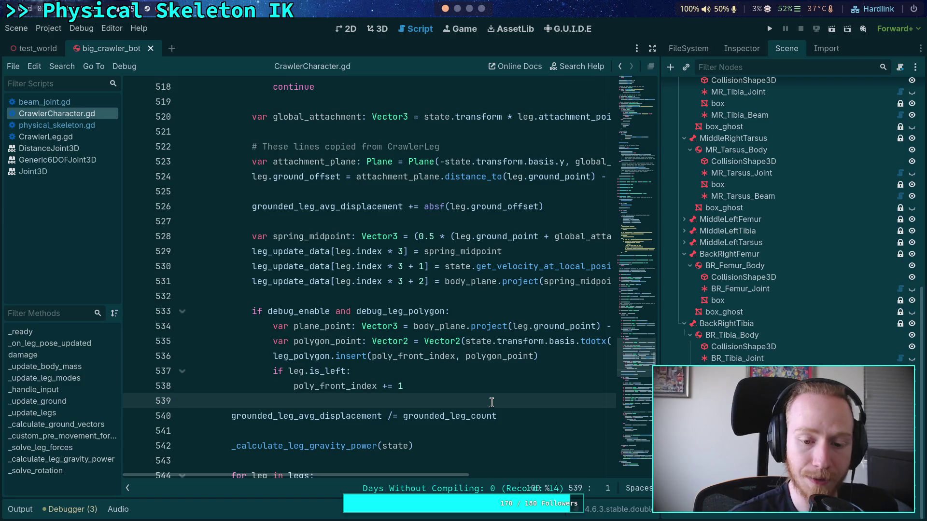
# - Widen the code editor, then go back to the crawler's 3D scene view
pyautogui.scroll(-2, 534, 368)
pyautogui.click(490, 341)
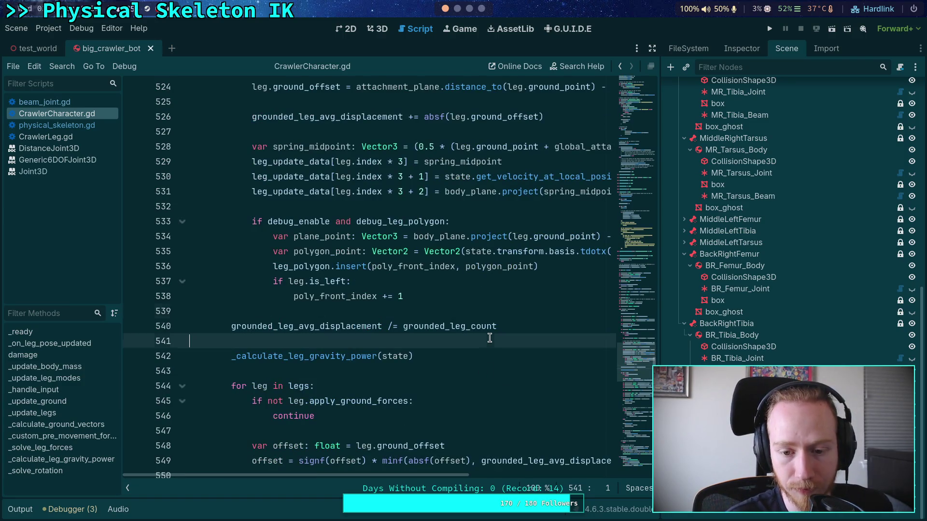
pyautogui.moveTo(660, 313)
pyautogui.mouseDown()
pyautogui.moveTo(692, 312)
pyautogui.moveTo(704, 338)
pyautogui.moveTo(730, 333)
pyautogui.mouseUp()
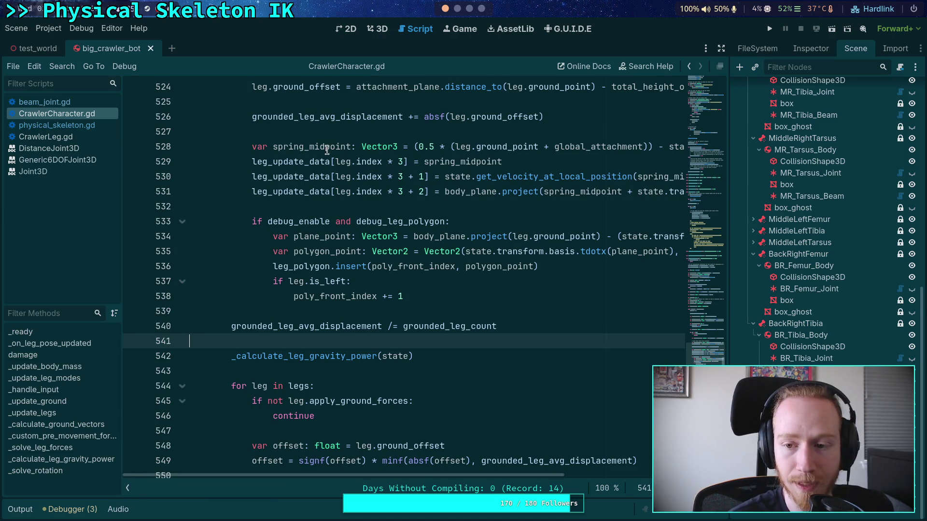
pyautogui.click(379, 28)
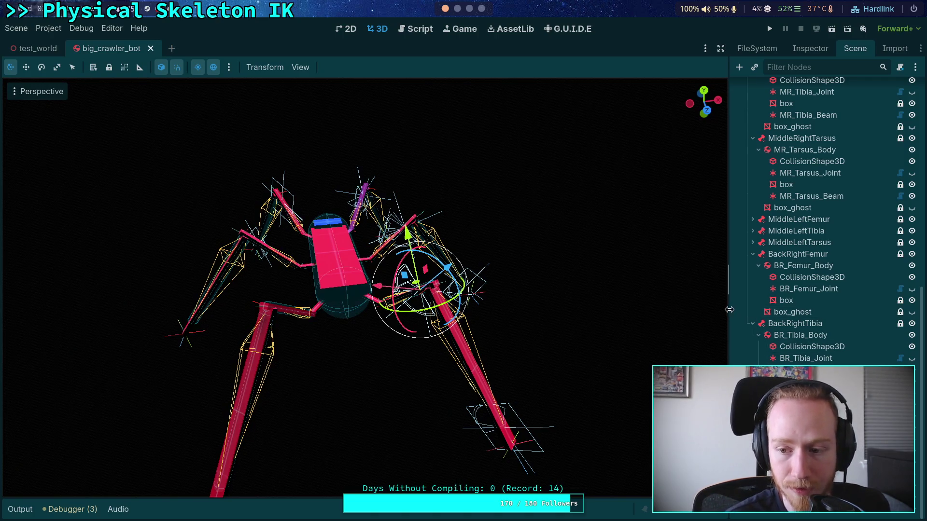
# - Widen the Scene dock and collapse the middle-right branches to reveal the front-left leg nodes
pyautogui.moveTo(729, 313); pyautogui.dragTo(678, 313)
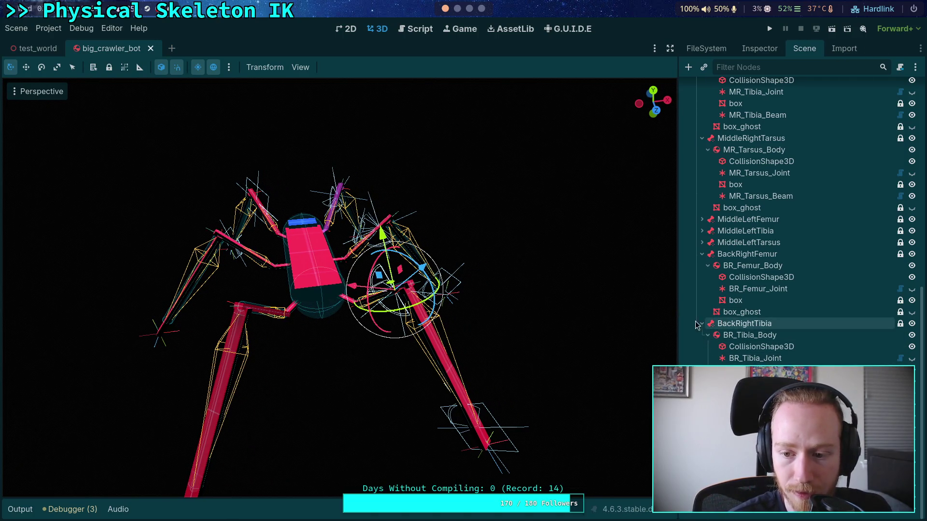
pyautogui.scroll(3, 703, 358)
pyautogui.scroll(3, 702, 360)
pyautogui.scroll(3, 702, 360)
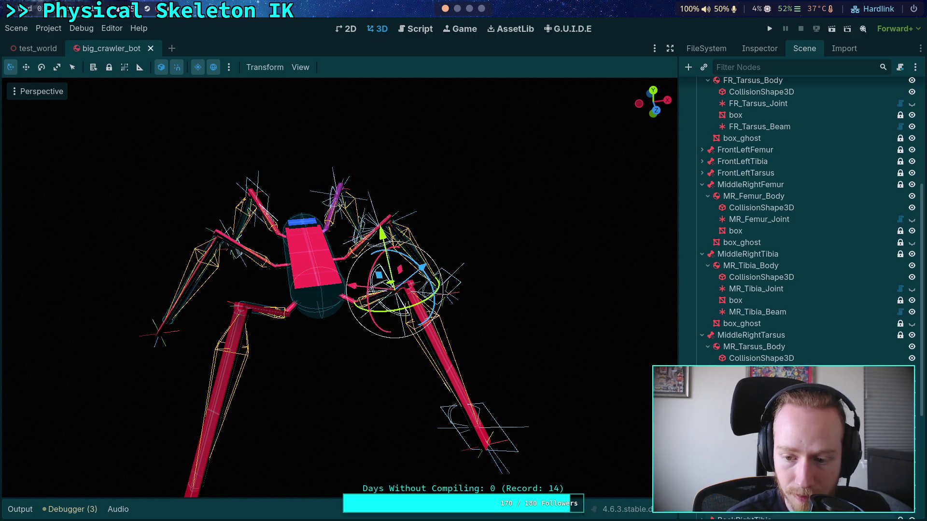
pyautogui.click(702, 335)
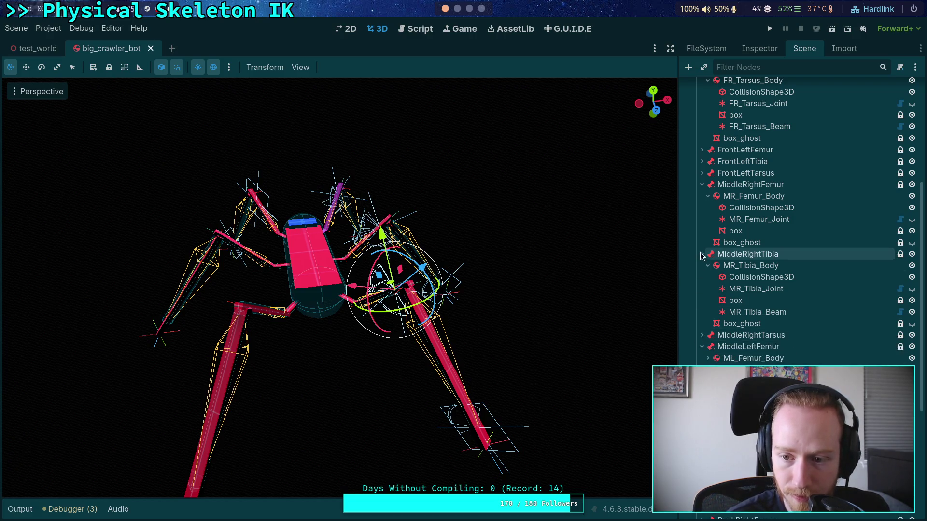
pyautogui.click(702, 254)
pyautogui.click(701, 185)
pyautogui.click(702, 173)
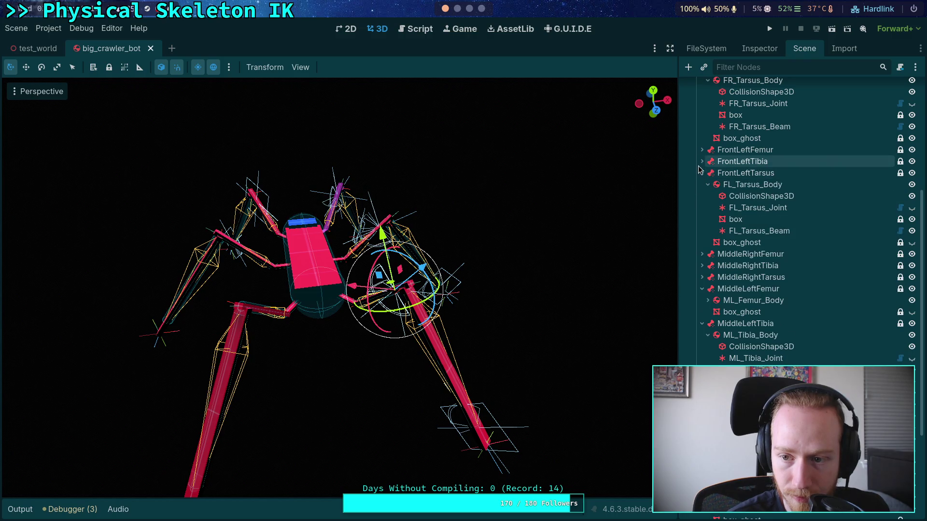
pyautogui.click(702, 161)
pyautogui.click(702, 149)
pyautogui.scroll(5, 717, 308)
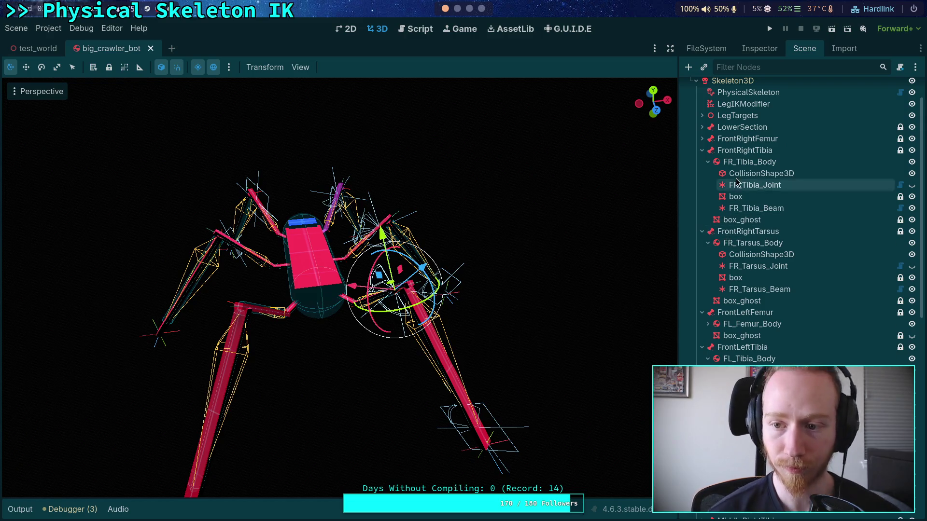
pyautogui.click(702, 150)
pyautogui.click(702, 161)
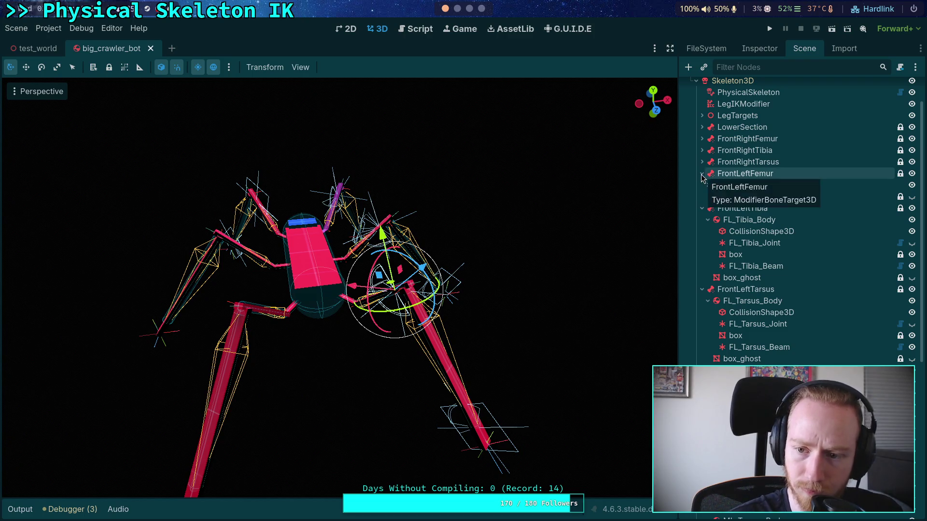
pyautogui.click(702, 173)
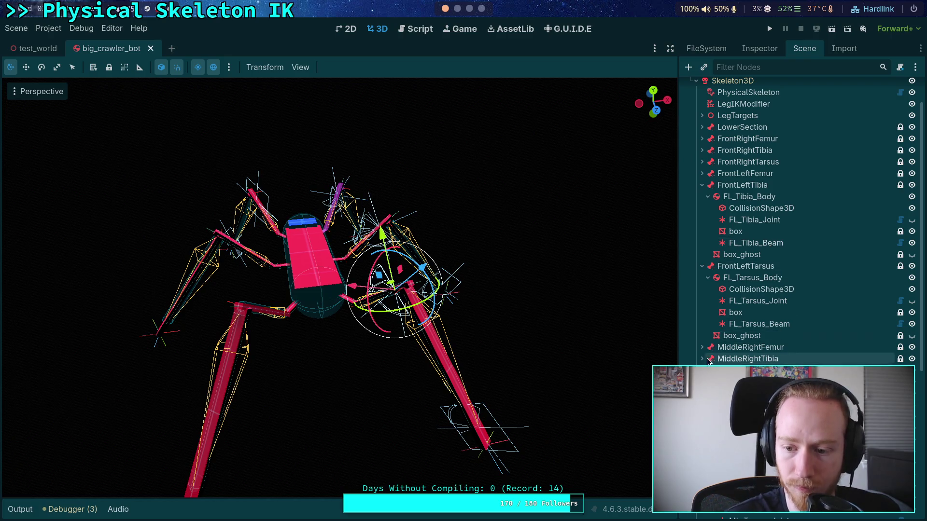
# - Copy FL_Tibia_Beam and paste it into the middle-left leg body as ML_Tibia_Beam
pyautogui.click(754, 244)
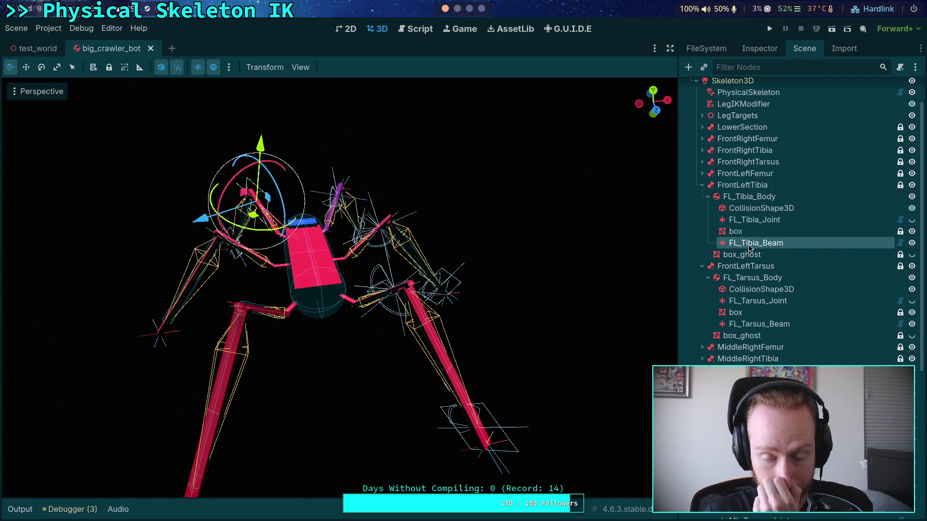
pyautogui.rightClick(754, 245)
pyautogui.click(782, 288)
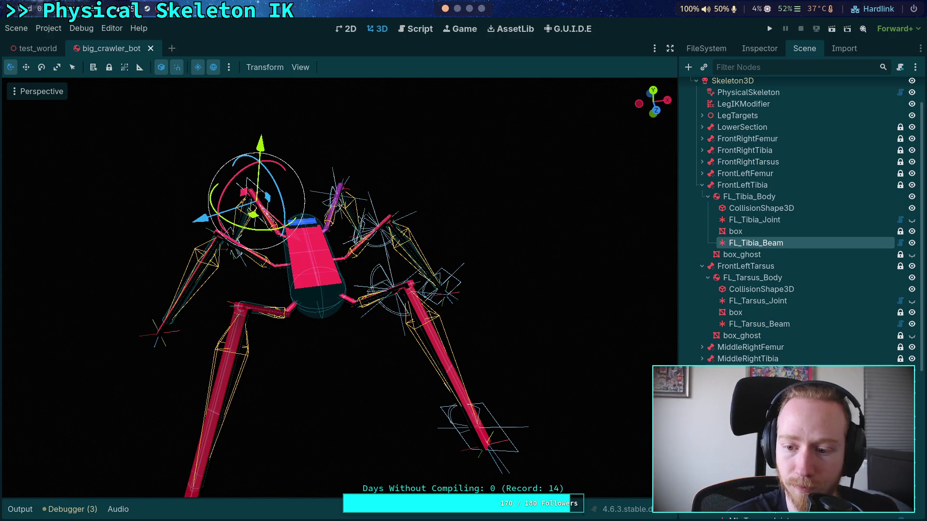
pyautogui.hotkey('ctrl', 'v')
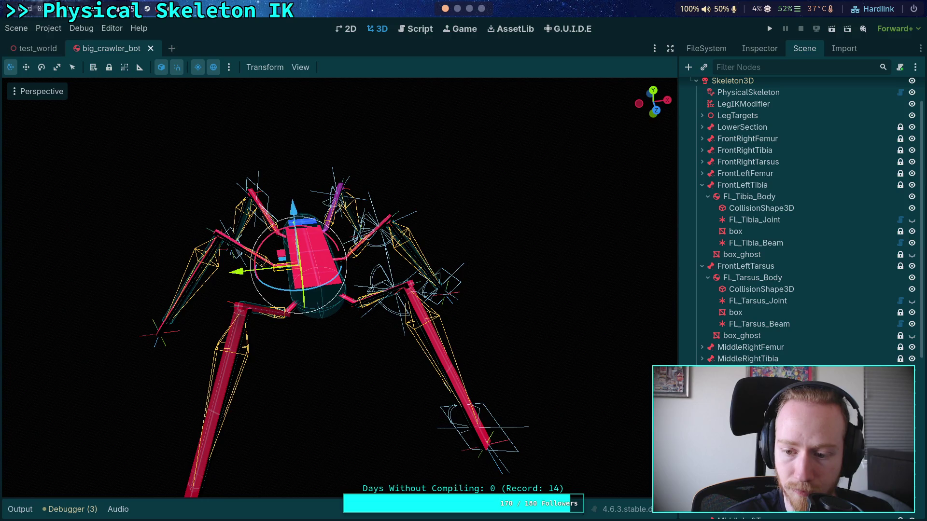
pyautogui.rightClick(742, 211)
pyautogui.click(778, 300)
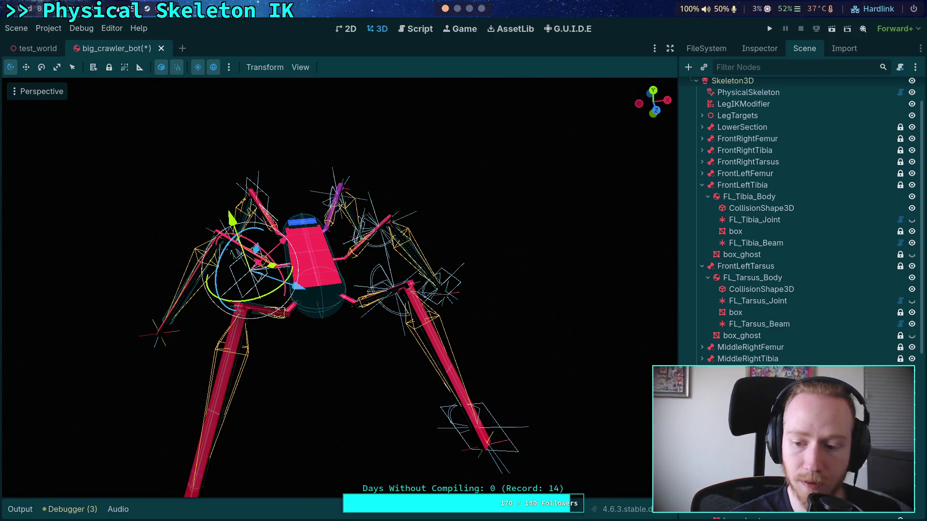
pyautogui.click(753, 48)
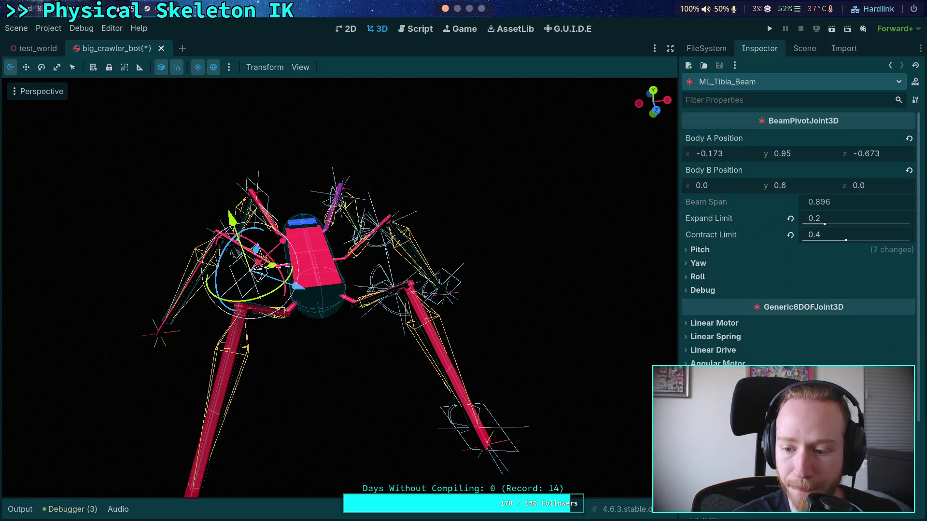
# - Drag ML_Tibia_Beam under ML_Tibia_Body and check its 0.896 span
pyautogui.moveTo(486, 340)
pyautogui.mouseDown()
pyautogui.moveTo(483, 367)
pyautogui.moveTo(531, 391)
pyautogui.mouseUp()
pyautogui.click(794, 51)
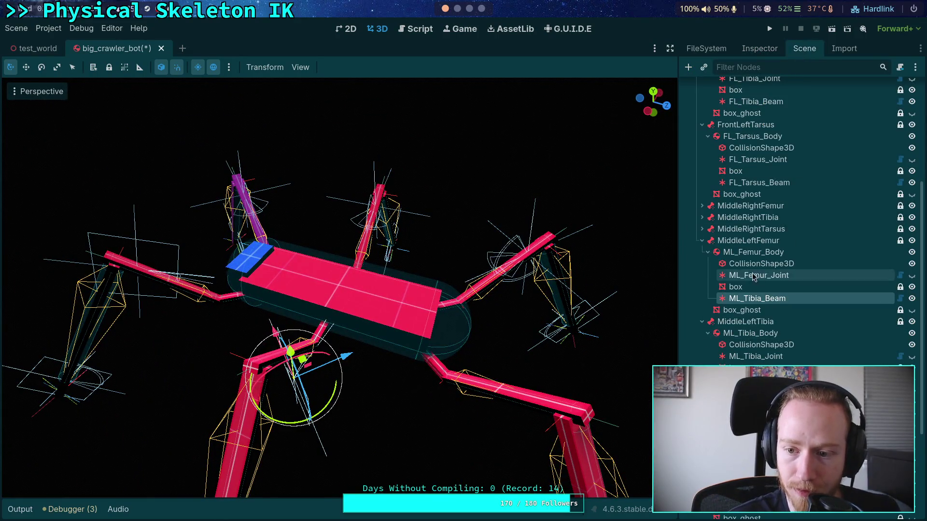
pyautogui.moveTo(739, 300)
pyautogui.mouseDown()
pyautogui.moveTo(746, 344)
pyautogui.moveTo(749, 337)
pyautogui.mouseUp()
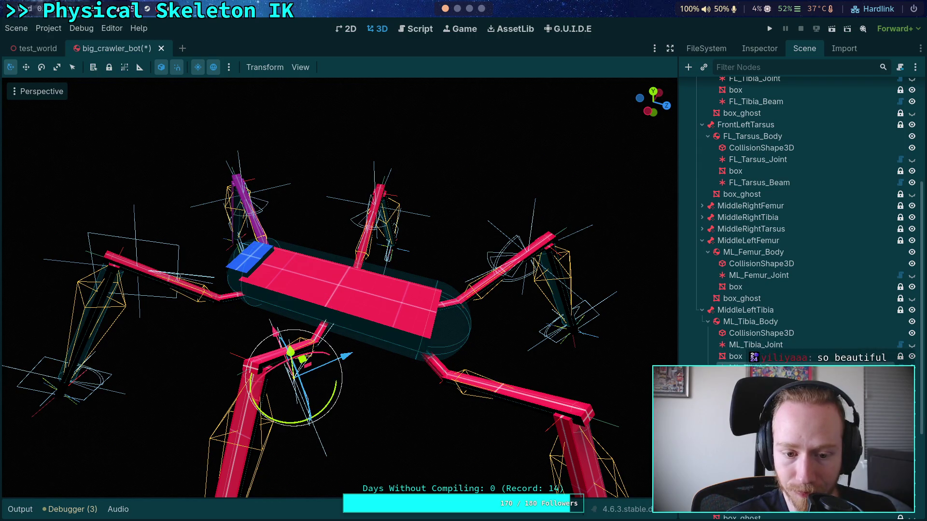
pyautogui.moveTo(299, 377); pyautogui.dragTo(338, 367)
pyautogui.click(759, 49)
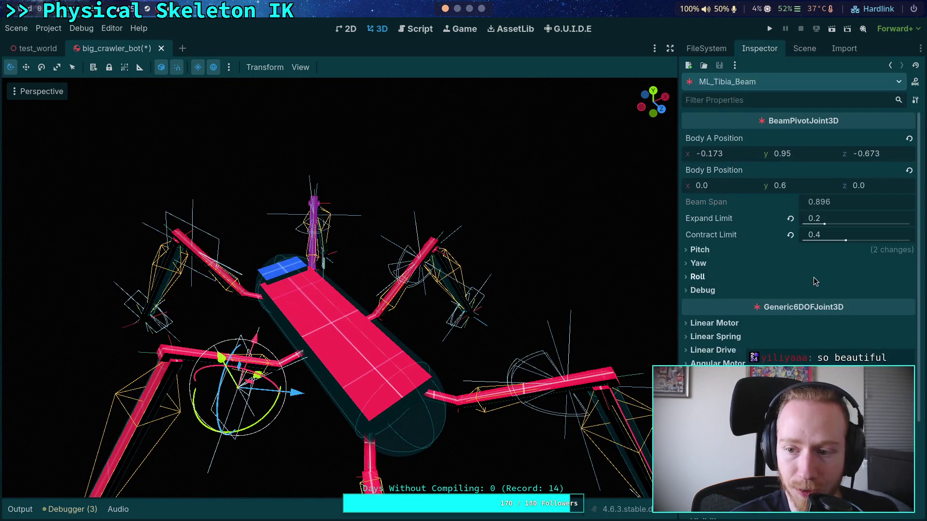
# - Select ML_Femur_Joint and inspect its properties
pyautogui.click(805, 48)
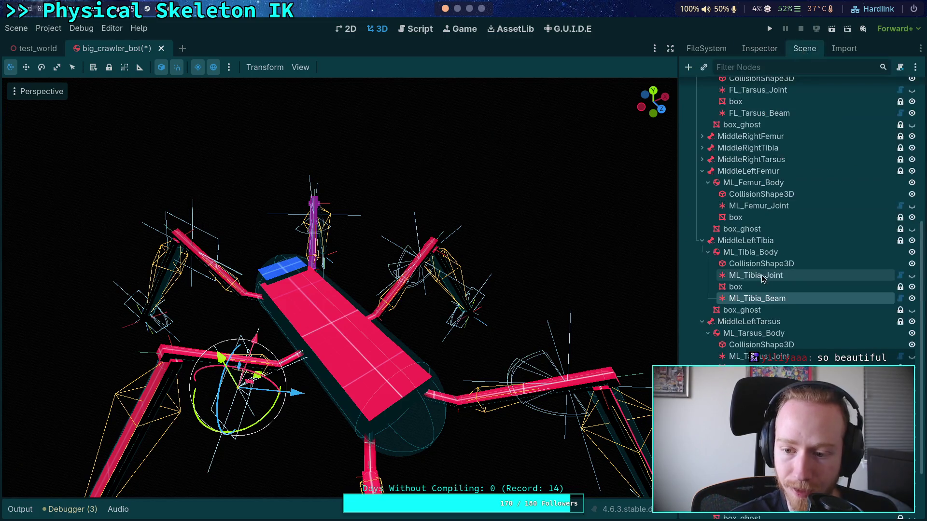
pyautogui.click(759, 206)
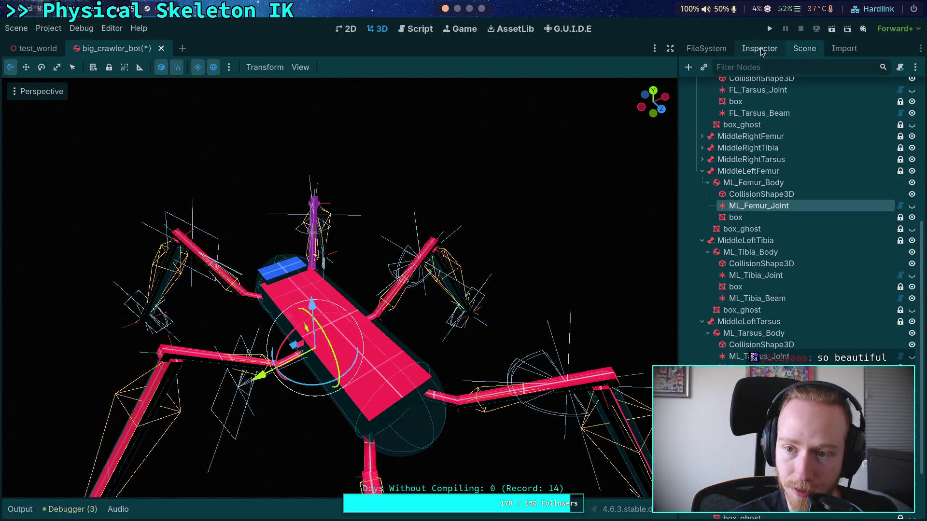
pyautogui.click(760, 48)
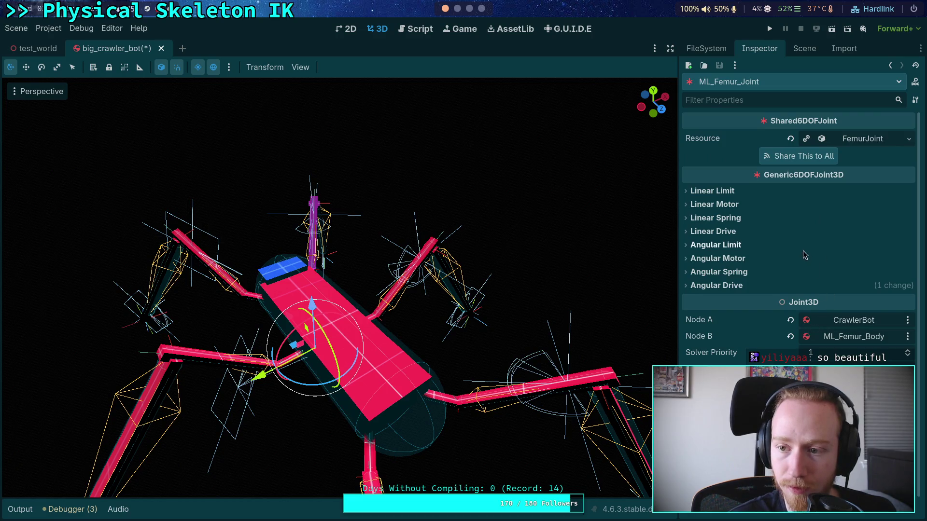
pyautogui.click(714, 402)
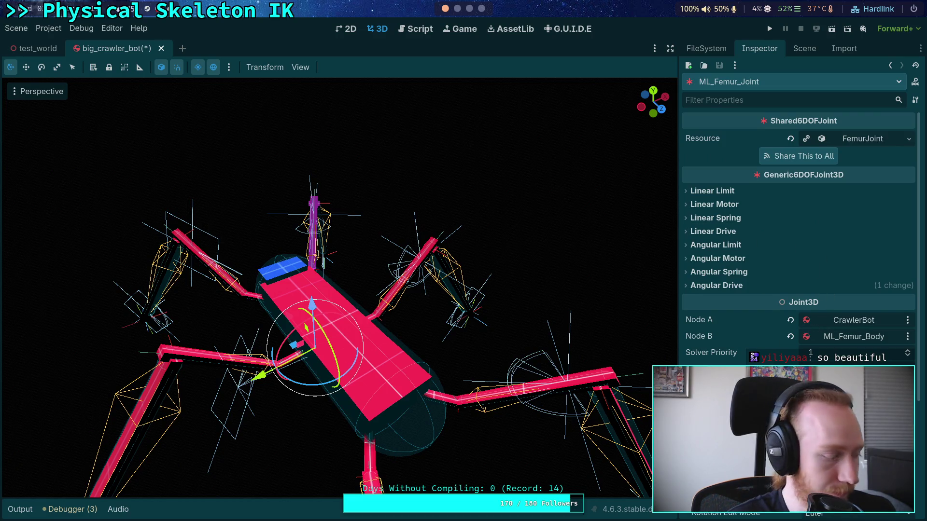